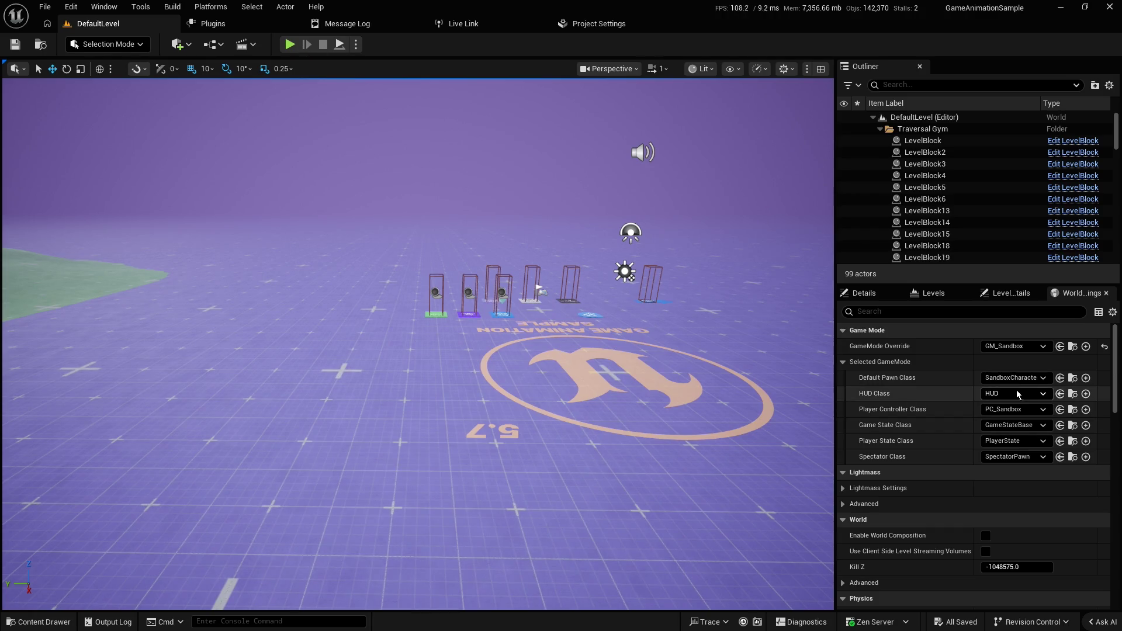
# Set a different Sandbox character as Default Pawn Class and start Play In Editor with Alt+P
pyautogui.click(1020, 379)
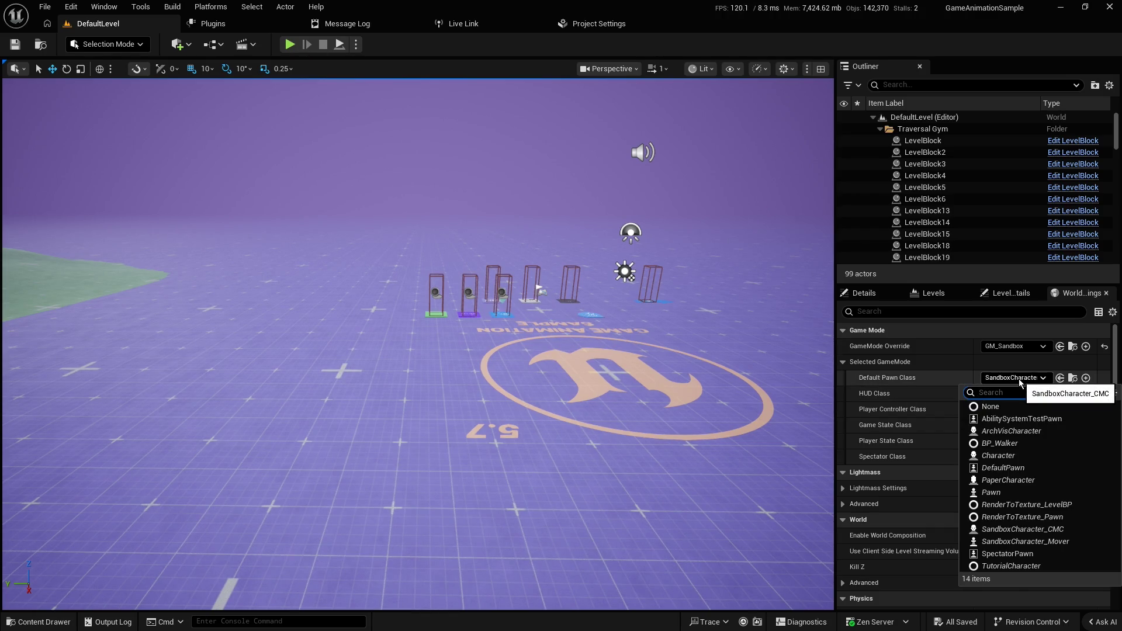
pyautogui.click(1024, 541)
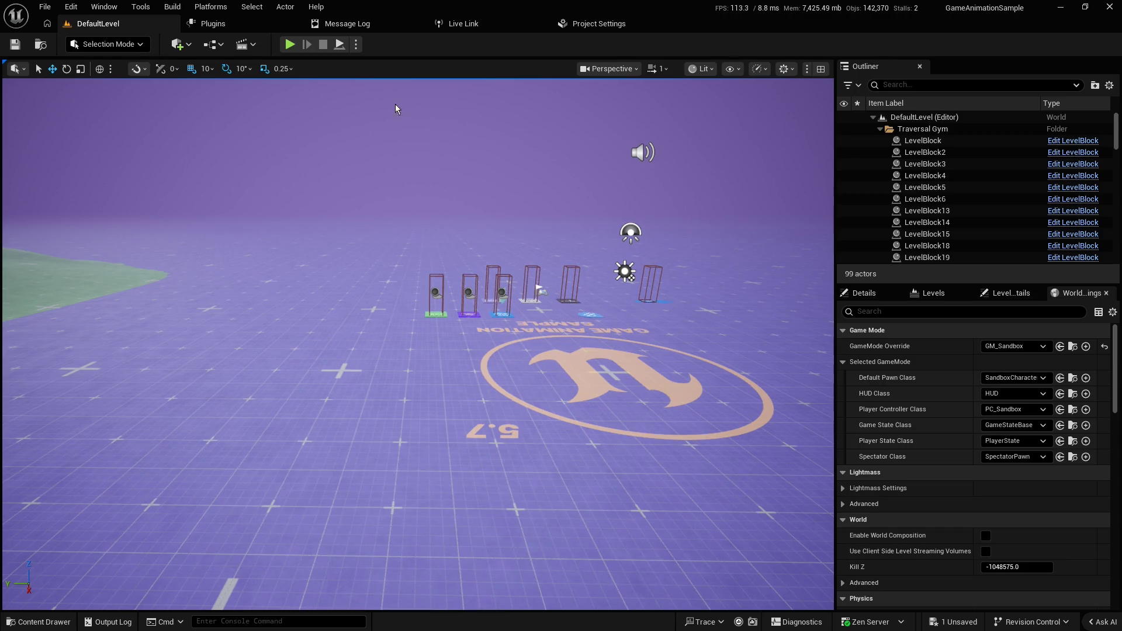
pyautogui.hotkey('alt', 'p')
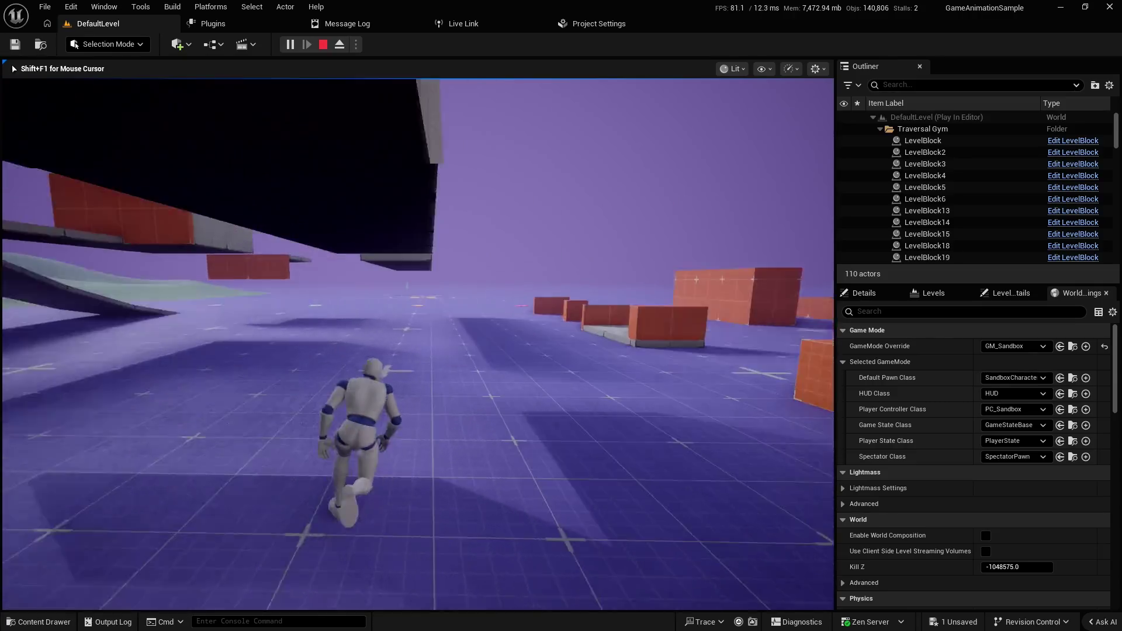
# Switch the game camera to the Close style with V while running the traversal course
pyautogui.press('v')
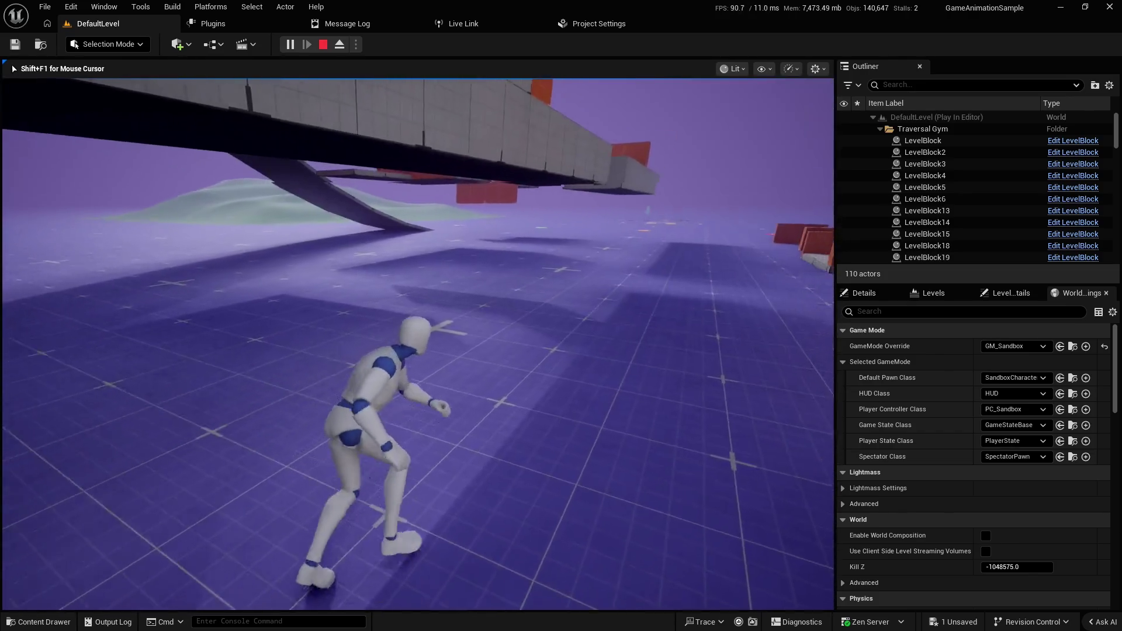
# Toggle the camera between Close and Far styles with C, then stop the session with Esc
pyautogui.press('c')
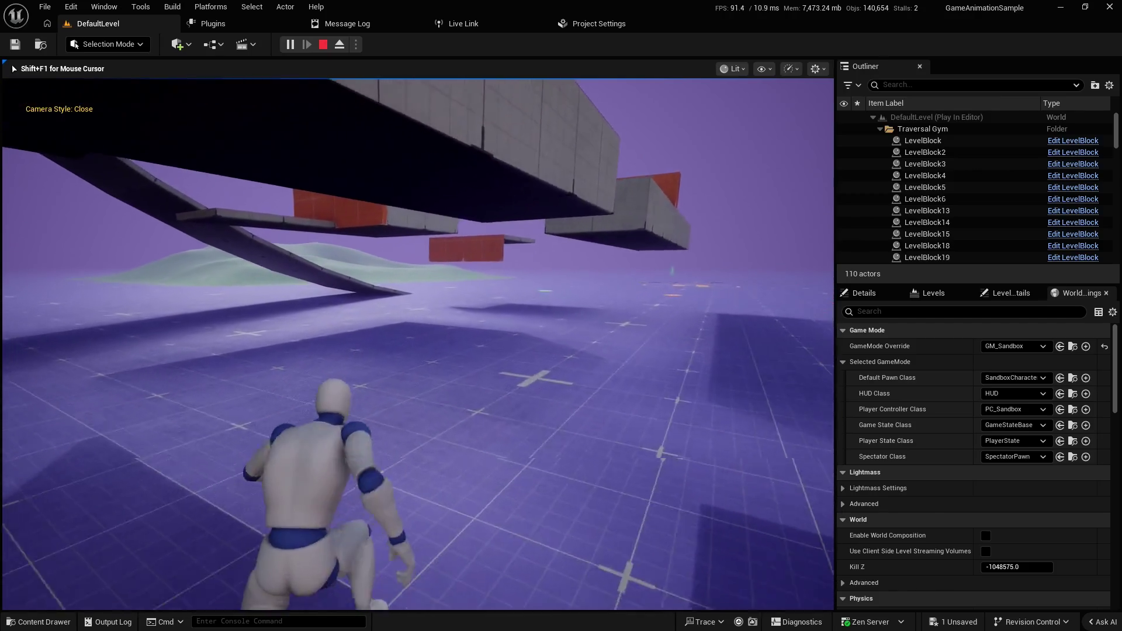
pyautogui.press('c')
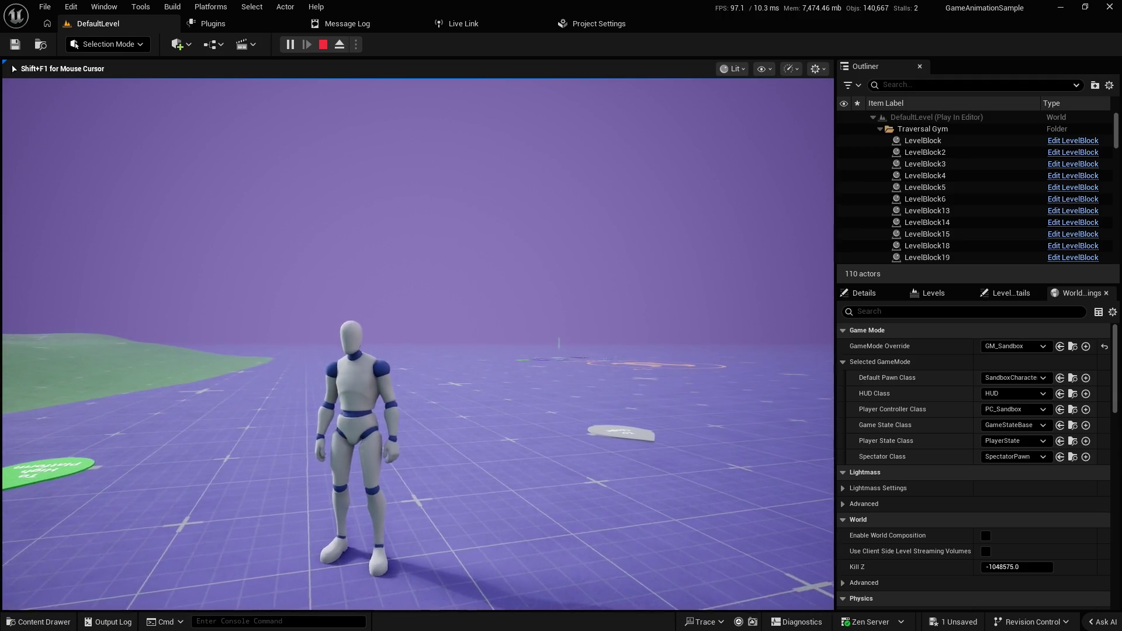
pyautogui.press('c')
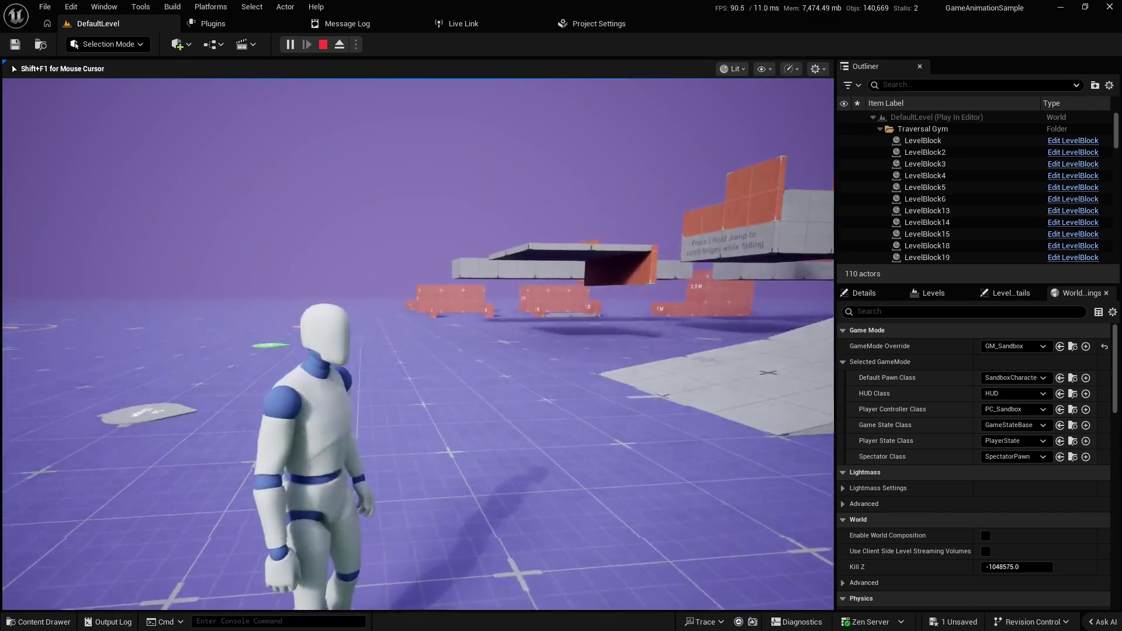
pyautogui.press('Escape')
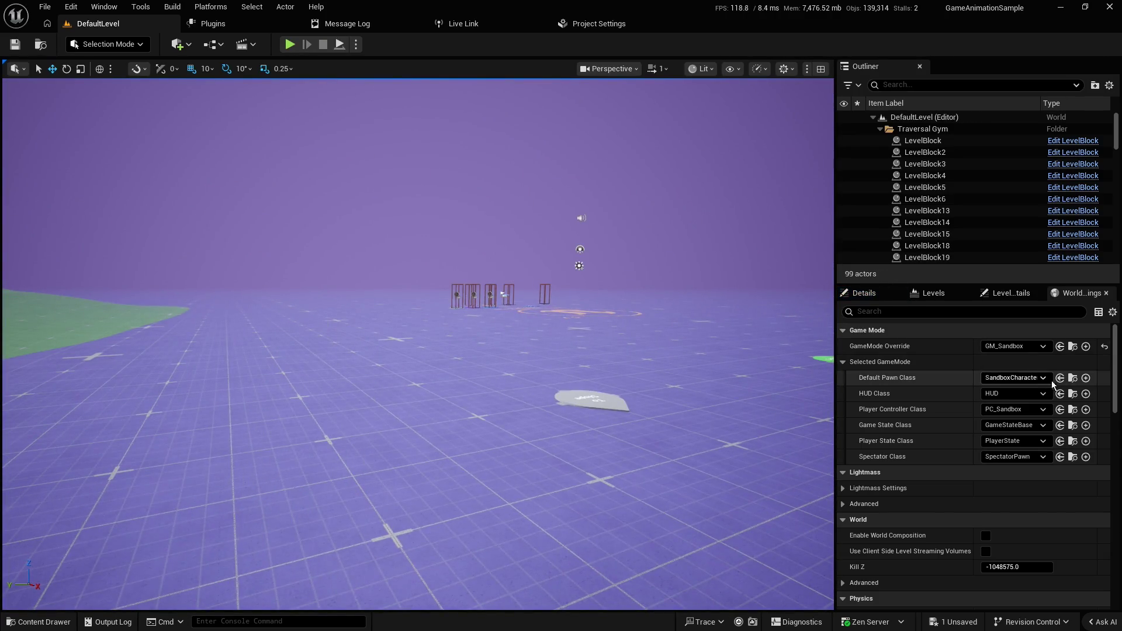
# Find SandboxCharacter_Mover_ABP in Blueprints via the Default Pawn Class browse icon and open it
pyautogui.hotkey('ctrl', 'space')
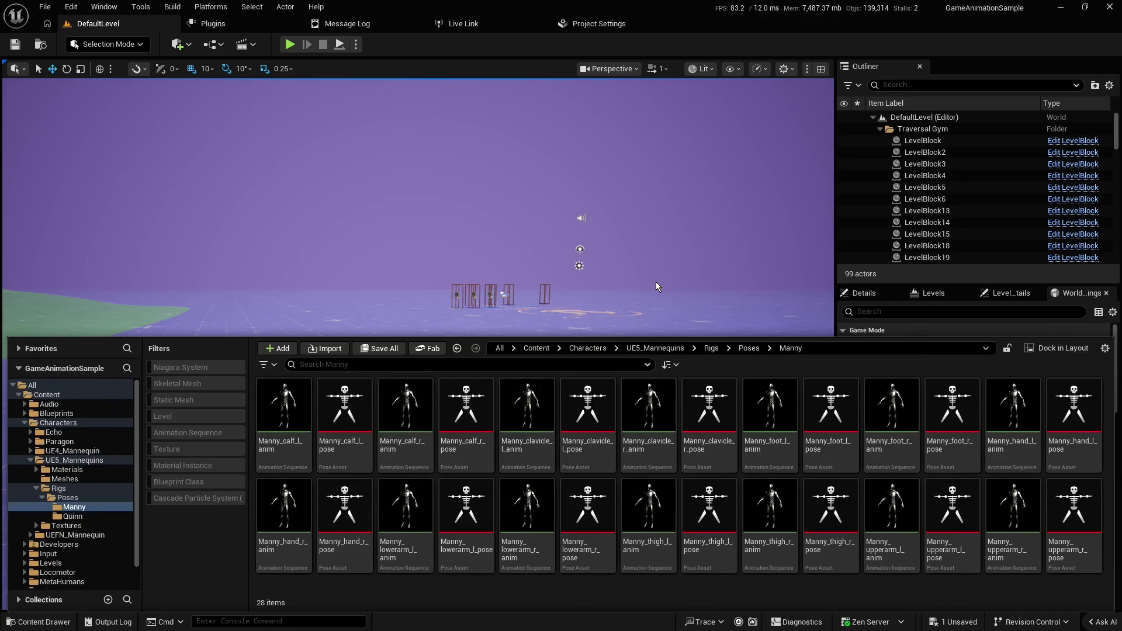
pyautogui.click(588, 348)
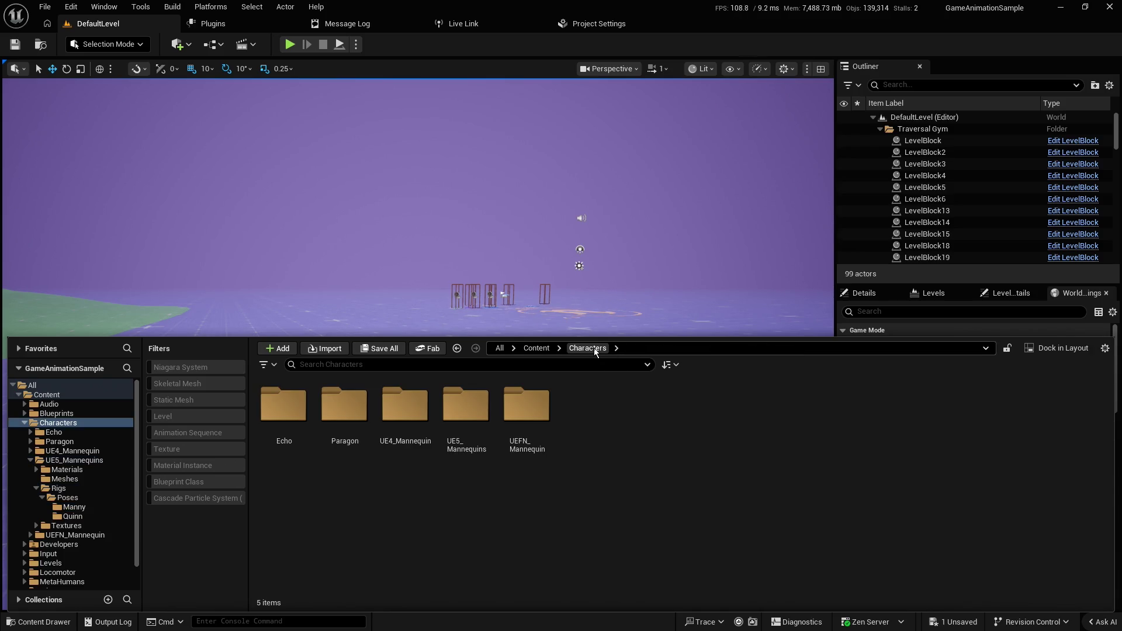
pyautogui.click(593, 319)
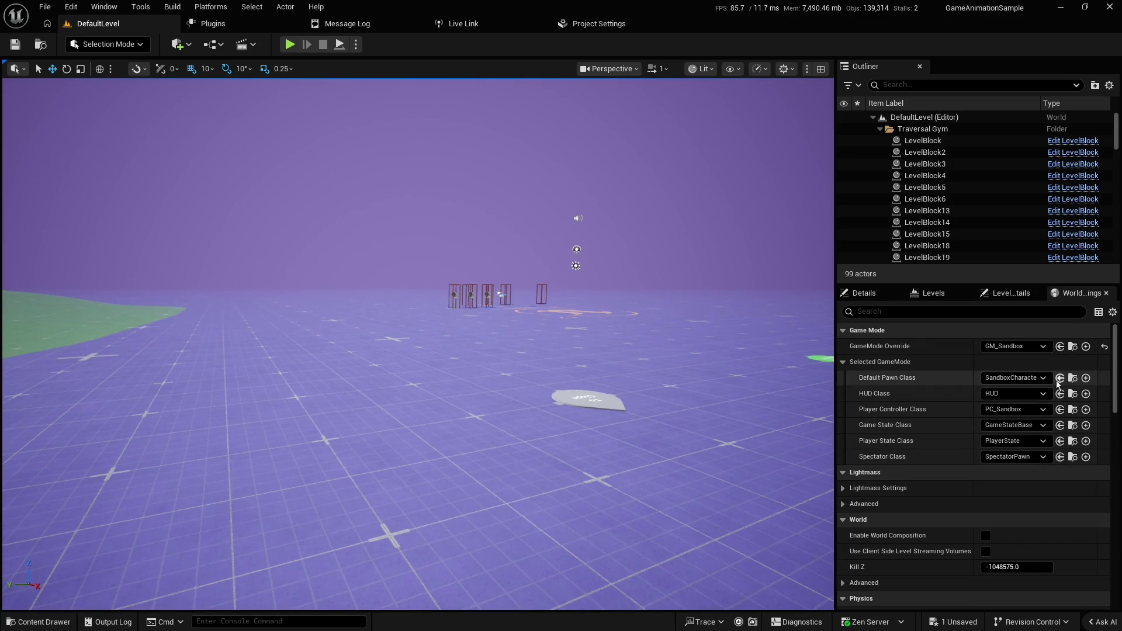
pyautogui.click(1072, 378)
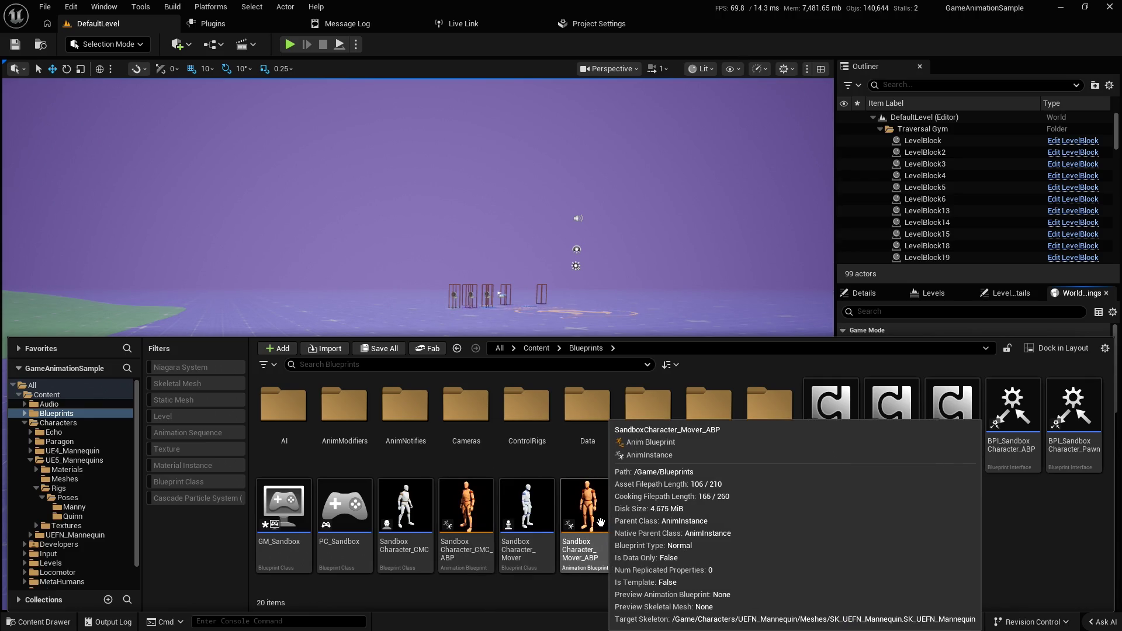
pyautogui.doubleClick(601, 522)
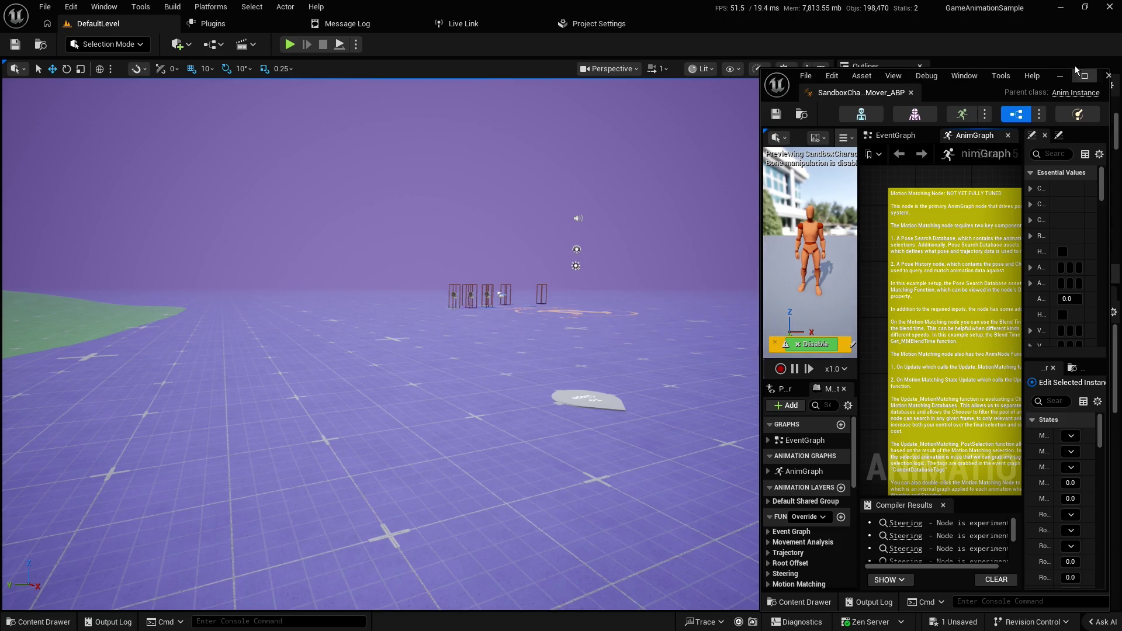
# Maximize the SandboxCharacter_Mover_ABP editor and pan the AnimGraph to the Blend Poses by int node
pyautogui.click(1084, 76)
pyautogui.scroll(-2, 803, 270)
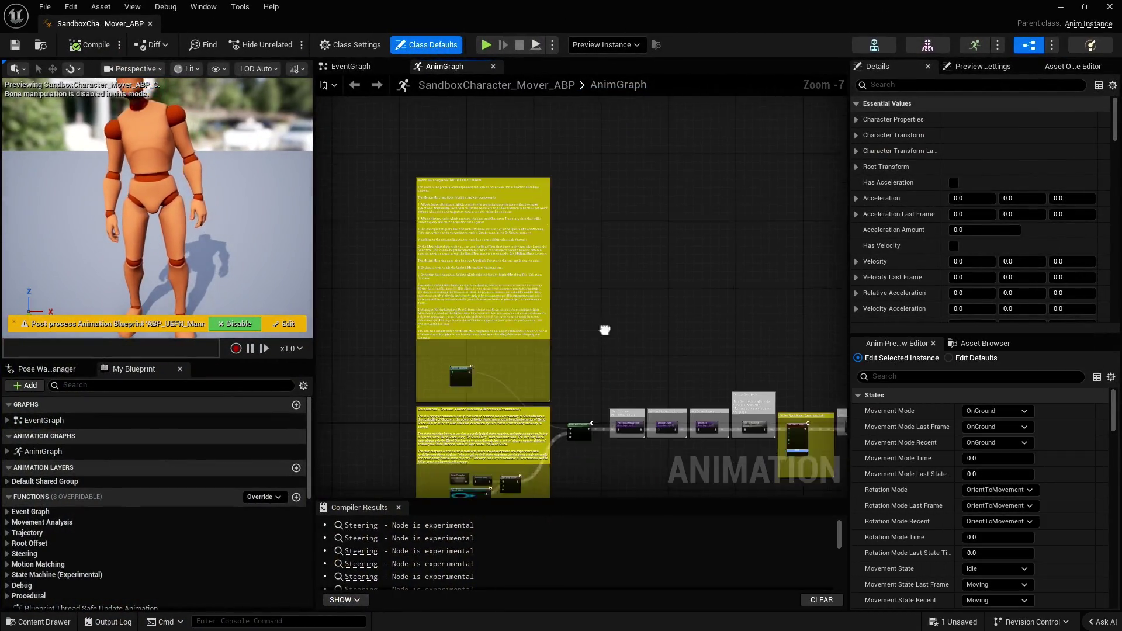
pyautogui.scroll(3, 513, 283)
pyautogui.scroll(1, 513, 283)
pyautogui.moveTo(513, 283); pyautogui.dragTo(744, 241)
# Inspect Blend Poses by int's settings, then zoom in and open the State Controller state machine
pyautogui.click(743, 239)
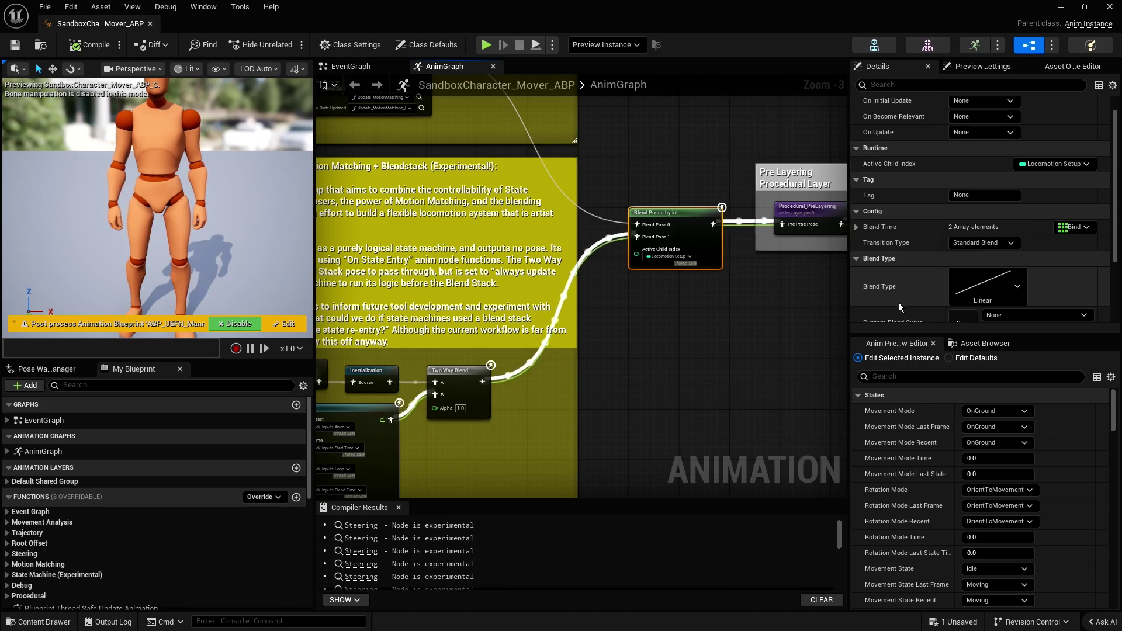
pyautogui.scroll(-5, 899, 302)
pyautogui.scroll(1, 650, 356)
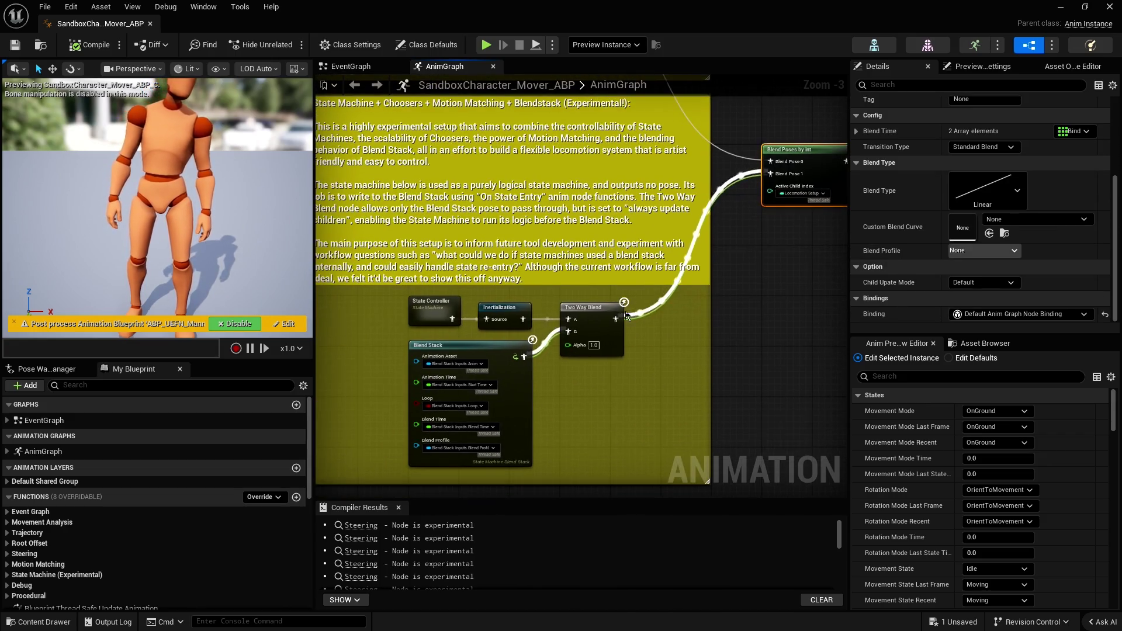
pyautogui.scroll(2, 581, 356)
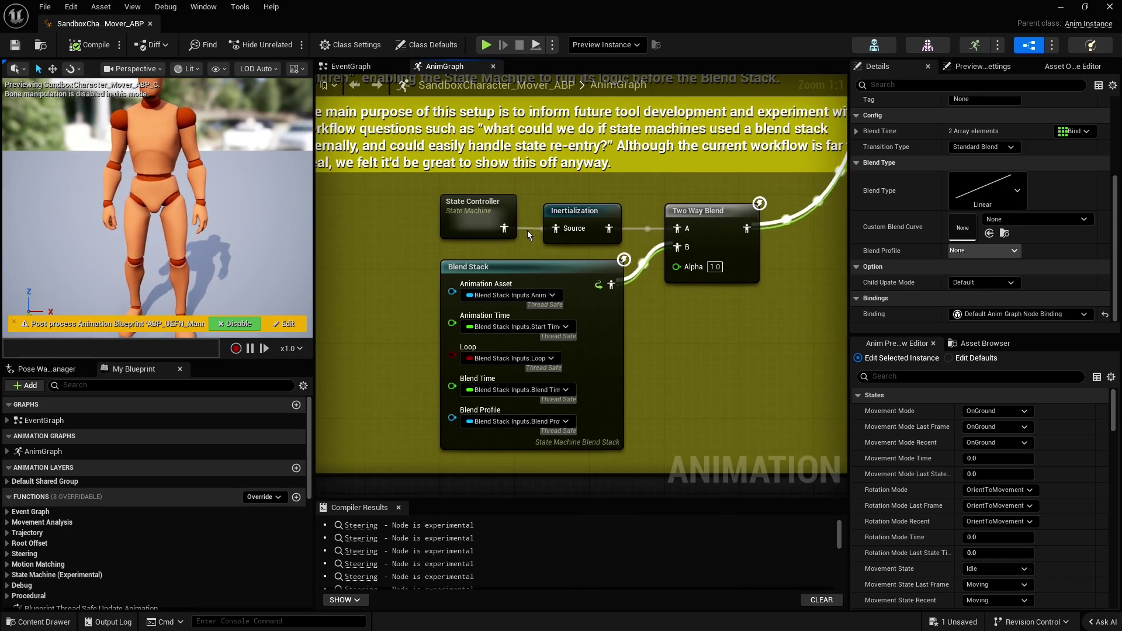
pyautogui.doubleClick(485, 208)
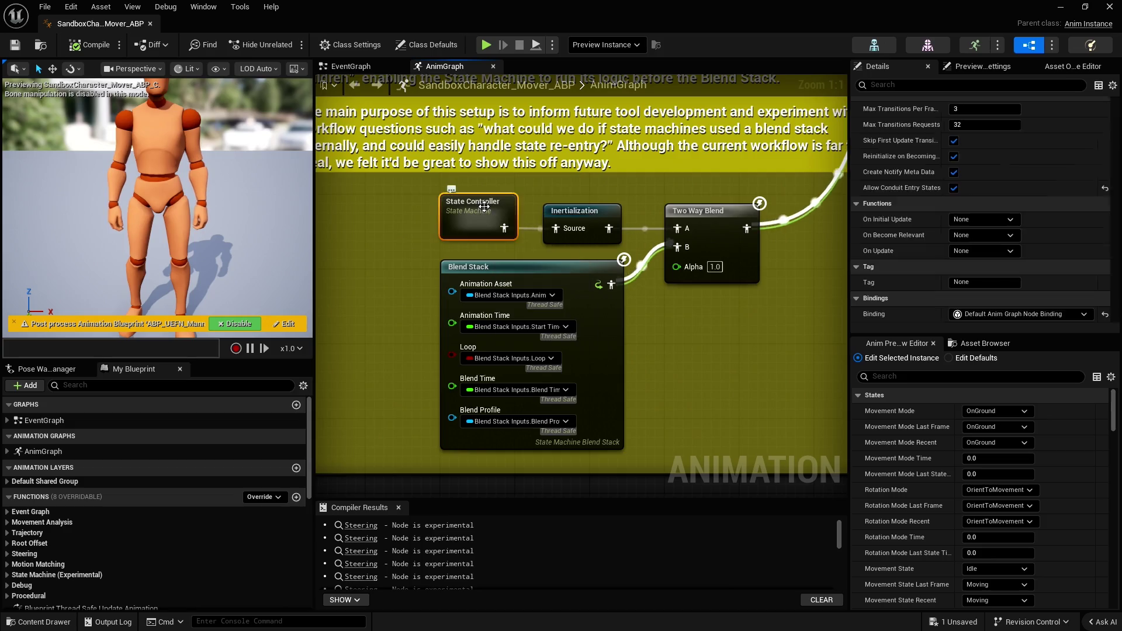
# Open the Idle Break state's graph, select its Output Animation Pose, and return to State Controller
pyautogui.scroll(4, 508, 253)
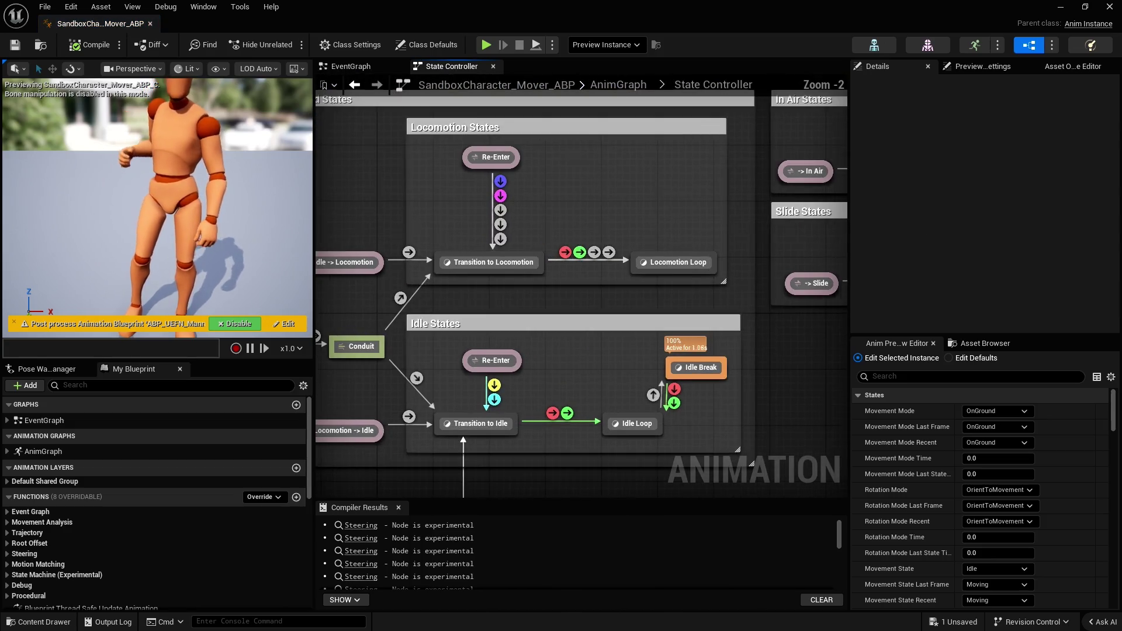
pyautogui.moveTo(551, 238)
pyautogui.mouseDown()
pyautogui.moveTo(533, 154)
pyautogui.moveTo(444, 108)
pyautogui.mouseUp()
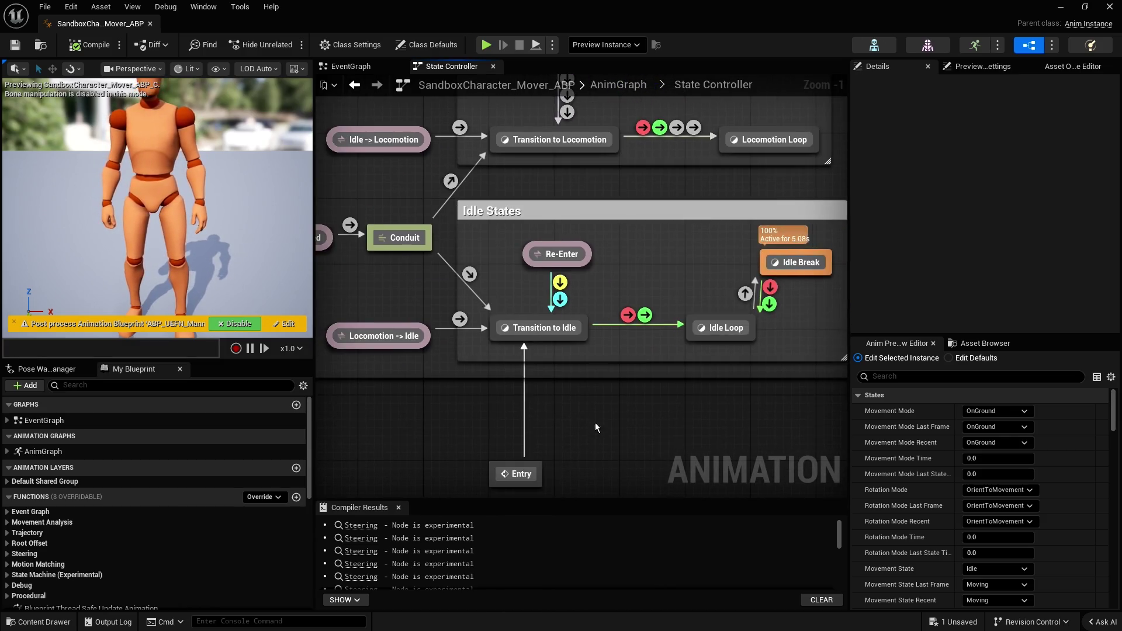
pyautogui.moveTo(685, 260); pyautogui.dragTo(618, 286)
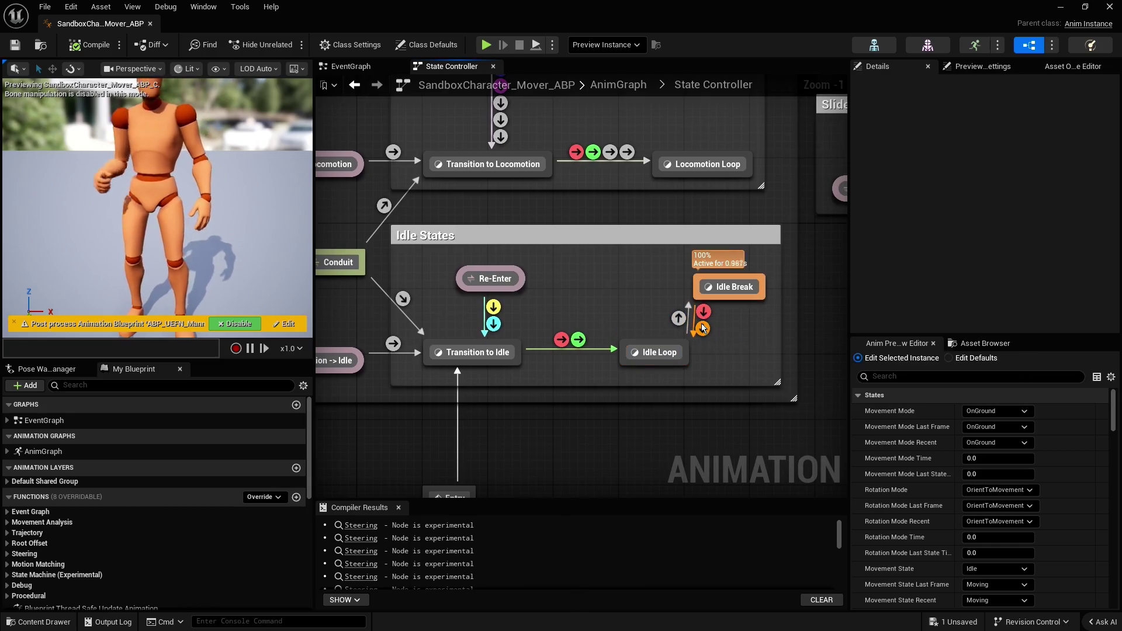
pyautogui.click(735, 286)
pyautogui.moveTo(735, 286)
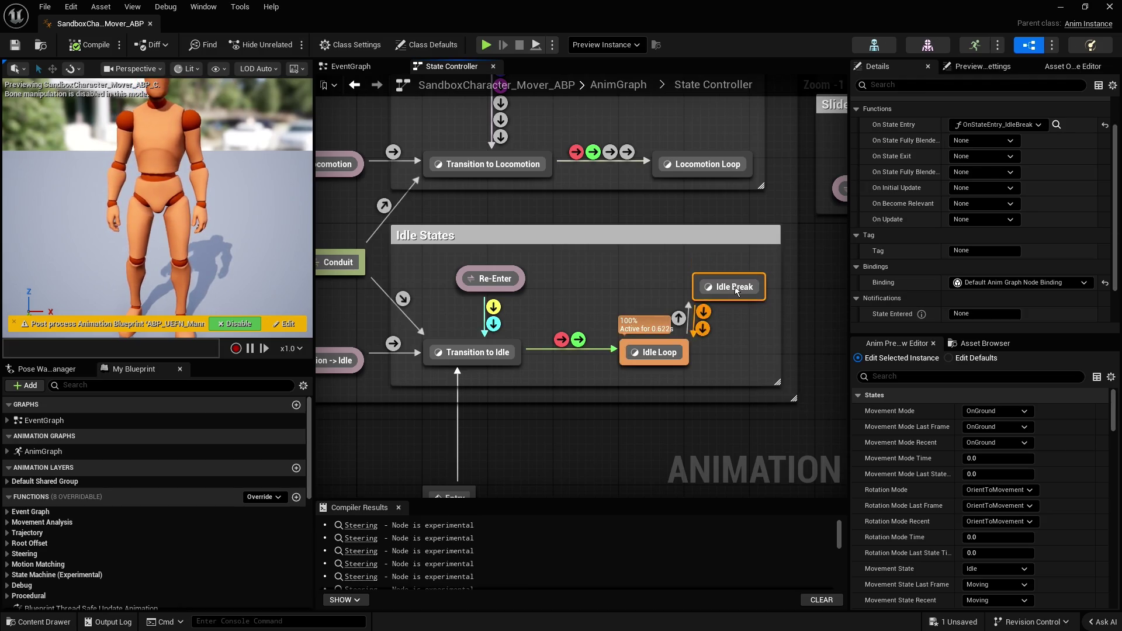
pyautogui.doubleClick(734, 287)
pyautogui.click(603, 269)
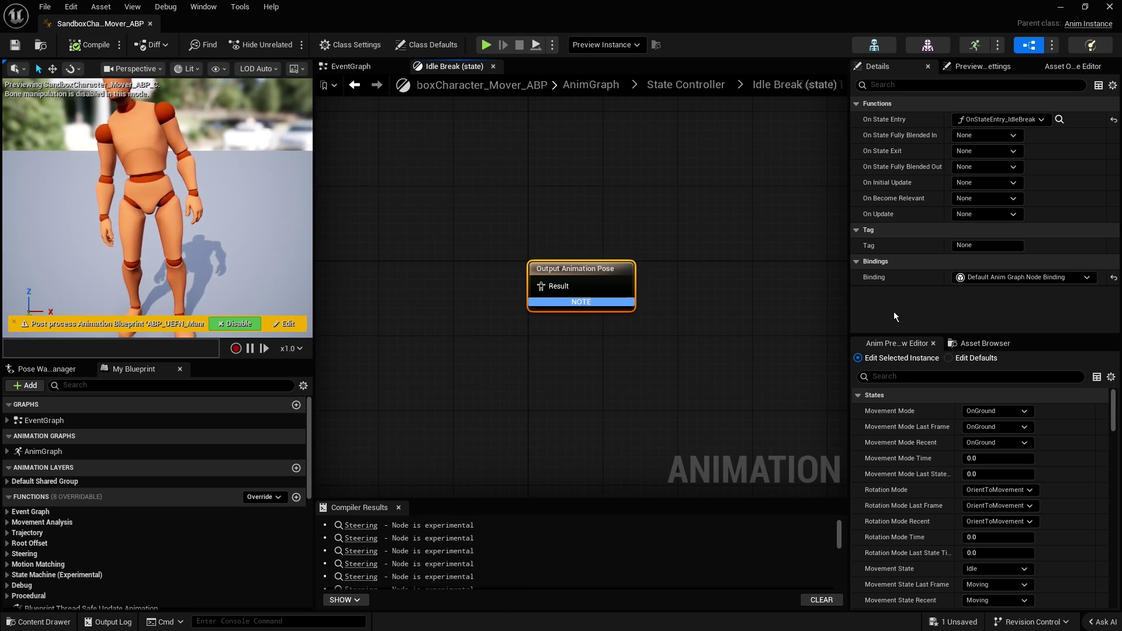
pyautogui.click(699, 84)
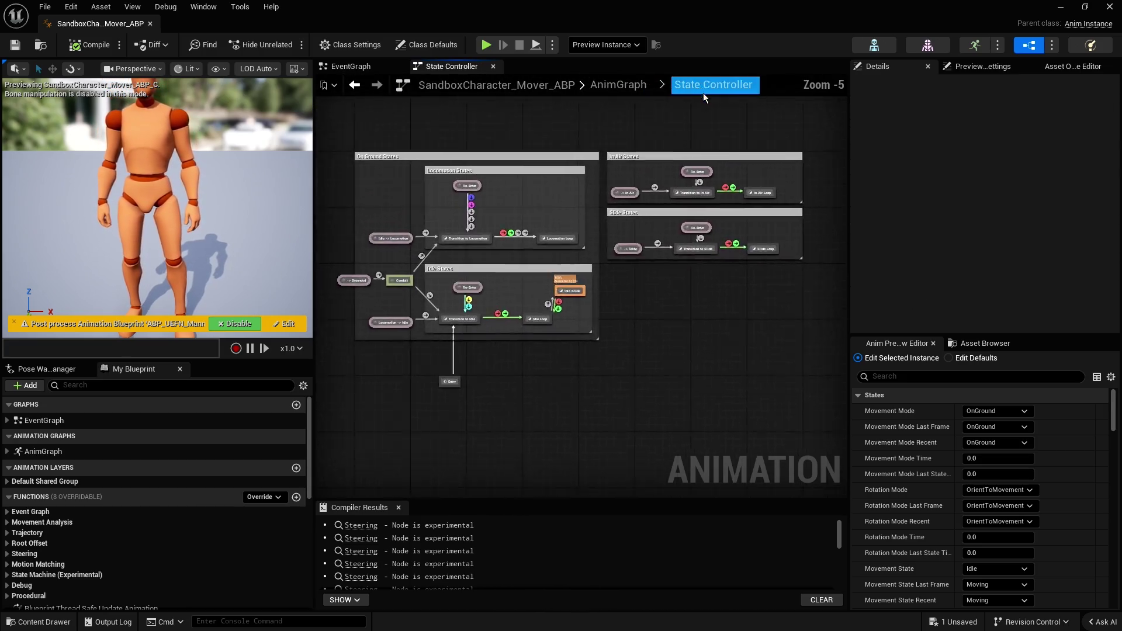
# Frame the Locomotion and Idle states and enlarge the Compiler Results list
pyautogui.scroll(3, 526, 234)
pyautogui.scroll(1, 506, 229)
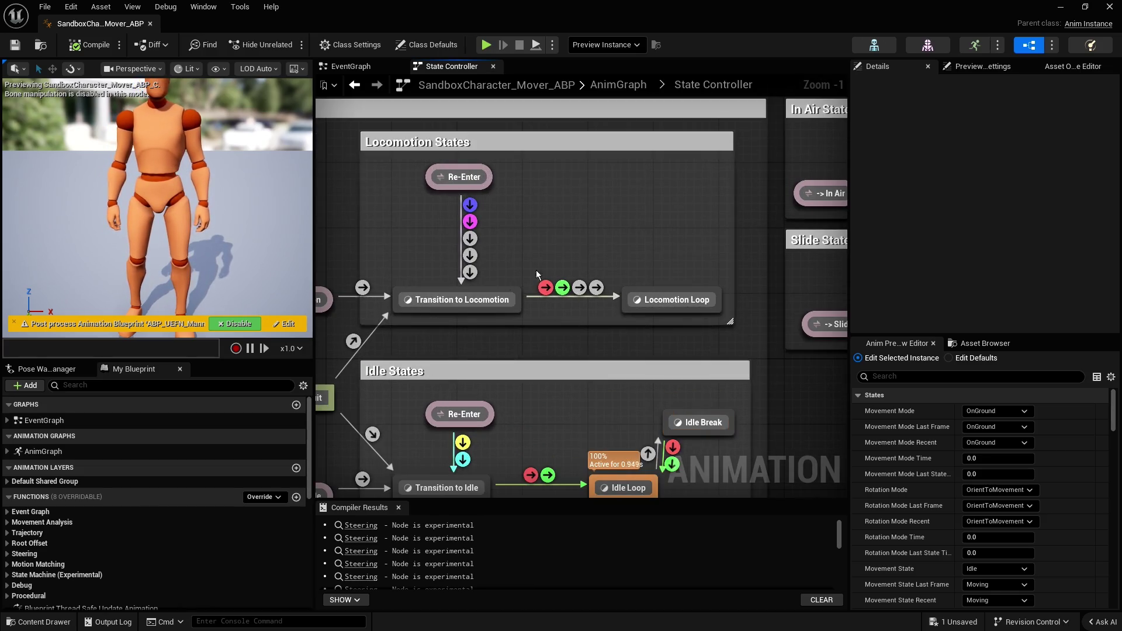
pyautogui.scroll(2, 536, 270)
pyautogui.moveTo(400, 258); pyautogui.dragTo(575, 235)
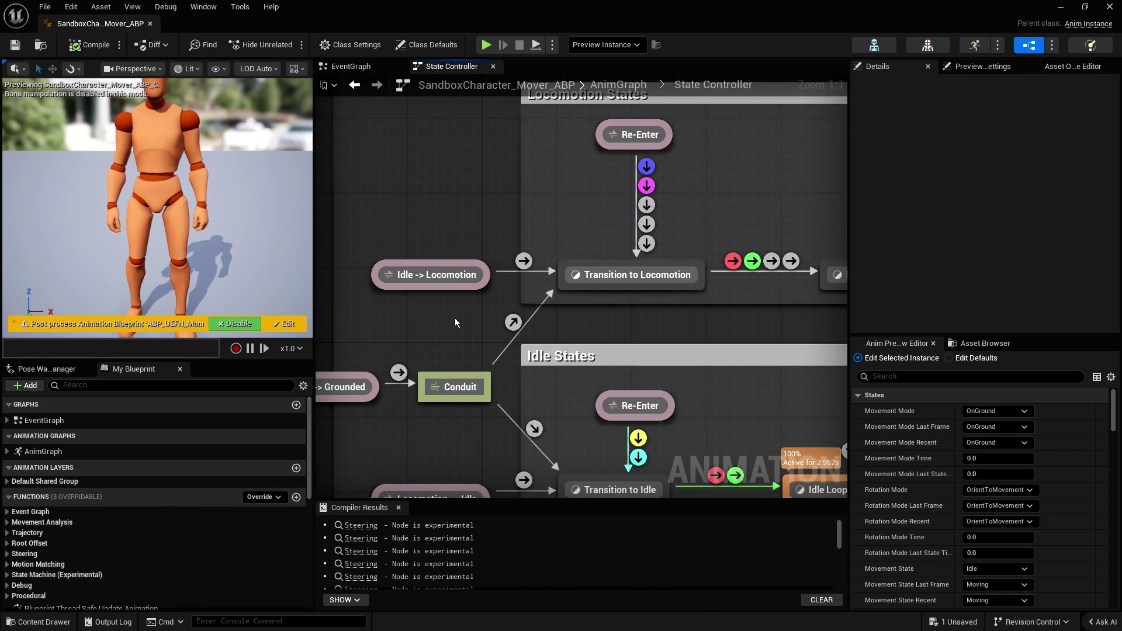
pyautogui.scroll(-3, 455, 318)
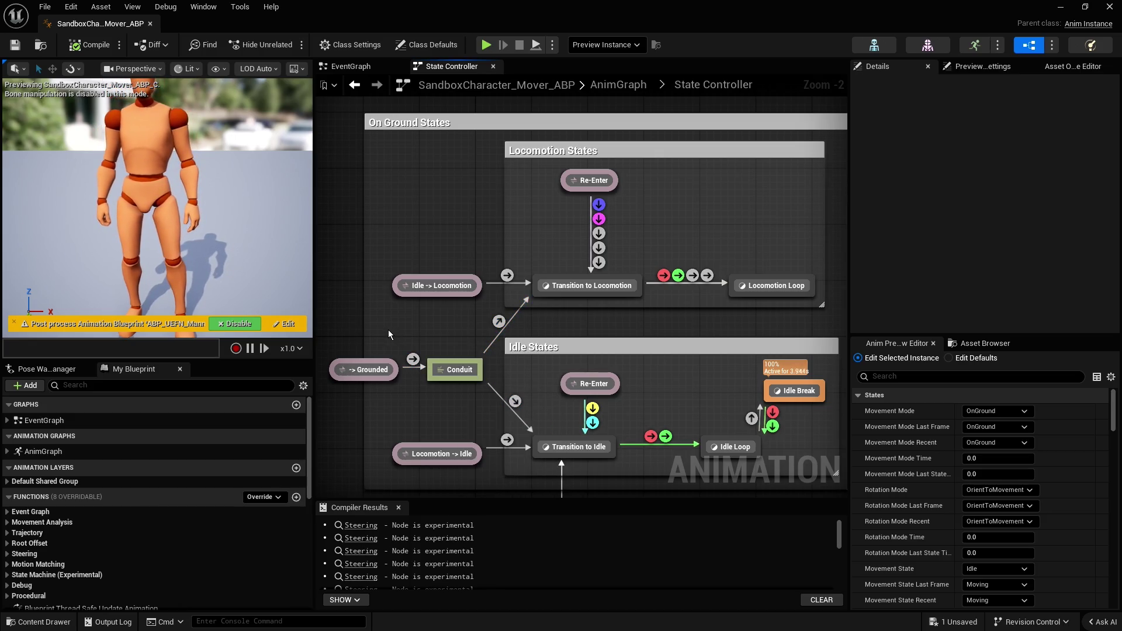
pyautogui.scroll(-5, 388, 329)
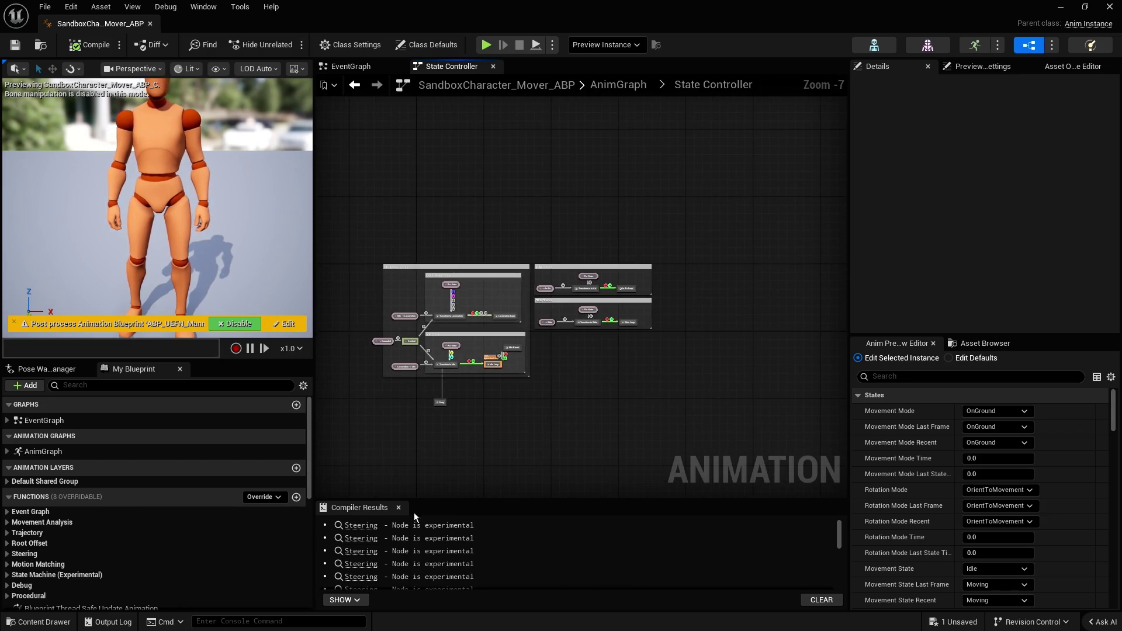
pyautogui.scroll(-10, 416, 539)
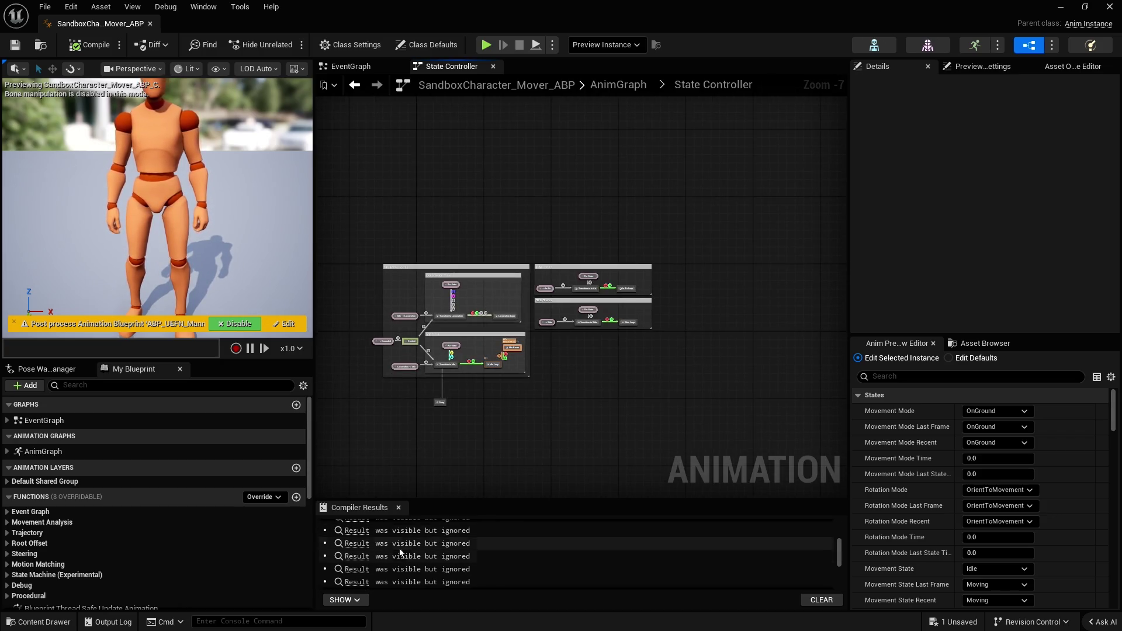
pyautogui.moveTo(462, 500); pyautogui.dragTo(487, 321)
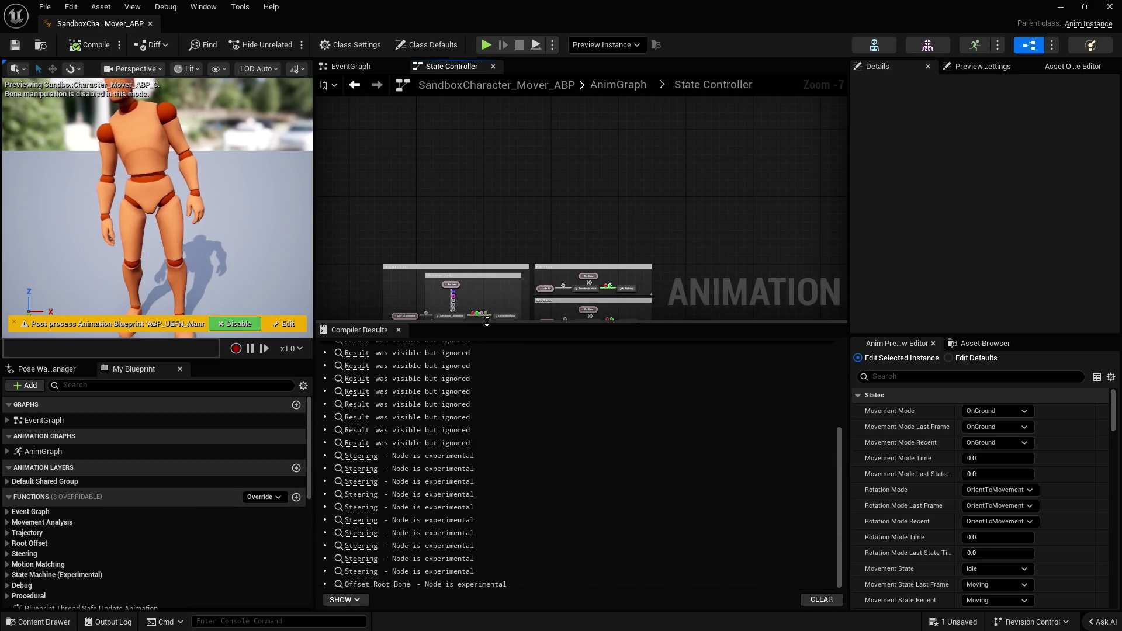
pyautogui.scroll(5, 516, 433)
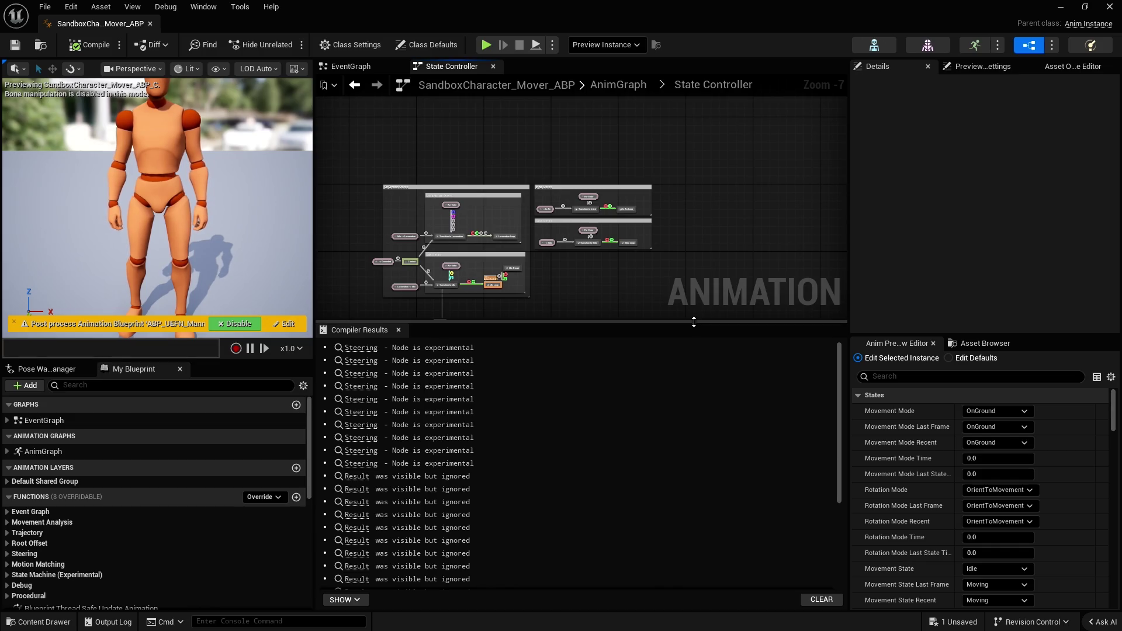
# Close the animation blueprint and the GameAnimationSample editor, discarding GM_Sandbox changes
pyautogui.click(1109, 7)
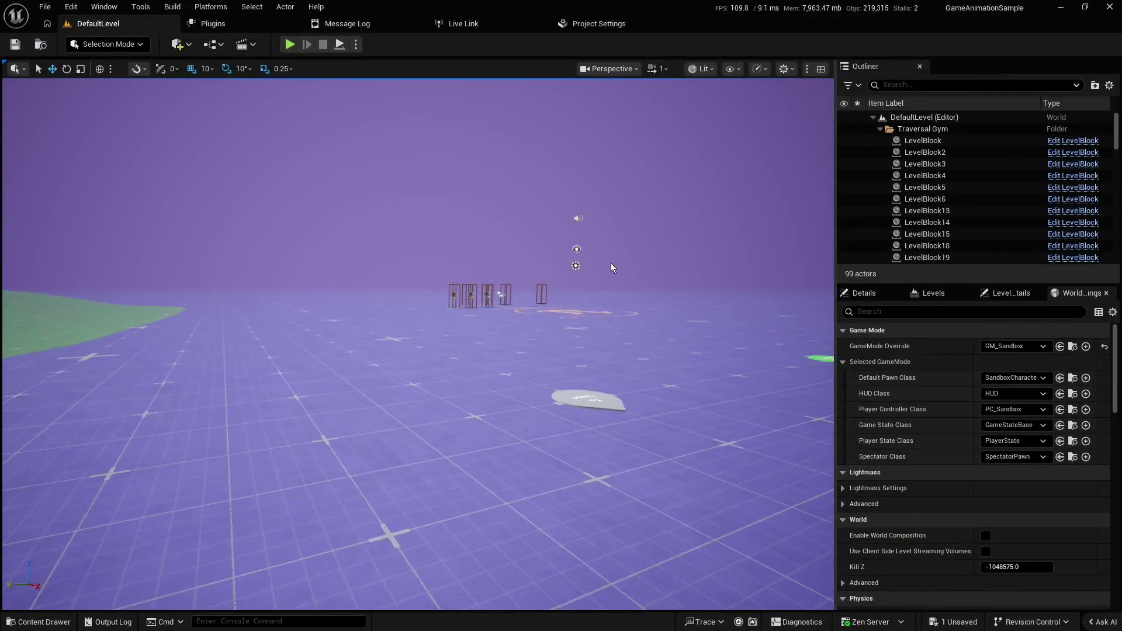
pyautogui.click(1109, 7)
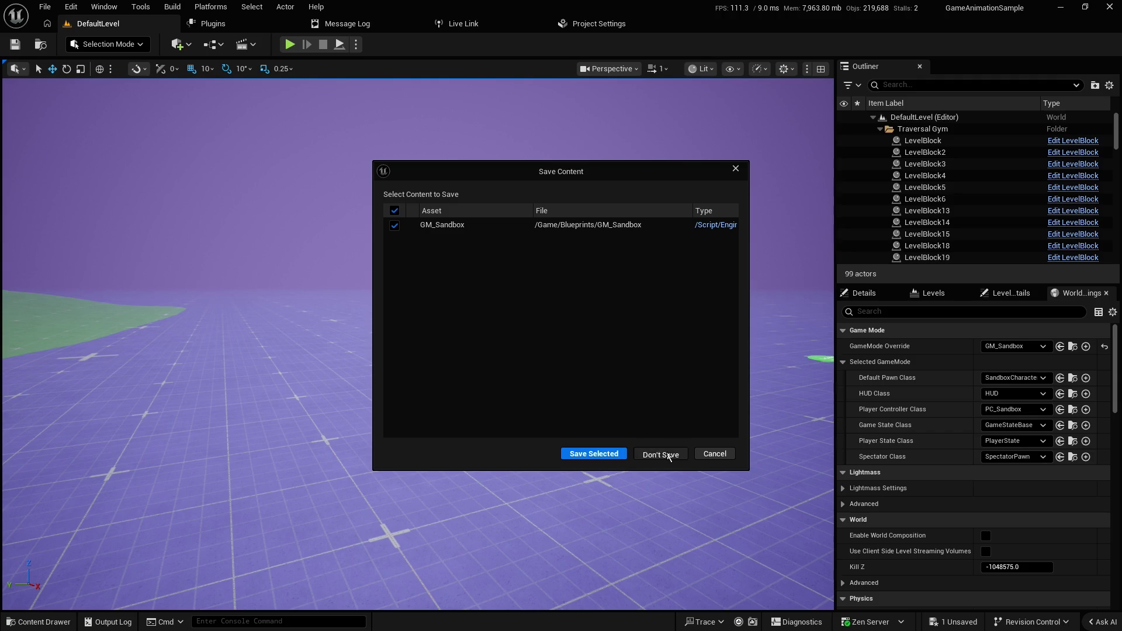
pyautogui.click(667, 455)
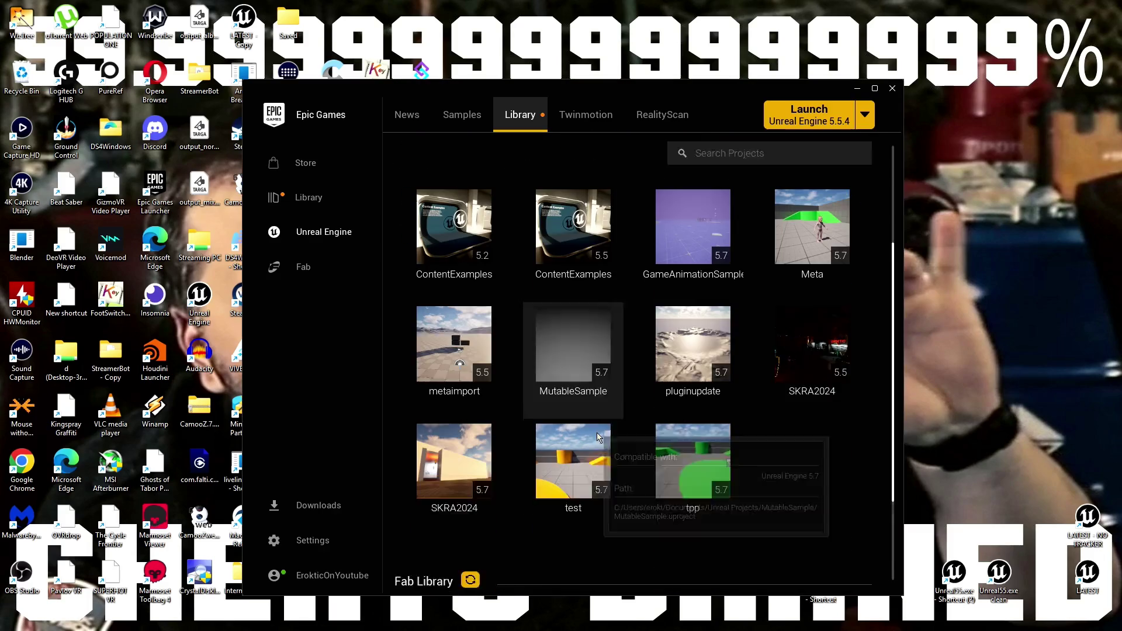
# Launch the SKRA2024 project from the Library and minimize the launcher once the editor is up
pyautogui.scroll(-1, 598, 437)
pyautogui.doubleClick(454, 445)
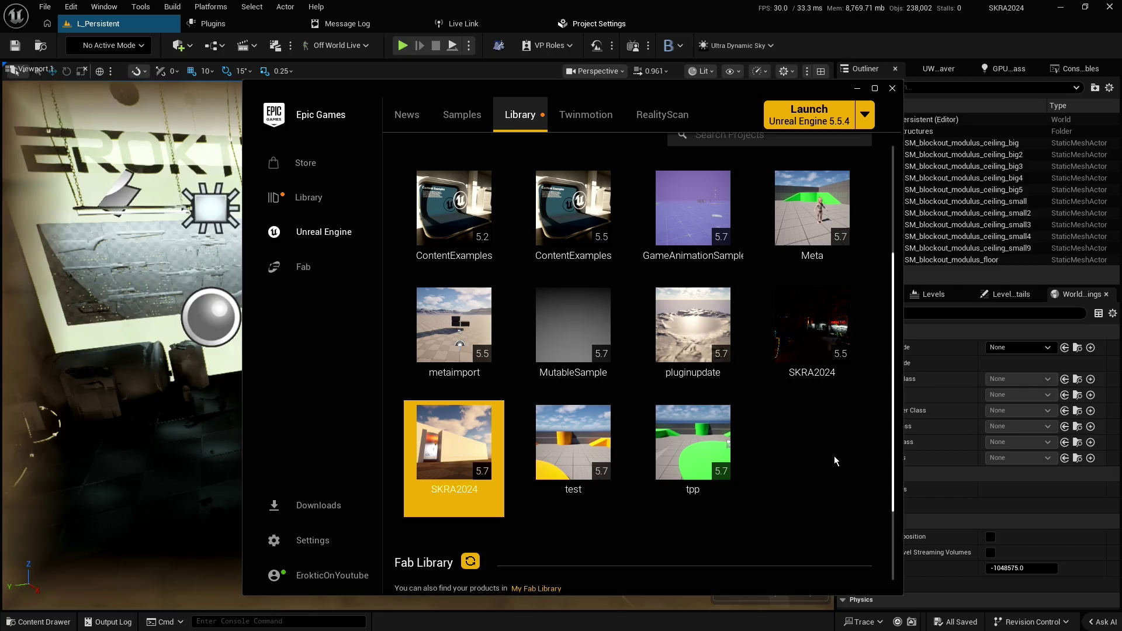
pyautogui.click(857, 88)
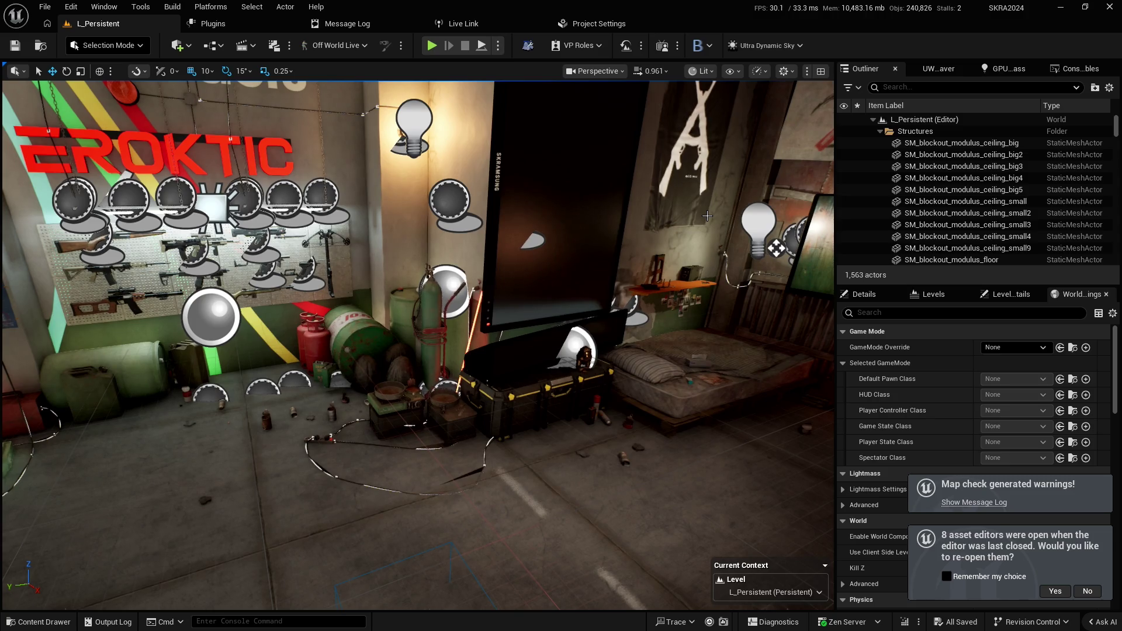
# Search the Content Drawer for 'test' across all sources, then clear the search
pyautogui.hotkey('ctrl', 'space')
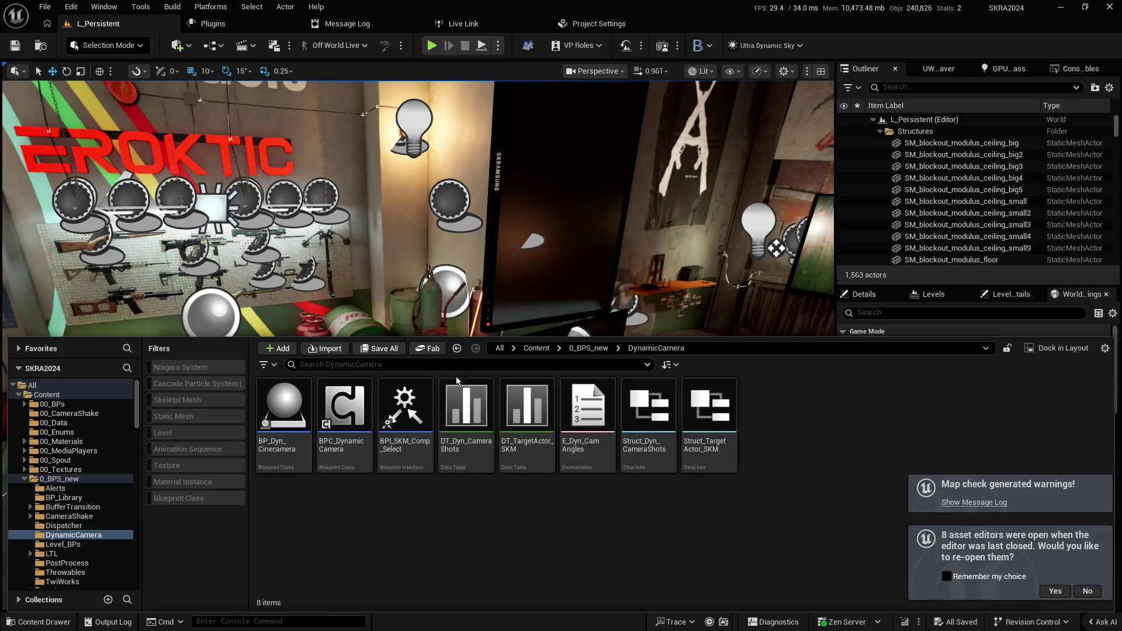
pyautogui.click(537, 348)
pyautogui.click(504, 366)
pyautogui.write('t')
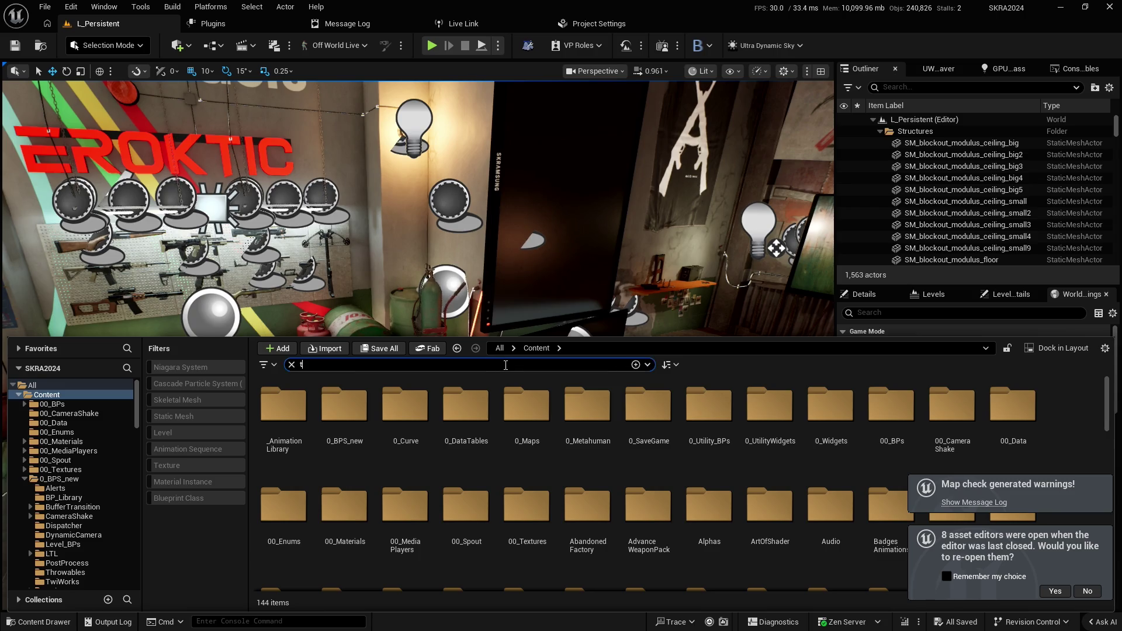
pyautogui.write('est')
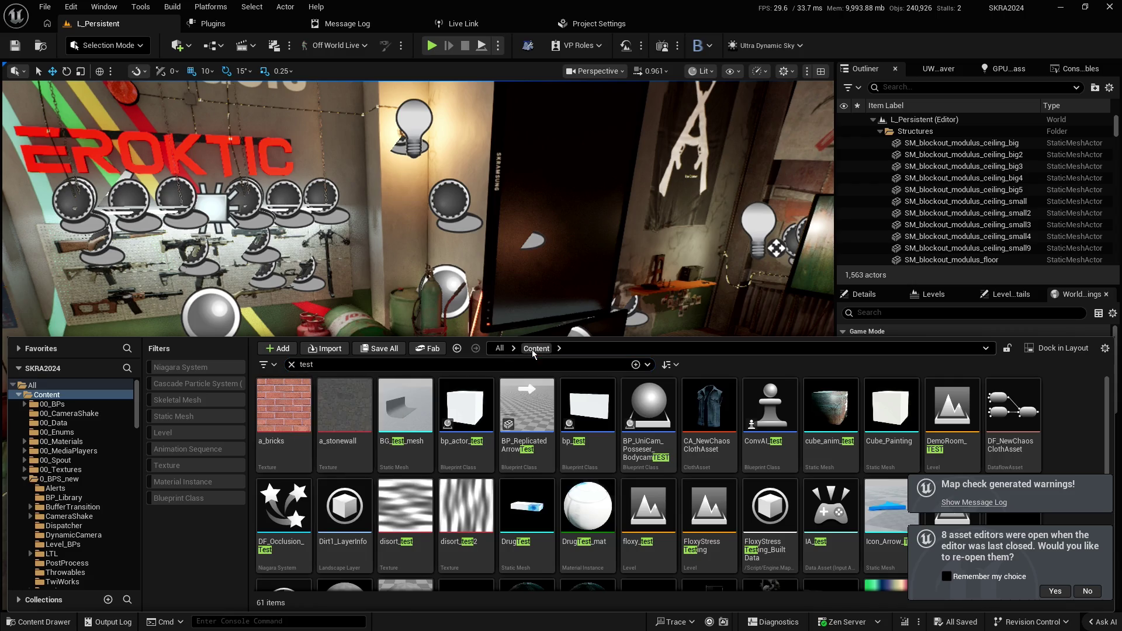
pyautogui.click(500, 348)
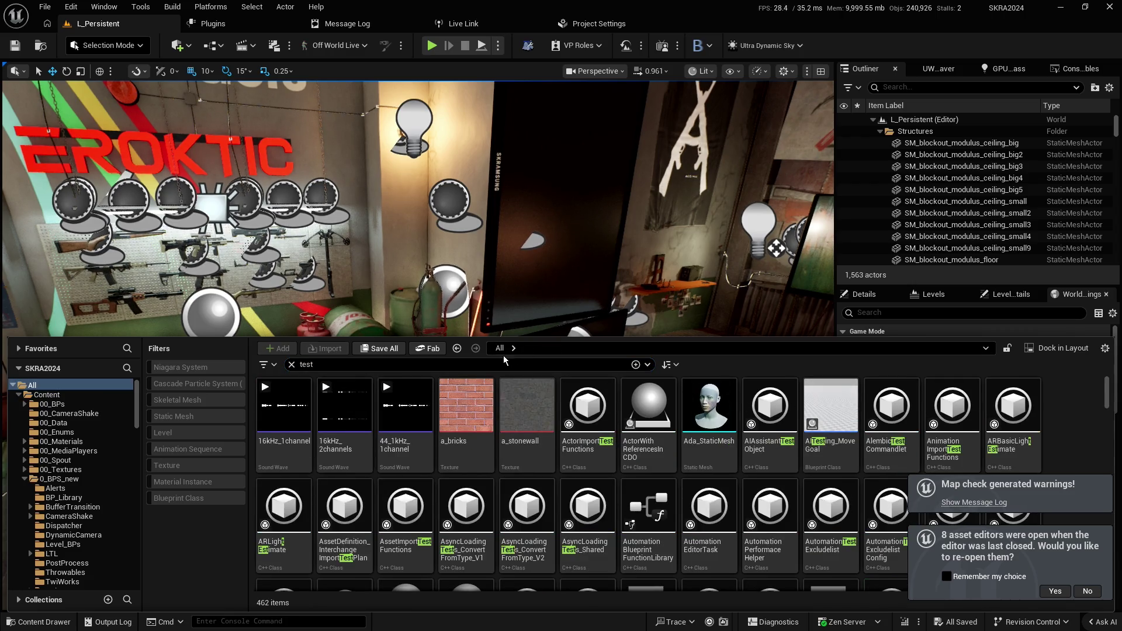
pyautogui.click(291, 364)
# Open the test level from the Content > 0_Maps folder
pyautogui.click(405, 409)
pyautogui.doubleClick(283, 409)
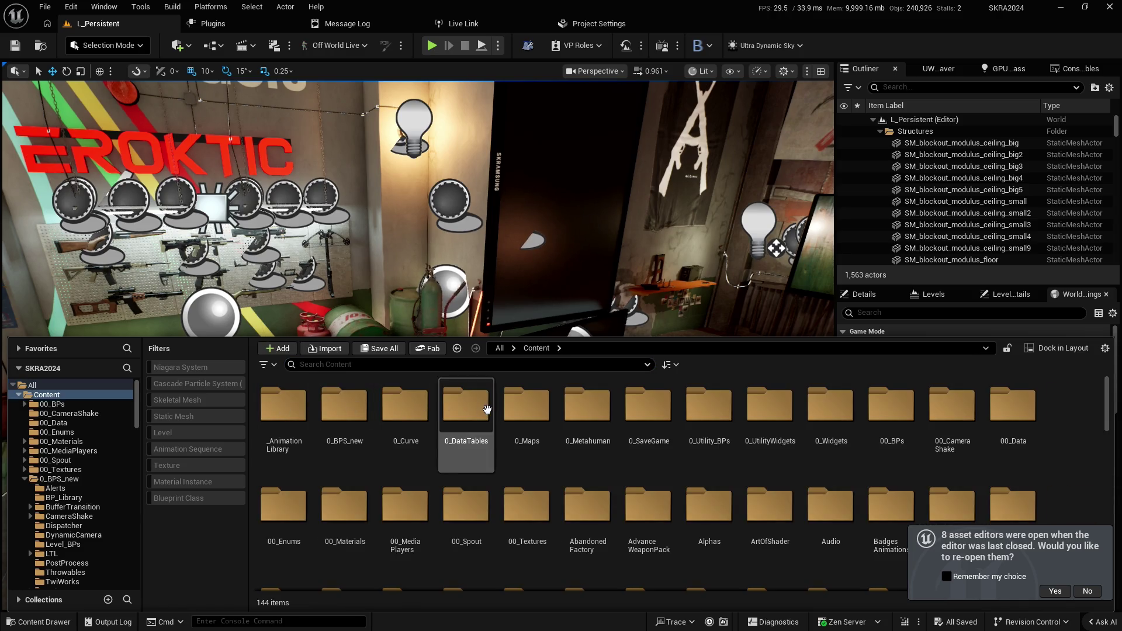
pyautogui.doubleClick(526, 409)
pyautogui.doubleClick(345, 521)
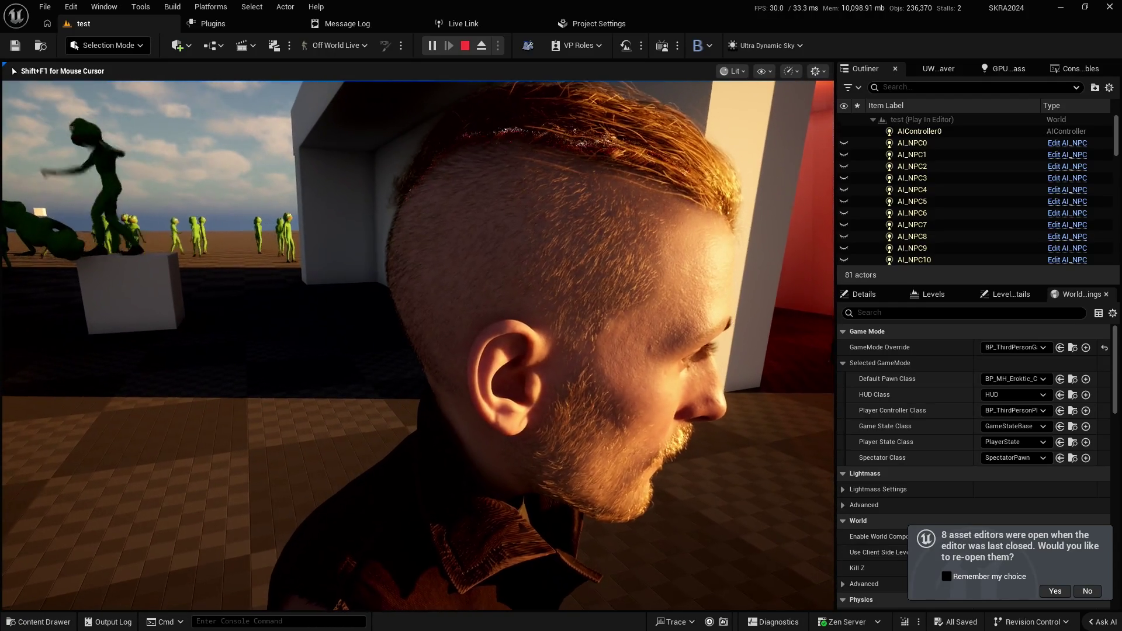
# Stop the test-level play session with Esc after trying out the character
pyautogui.press('Escape')
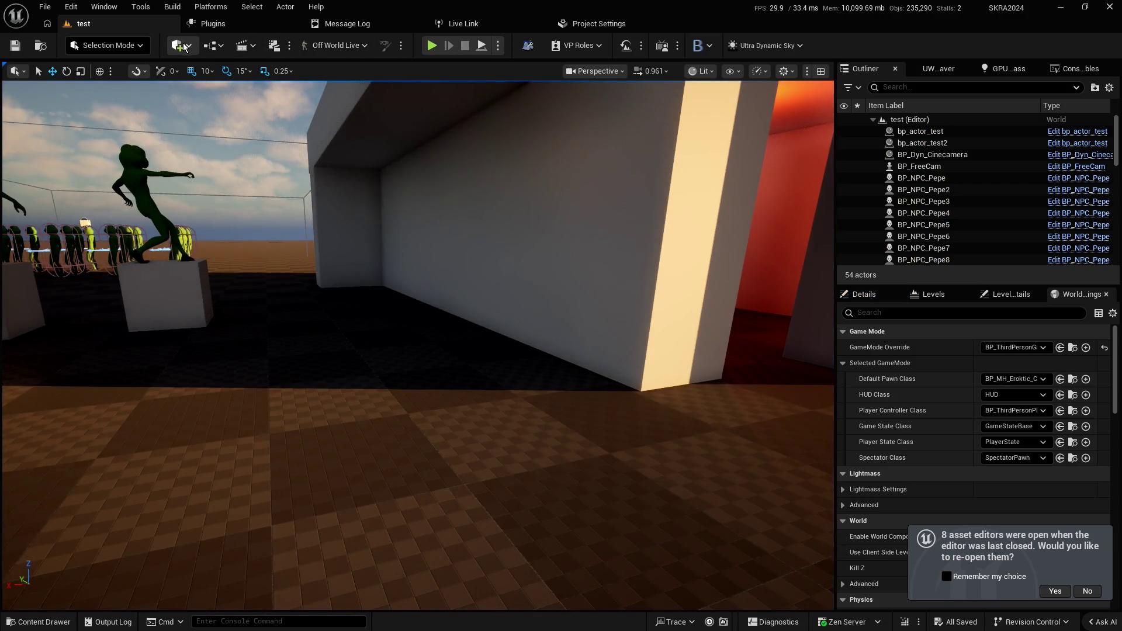
# Place a Text 3D actor from Quick Add, raise it up the wall, frame it and show its Details
pyautogui.click(185, 47)
pyautogui.write('xt 3')
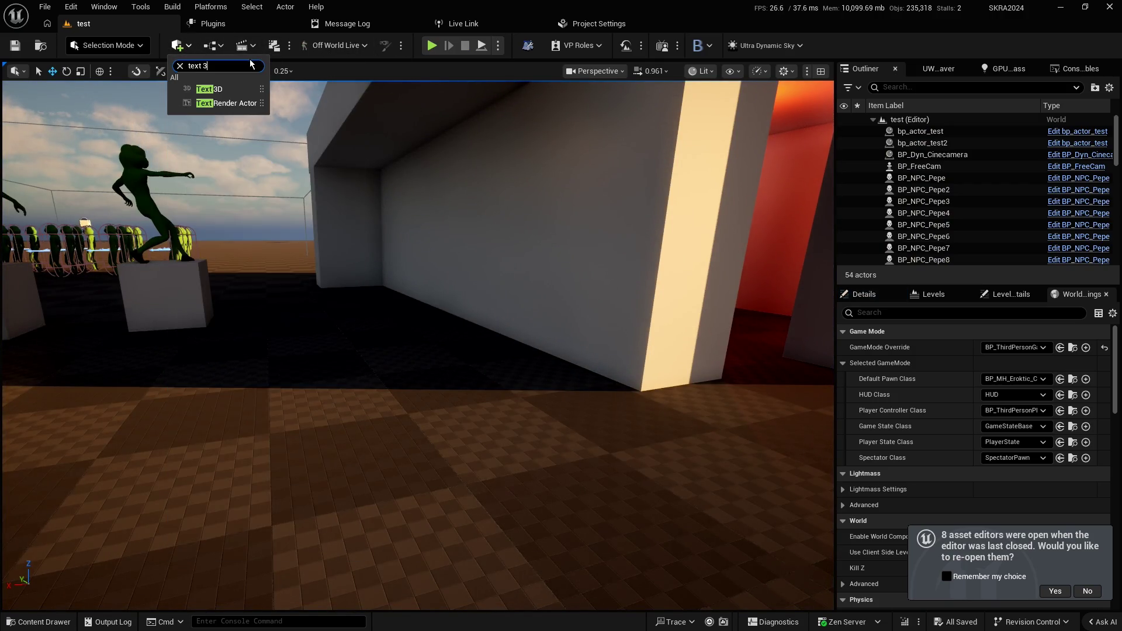
pyautogui.click(207, 90)
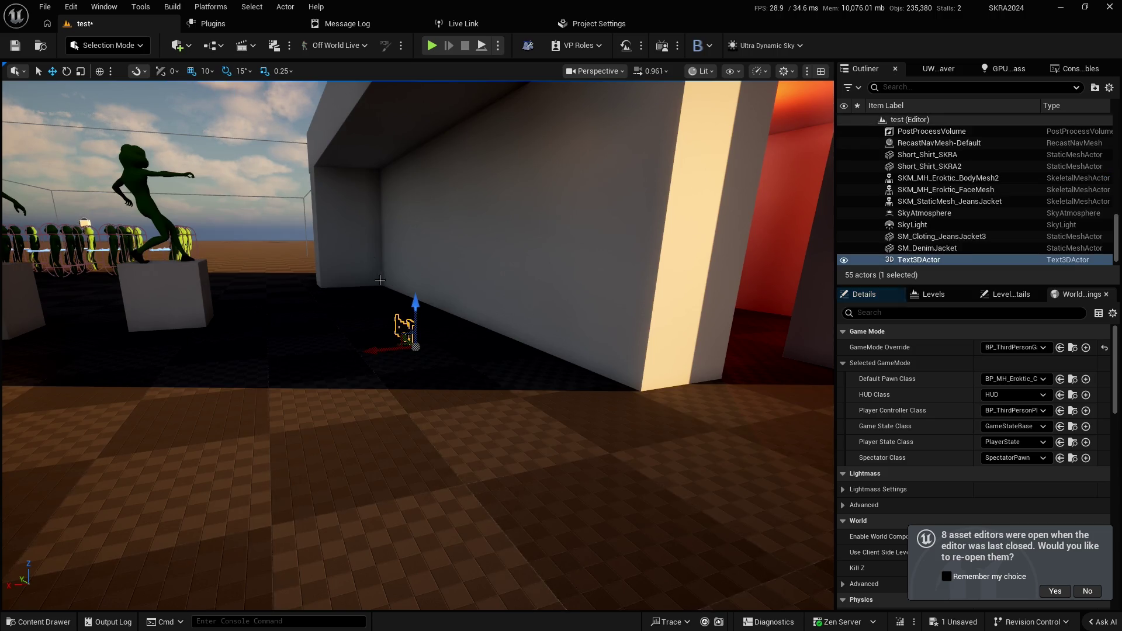
pyautogui.moveTo(417, 301); pyautogui.dragTo(419, 188)
pyautogui.press('f')
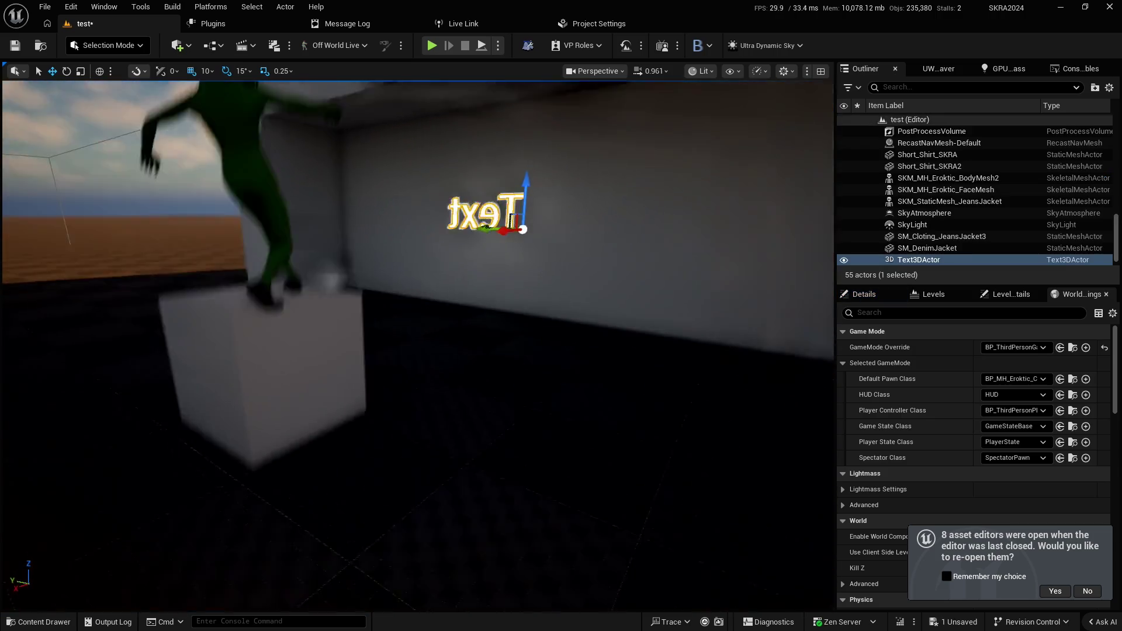
pyautogui.click(875, 300)
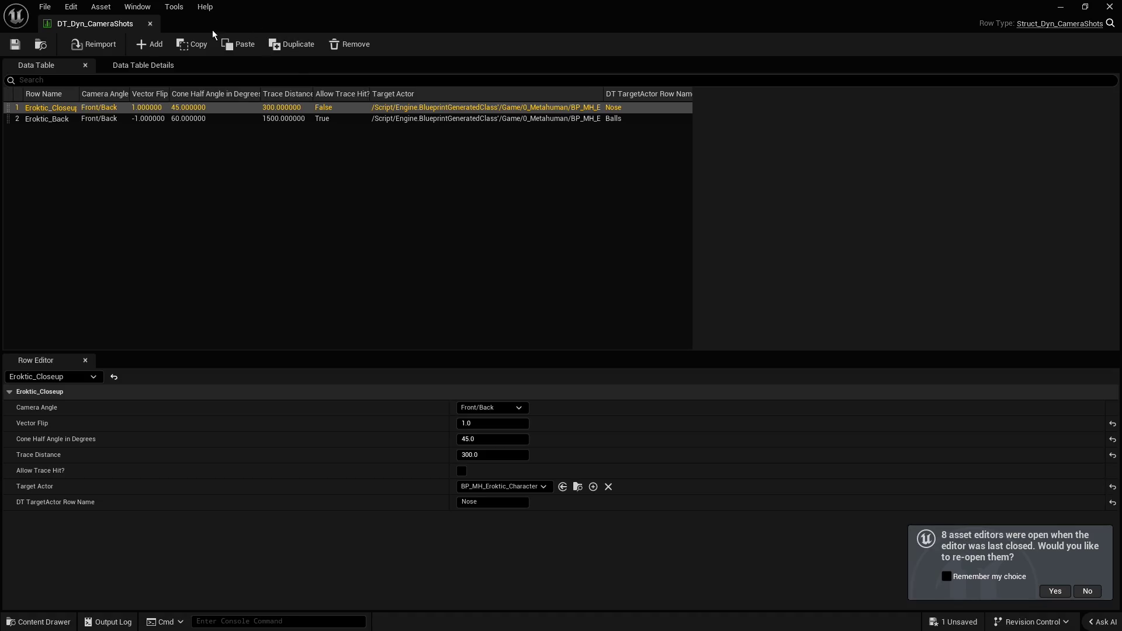
# Dock the DT_Dyn_CameraShots data table as a tab in the main editor window
pyautogui.moveTo(213, 30)
pyautogui.mouseDown()
pyautogui.moveTo(349, 28)
pyautogui.moveTo(493, 82)
pyautogui.mouseUp()
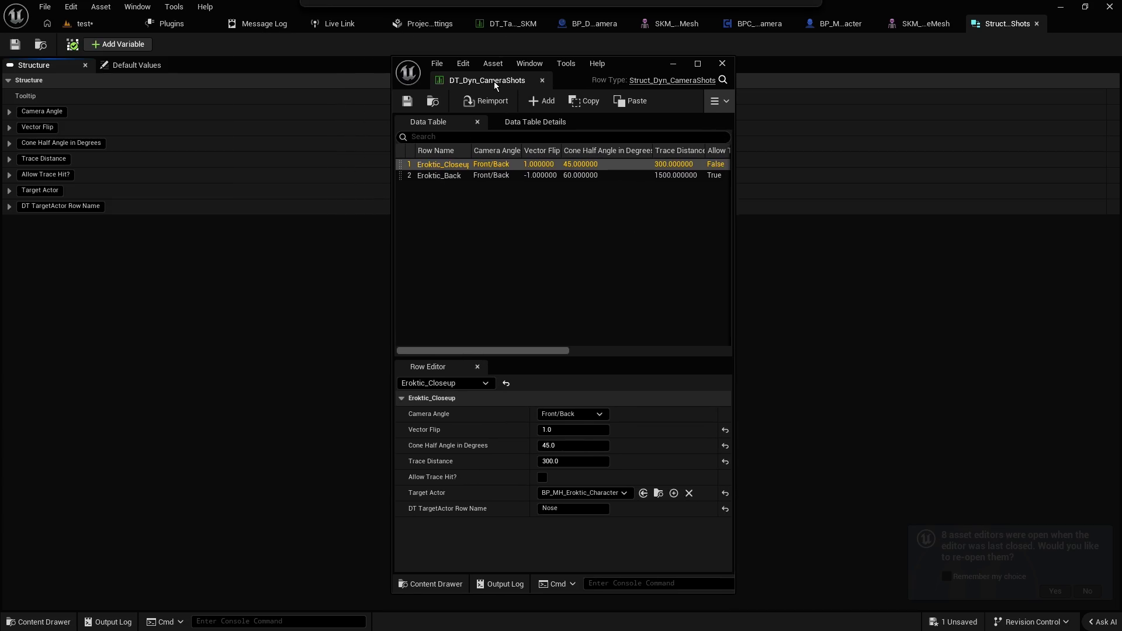
pyautogui.click(1031, 36)
pyautogui.moveTo(1031, 36); pyautogui.dragTo(1022, 28)
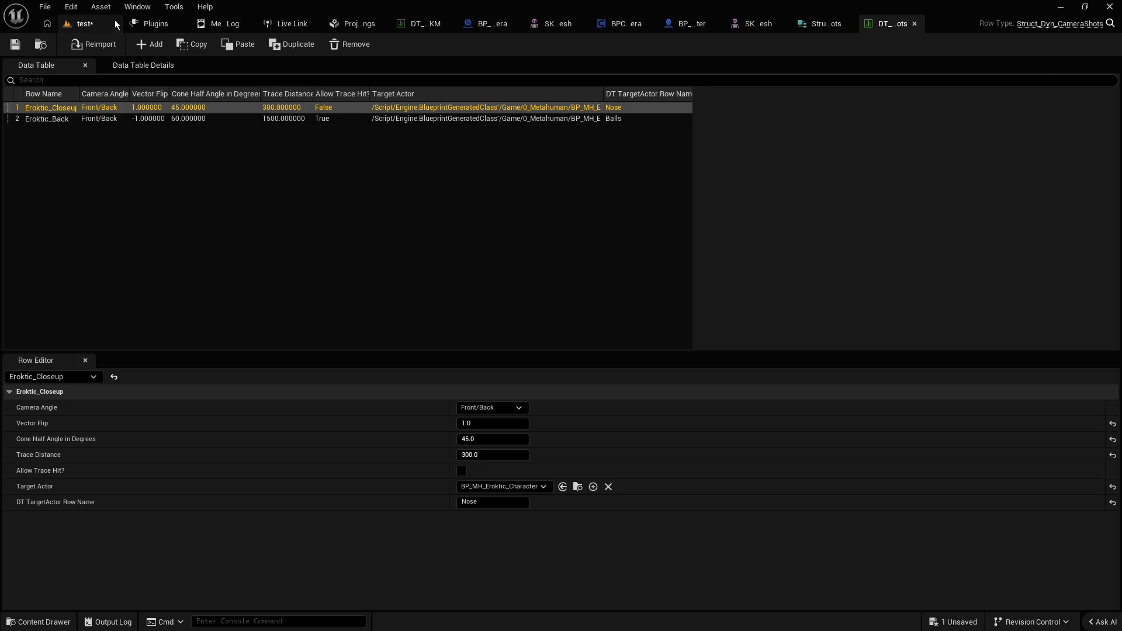
pyautogui.click(102, 23)
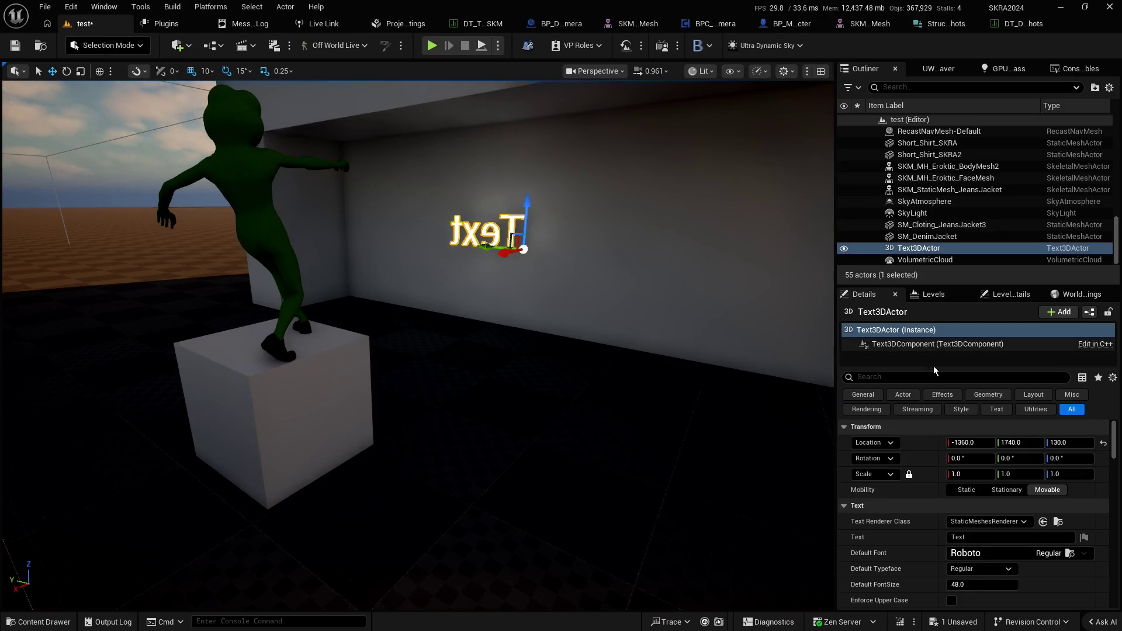
# Set the Text 3D actor's Front Color to fully saturated red
pyautogui.press('f')
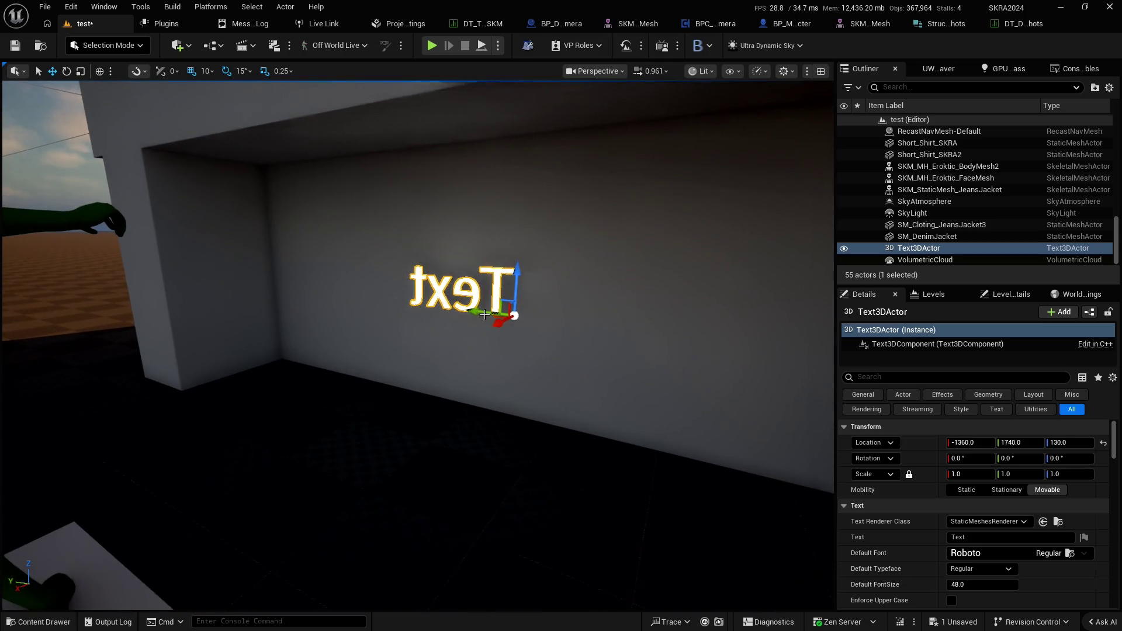
pyautogui.scroll(-3, 924, 538)
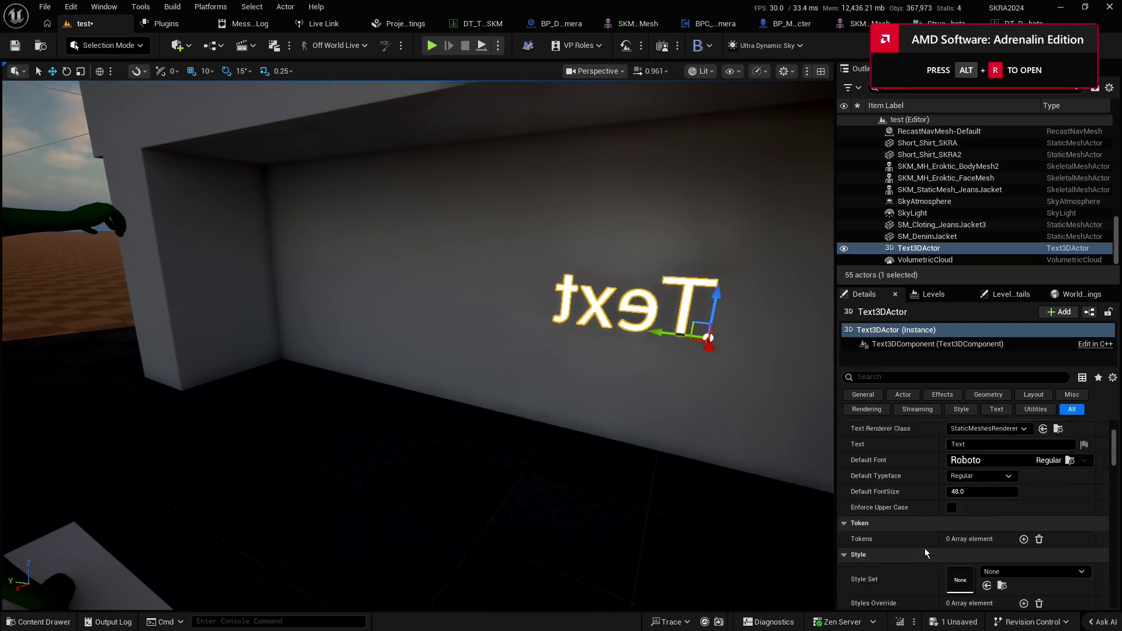
pyautogui.scroll(-3, 924, 548)
pyautogui.scroll(3, 927, 538)
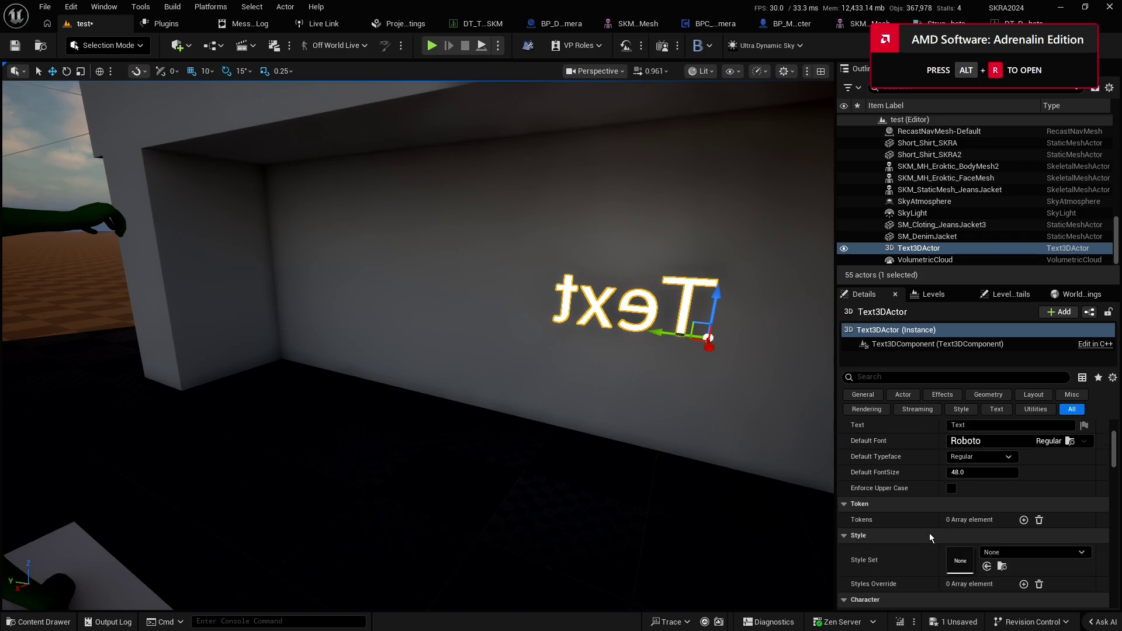
pyautogui.scroll(-10, 929, 534)
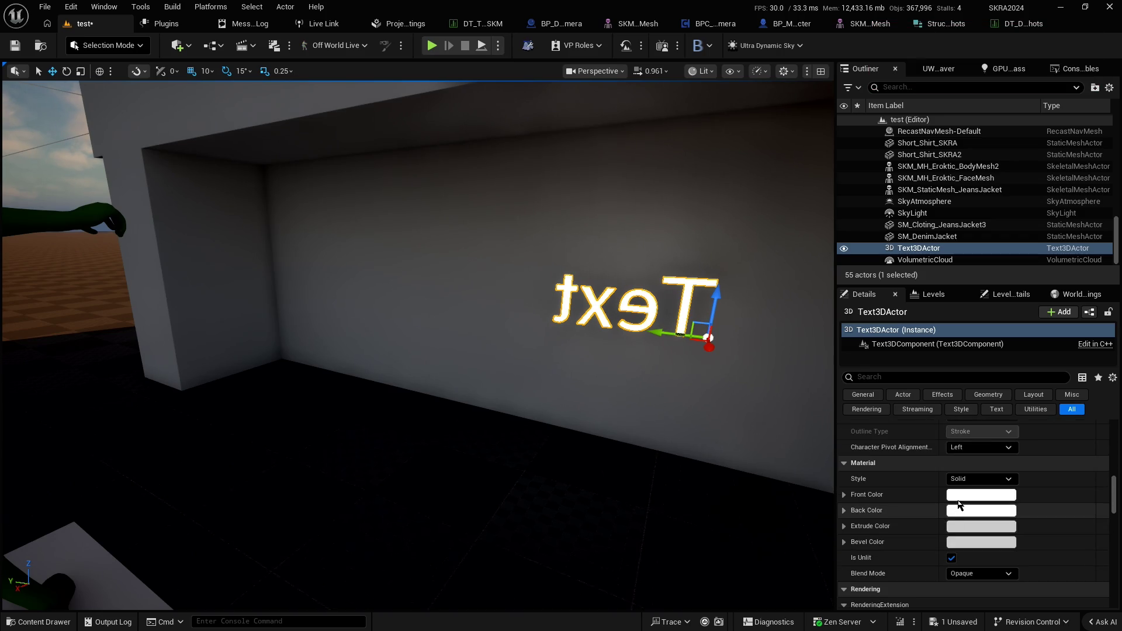
pyautogui.click(968, 497)
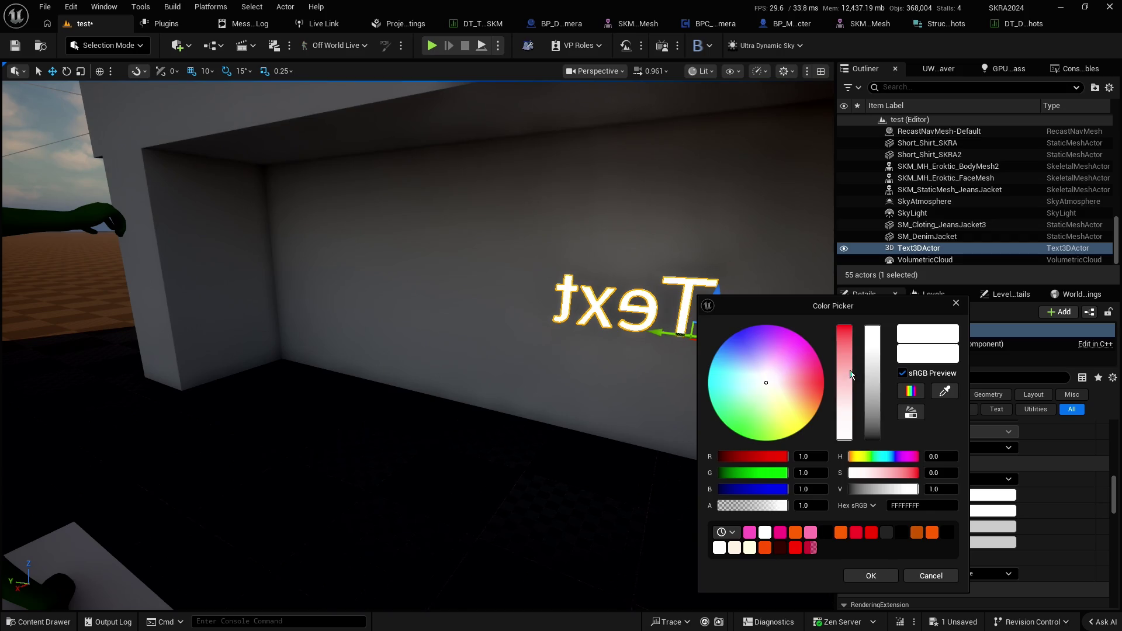
pyautogui.moveTo(850, 375); pyautogui.dragTo(844, 326)
pyautogui.click(884, 574)
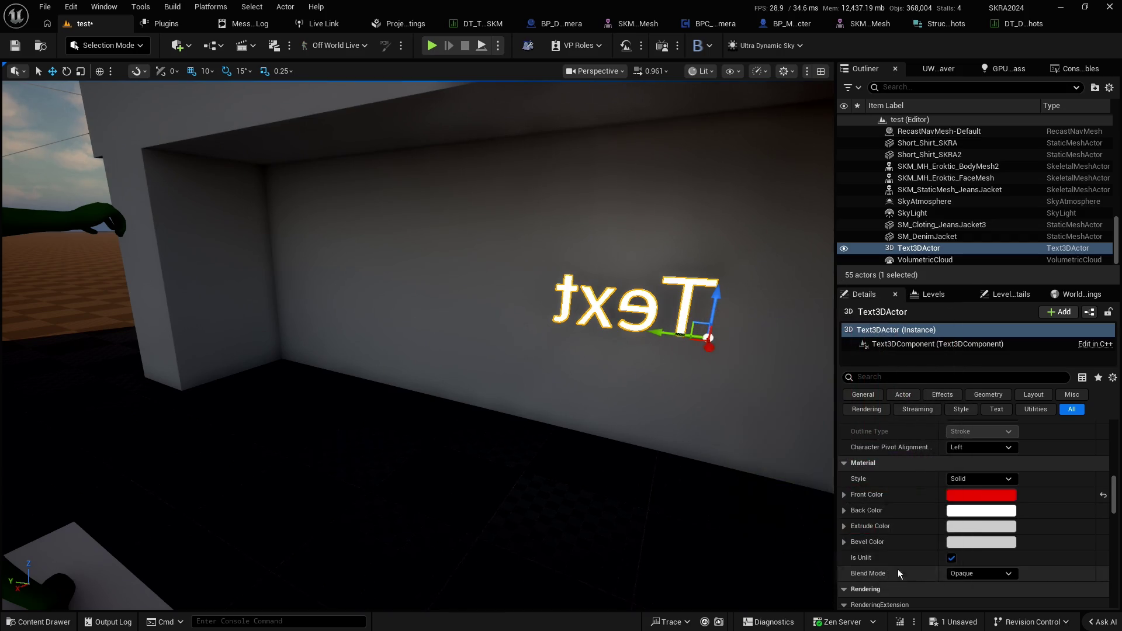
# Paste the red into the Back, Extrude and Bevel colours and scale the text up across the wall
pyautogui.keyDown('shift'); pyautogui.rightClick(917, 498); pyautogui.keyUp('shift')
pyautogui.keyDown('shift'); pyautogui.click(917, 511); pyautogui.keyUp('shift')
pyautogui.keyDown('shift'); pyautogui.click(916, 528); pyautogui.keyUp('shift')
pyautogui.keyDown('shift'); pyautogui.click(920, 543); pyautogui.keyUp('shift')
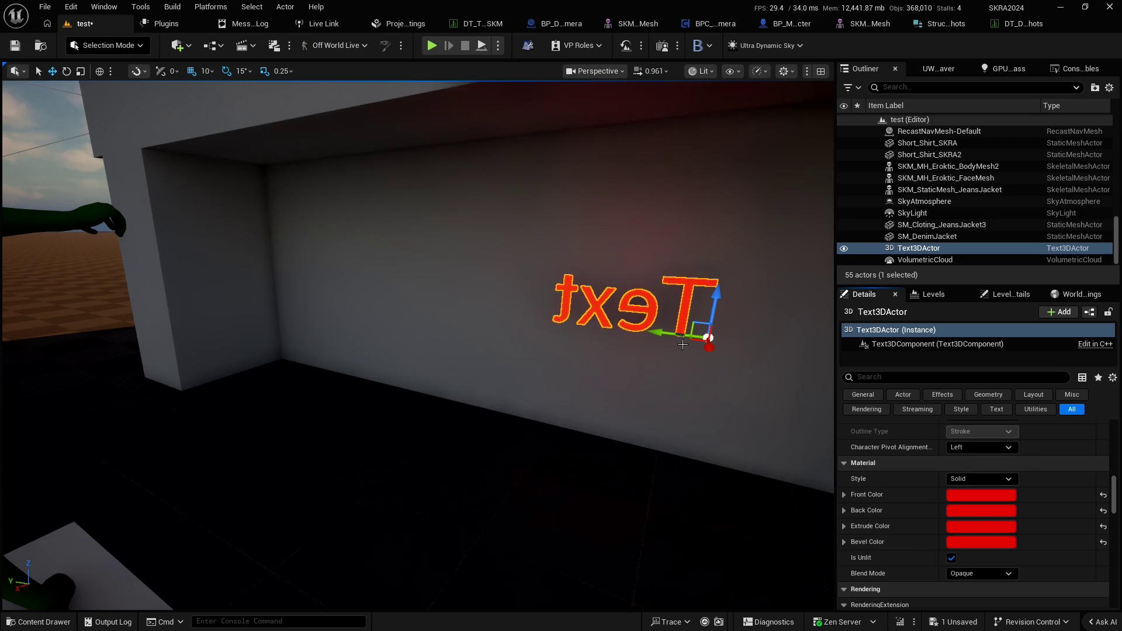
pyautogui.moveTo(713, 334)
pyautogui.mouseDown()
pyautogui.moveTo(704, 342)
pyautogui.moveTo(771, 300)
pyautogui.moveTo(704, 355)
pyautogui.moveTo(699, 389)
pyautogui.mouseUp()
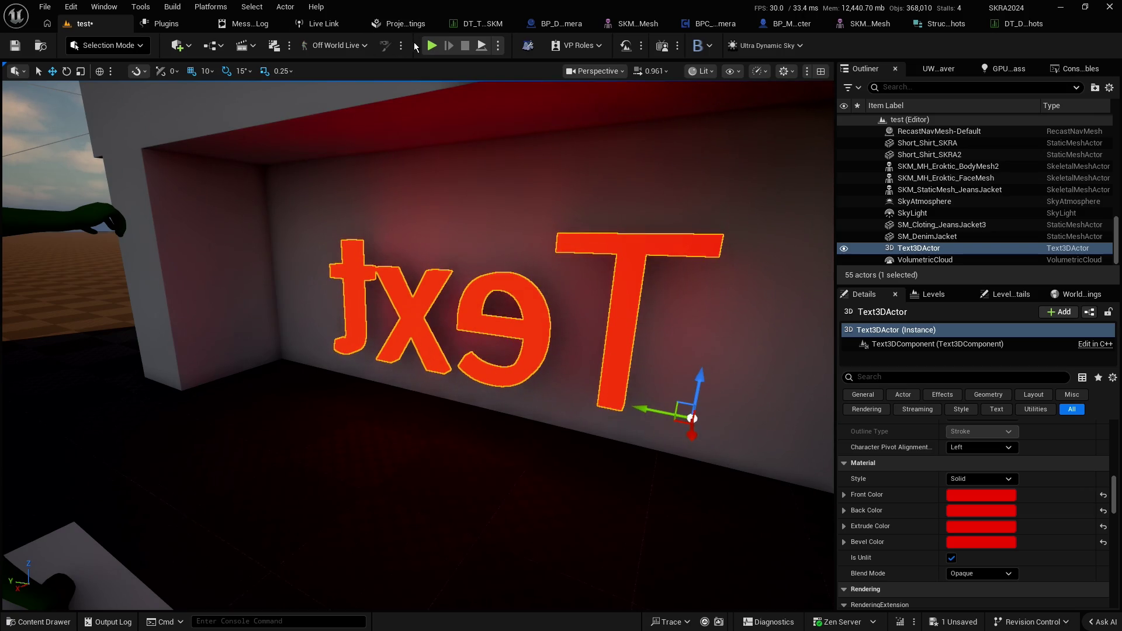
pyautogui.hotkey('alt', 'p')
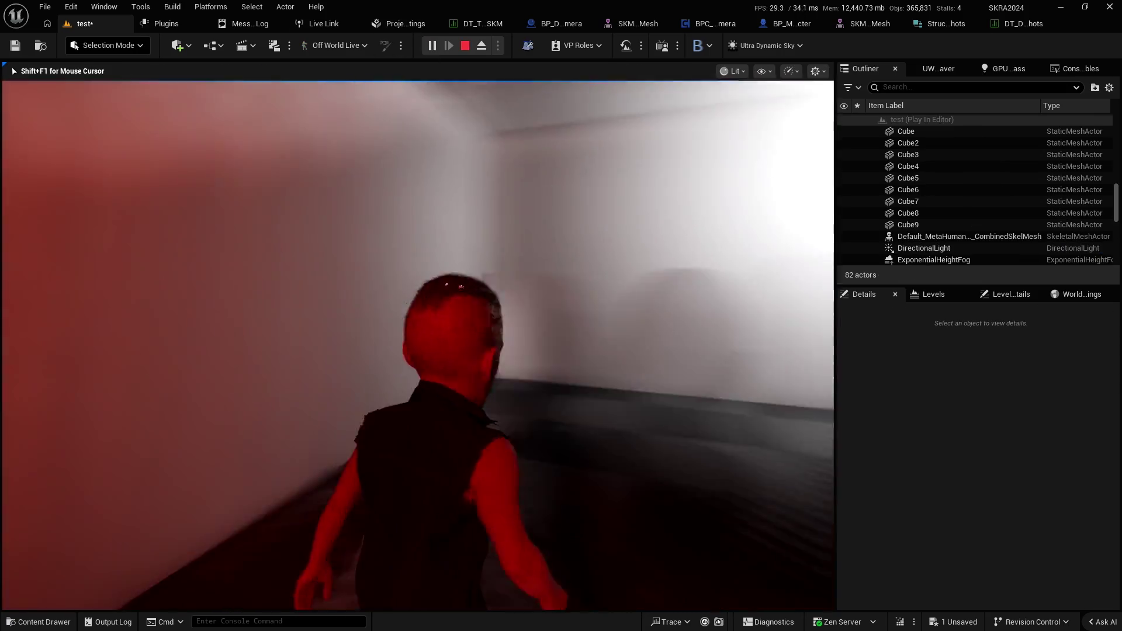
# Walk the character toward and away from the red Text wall with W and S, then exit with Esc
pyautogui.press('w')
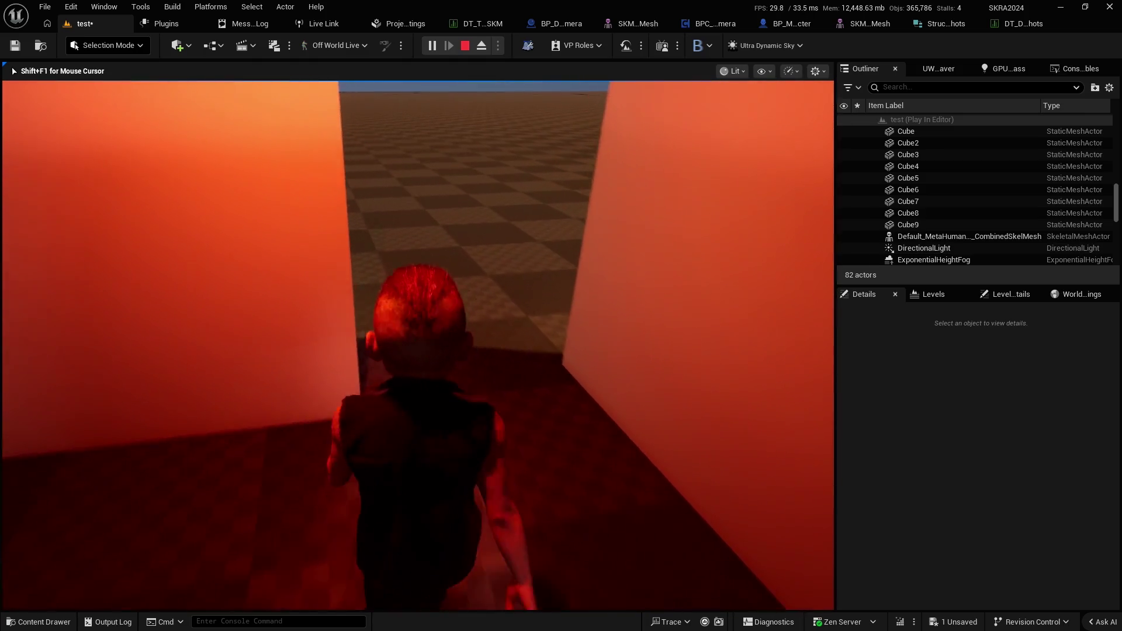
pyautogui.press('w')
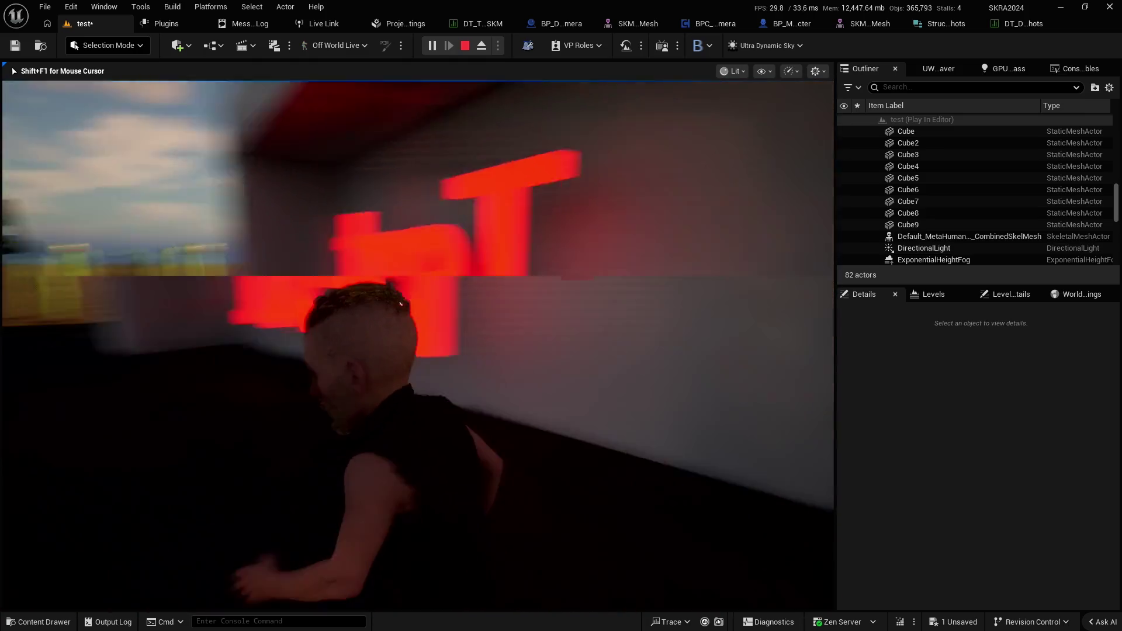
pyautogui.press('w')
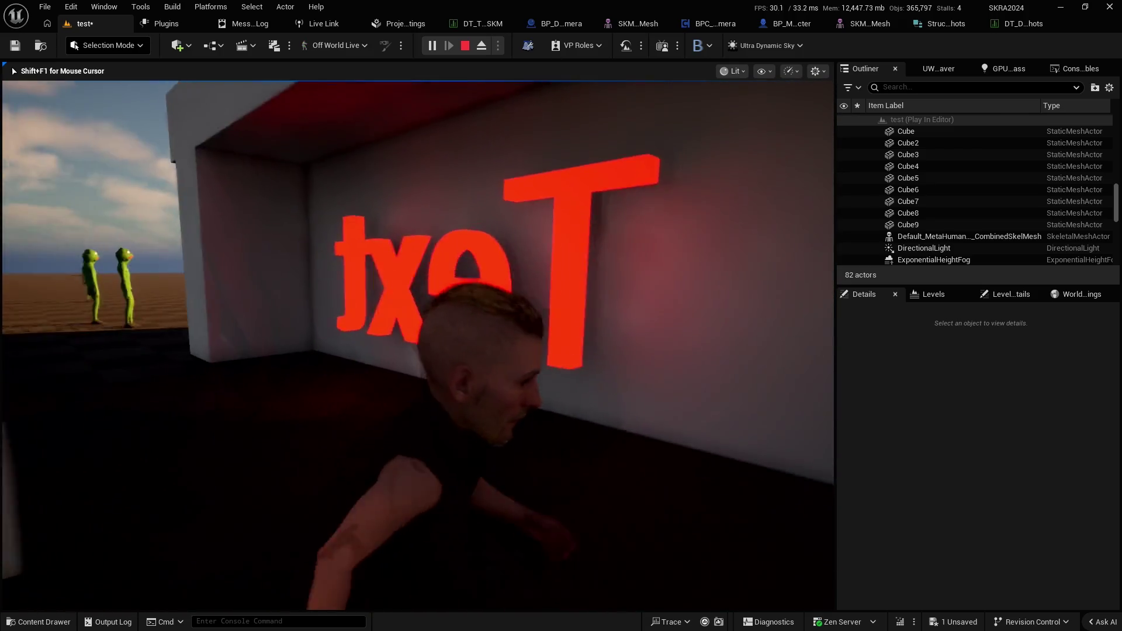
pyautogui.press('s')
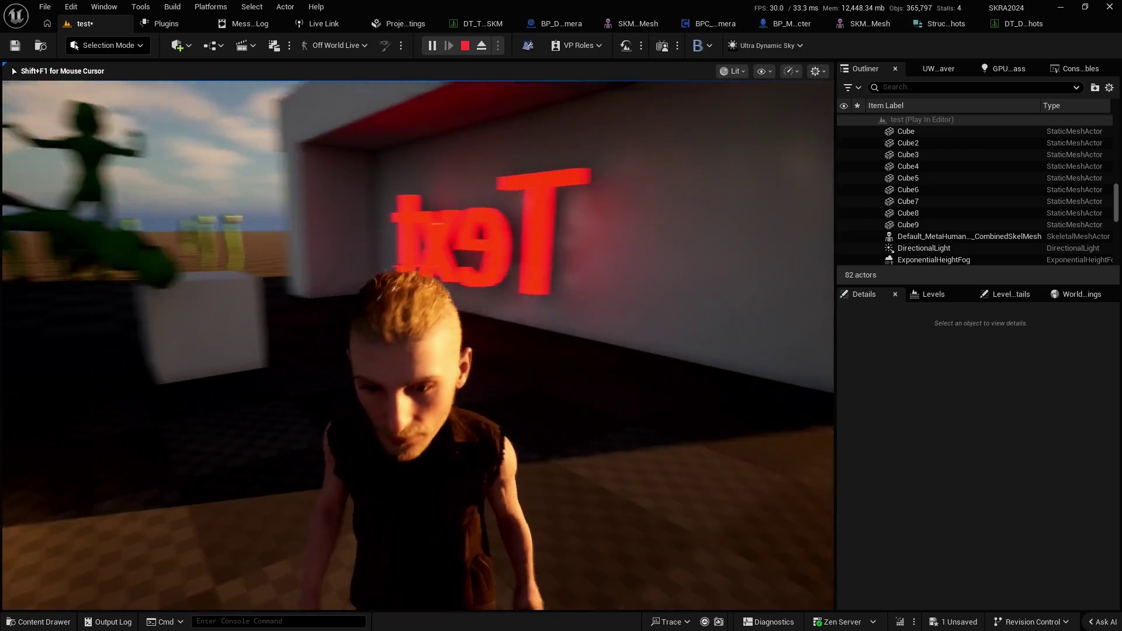
pyautogui.press('w')
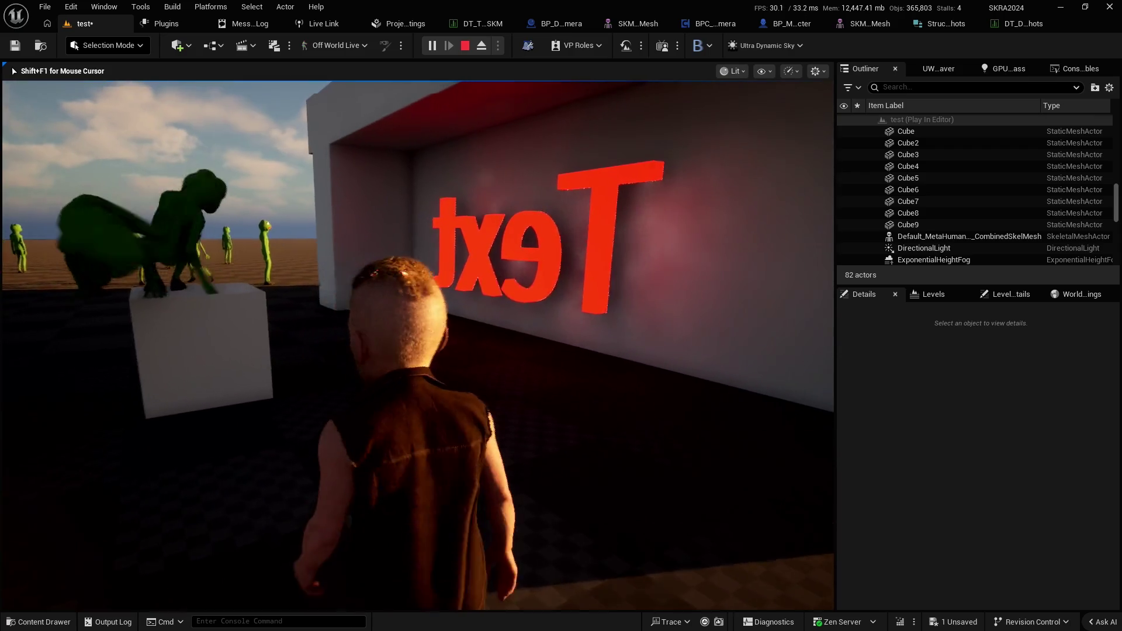
pyautogui.moveTo(416, 275)
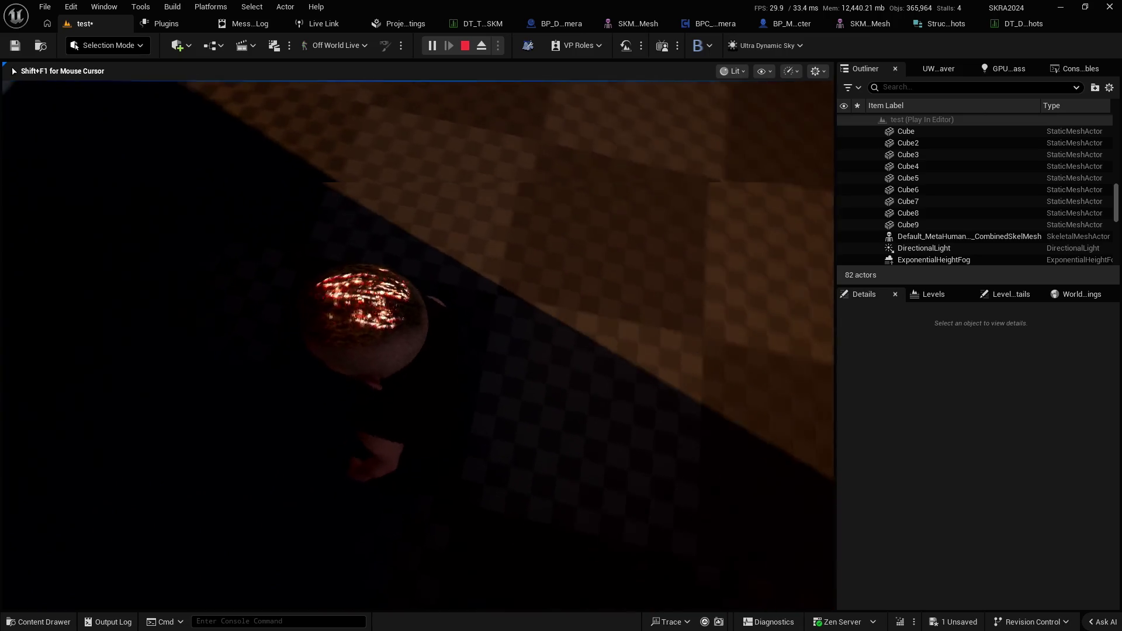
pyautogui.scroll(2, 416, 275)
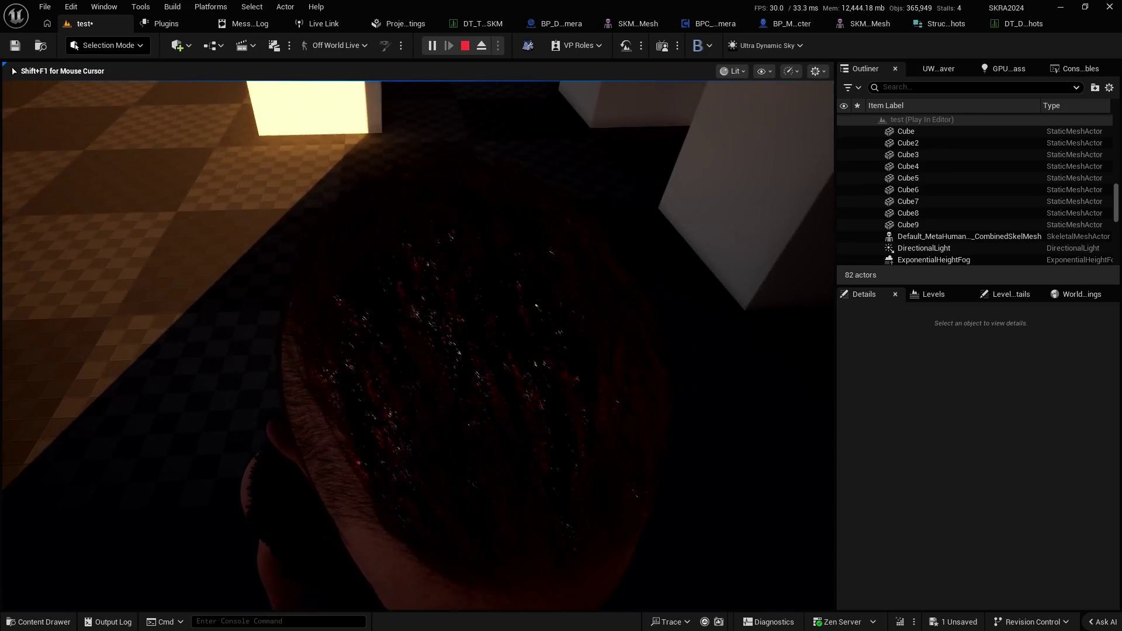
pyautogui.press('Escape')
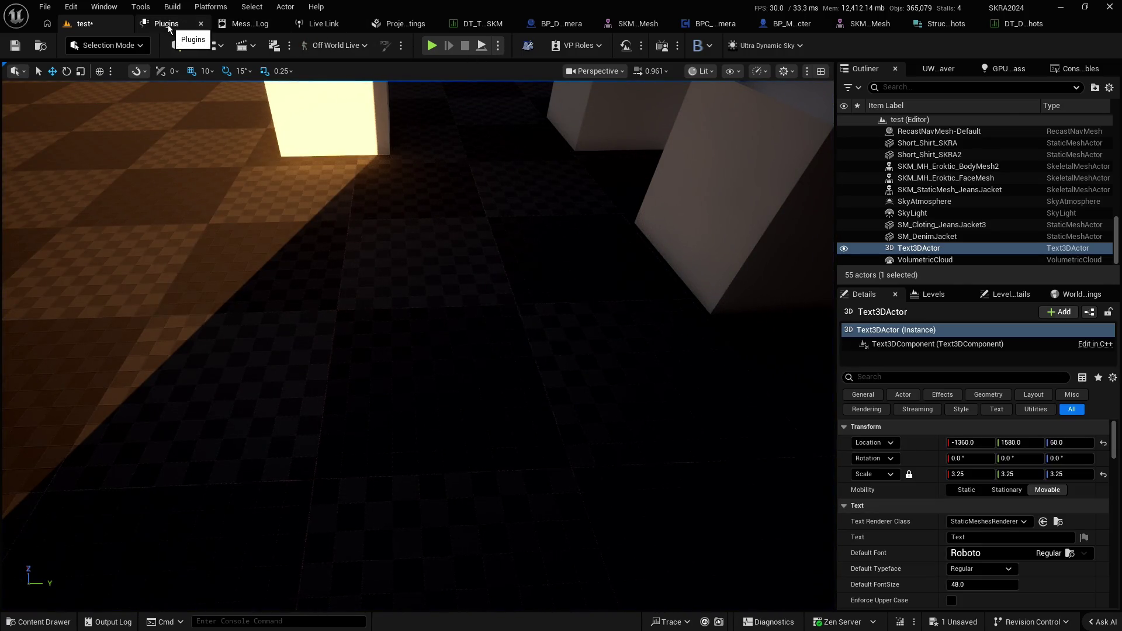
# Uncheck MegaLights under Engine - Rendering in Project Settings and go back to the test level
pyautogui.click(405, 26)
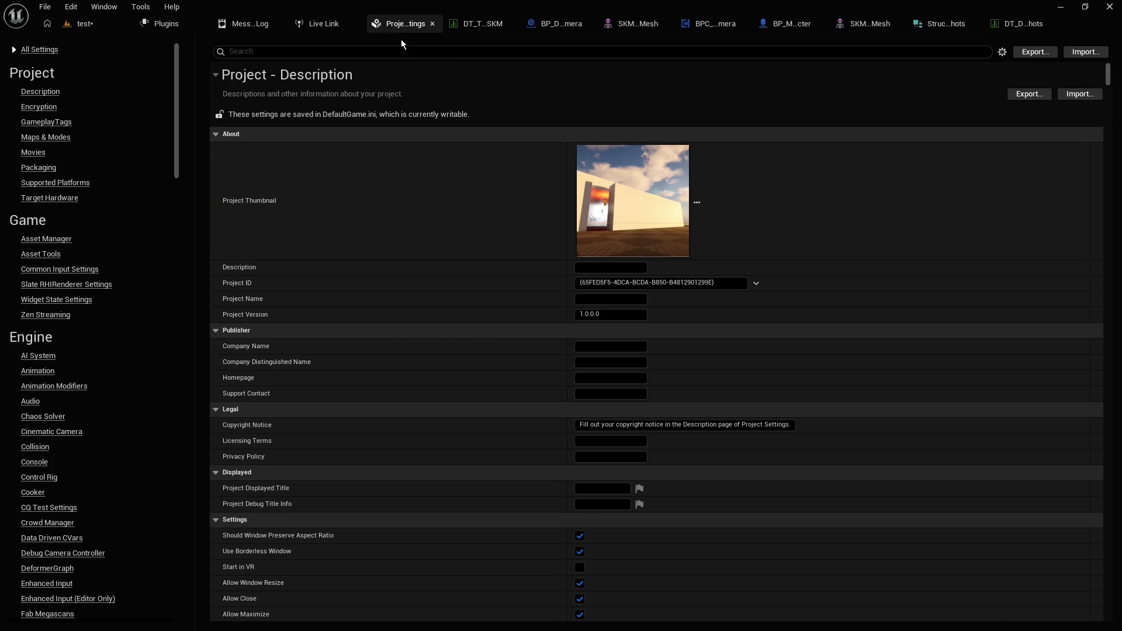
pyautogui.click(351, 51)
pyautogui.write('megal')
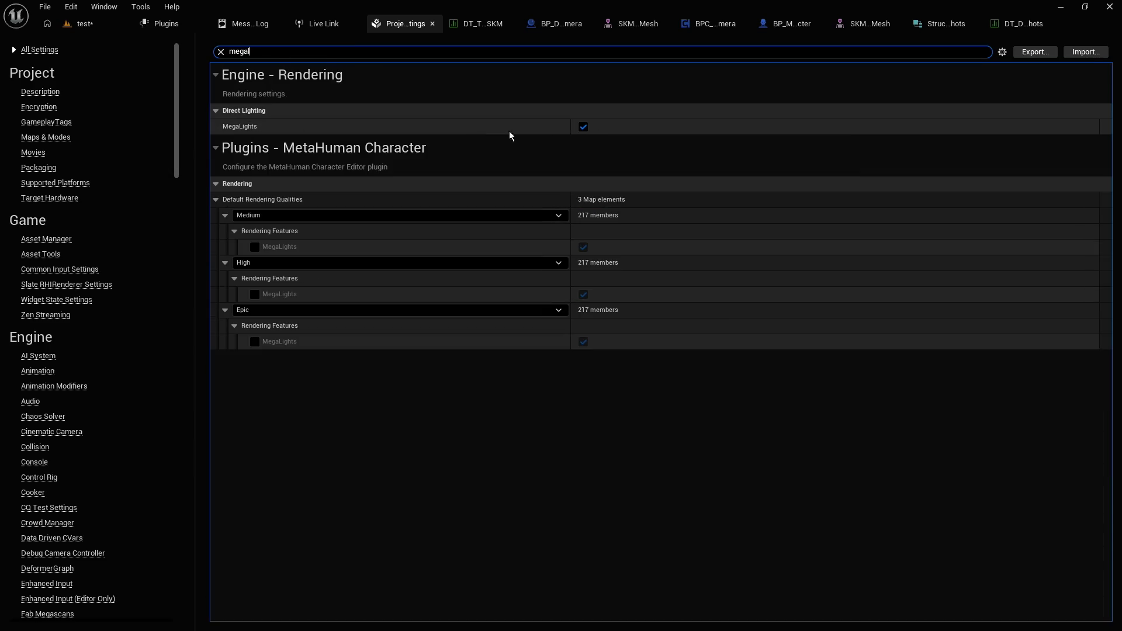
pyautogui.click(585, 130)
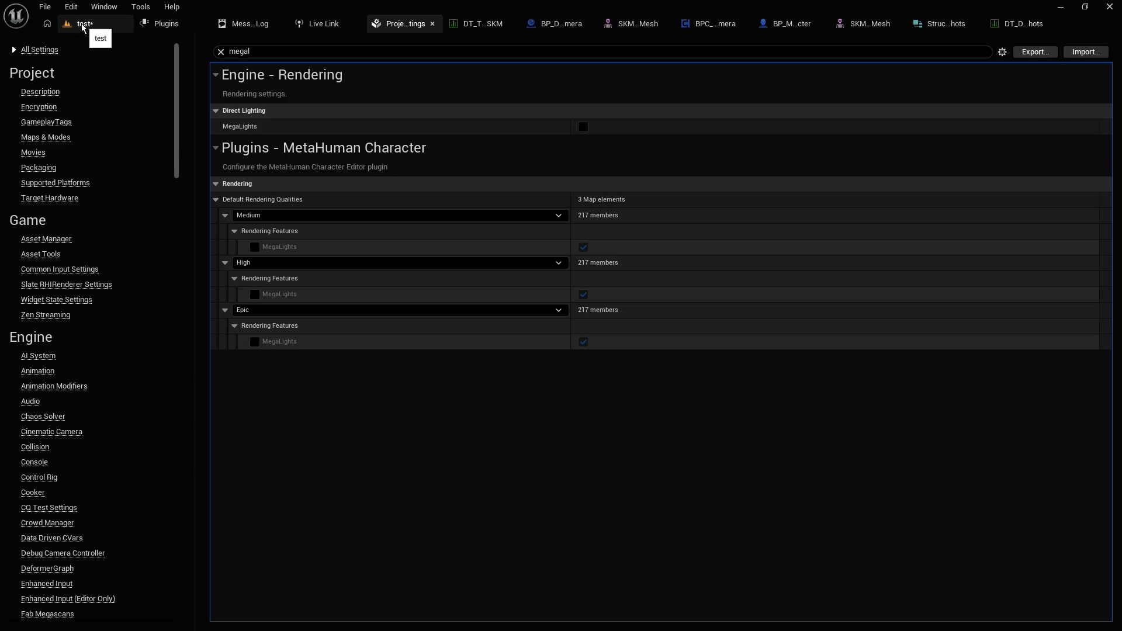
pyautogui.click(90, 25)
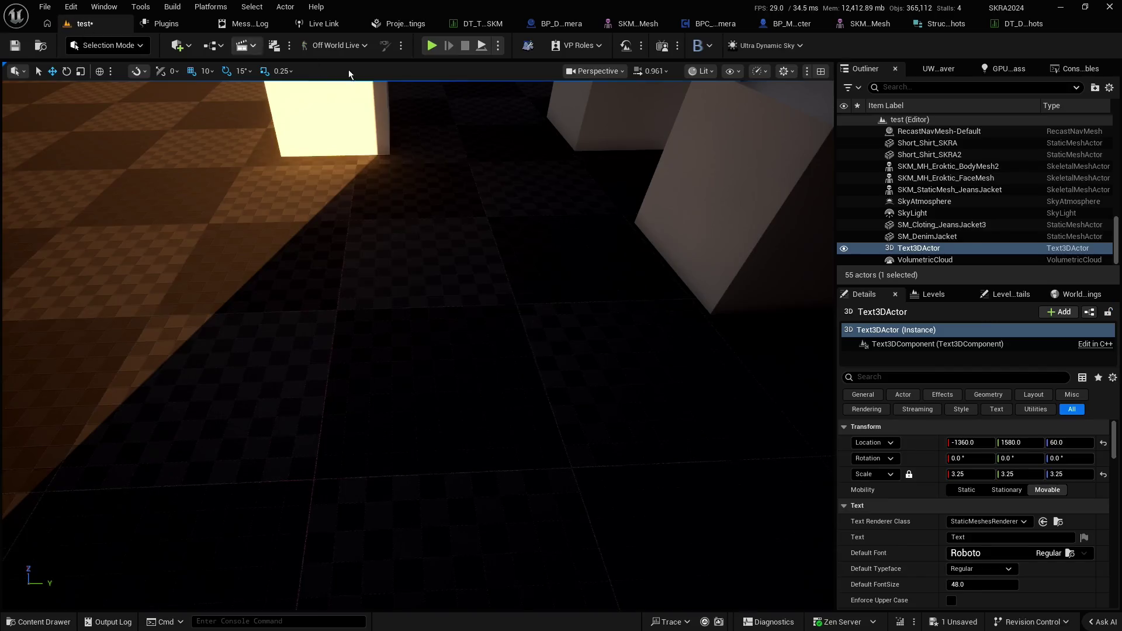
pyautogui.click(431, 45)
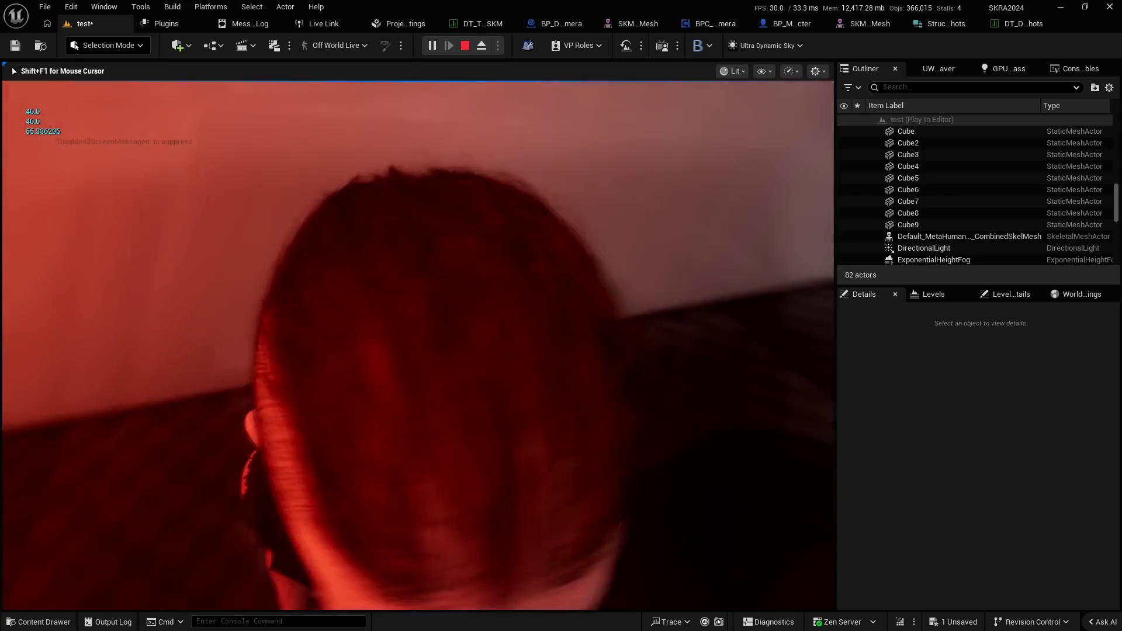
pyautogui.press('w')
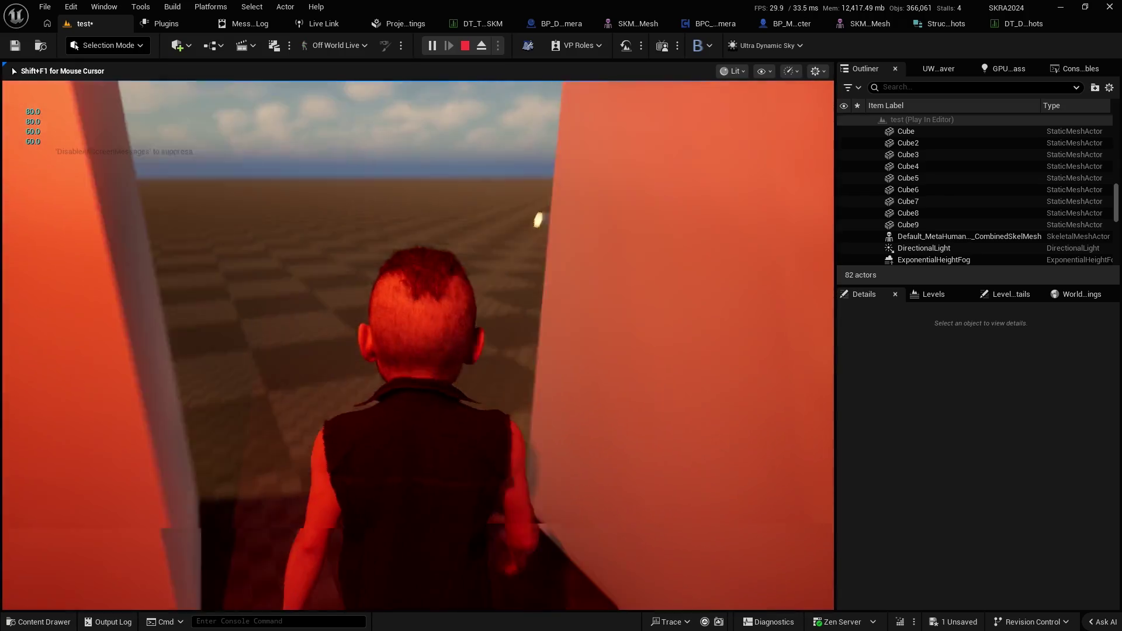
pyautogui.press('w')
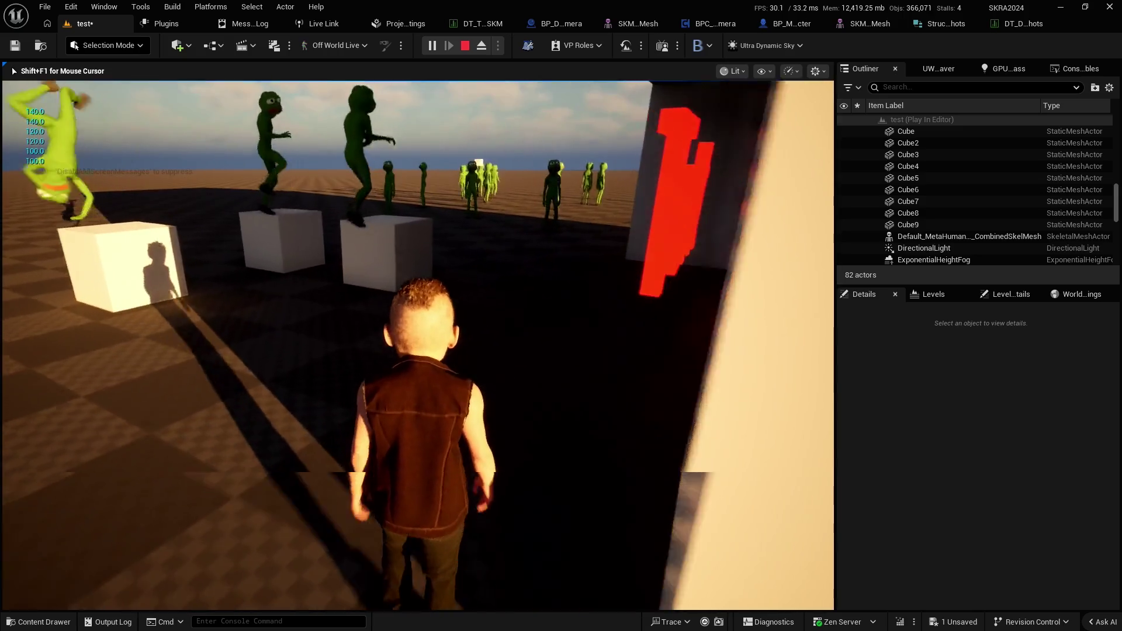
pyautogui.press('s')
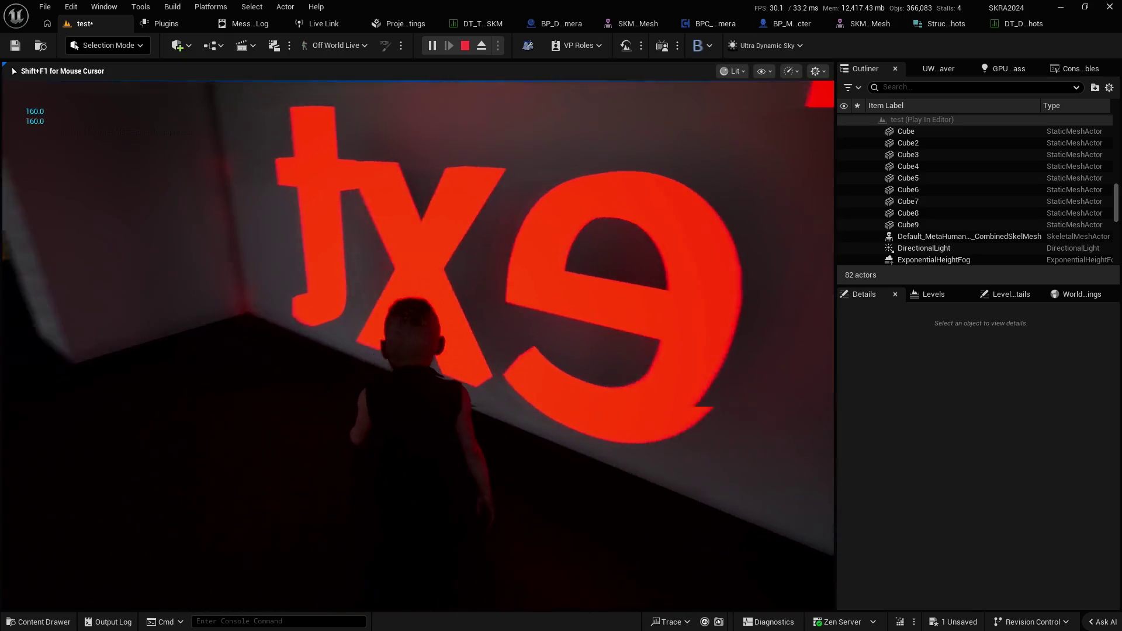
pyautogui.press('s')
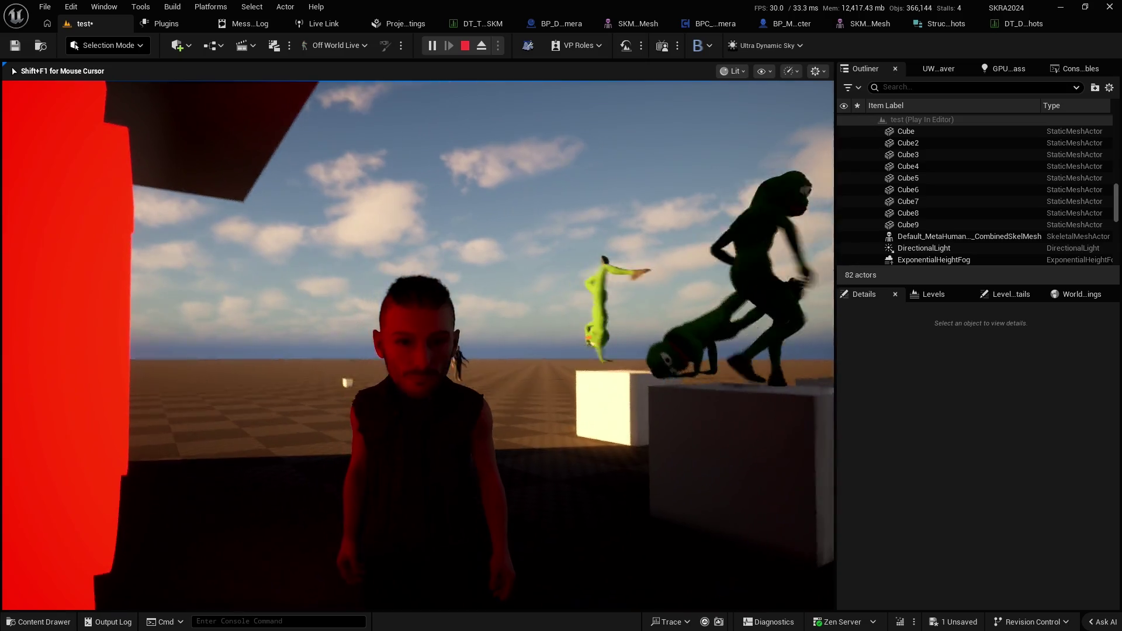
pyautogui.press('Escape')
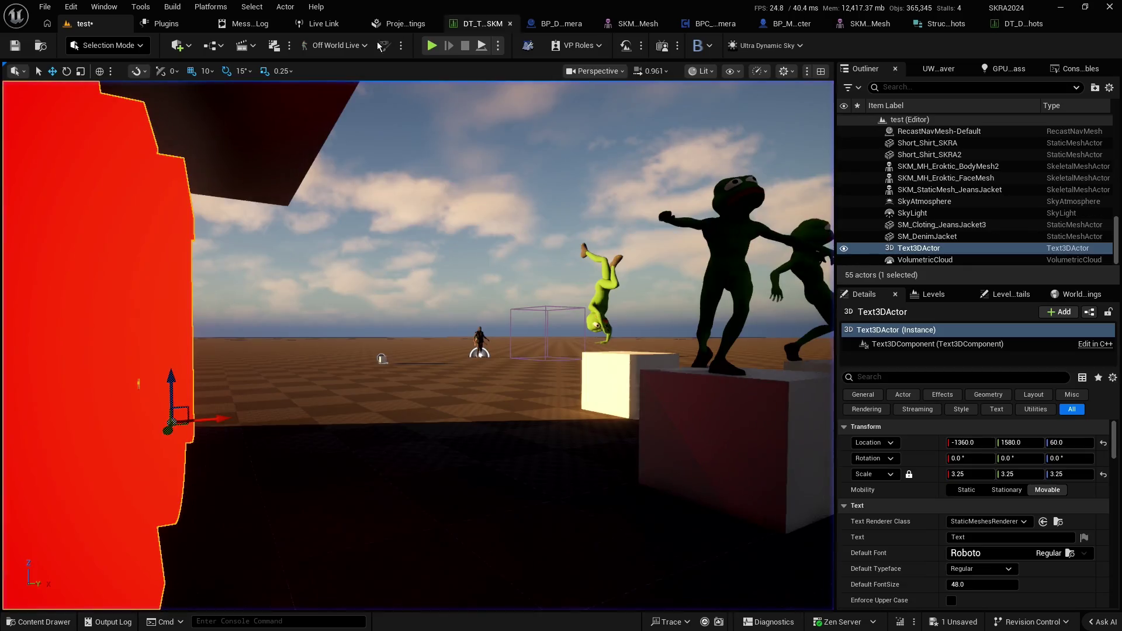
# Add a MetaHuman (Video) source in Live Link and show its settings
pyautogui.click(324, 23)
pyautogui.click(520, 66)
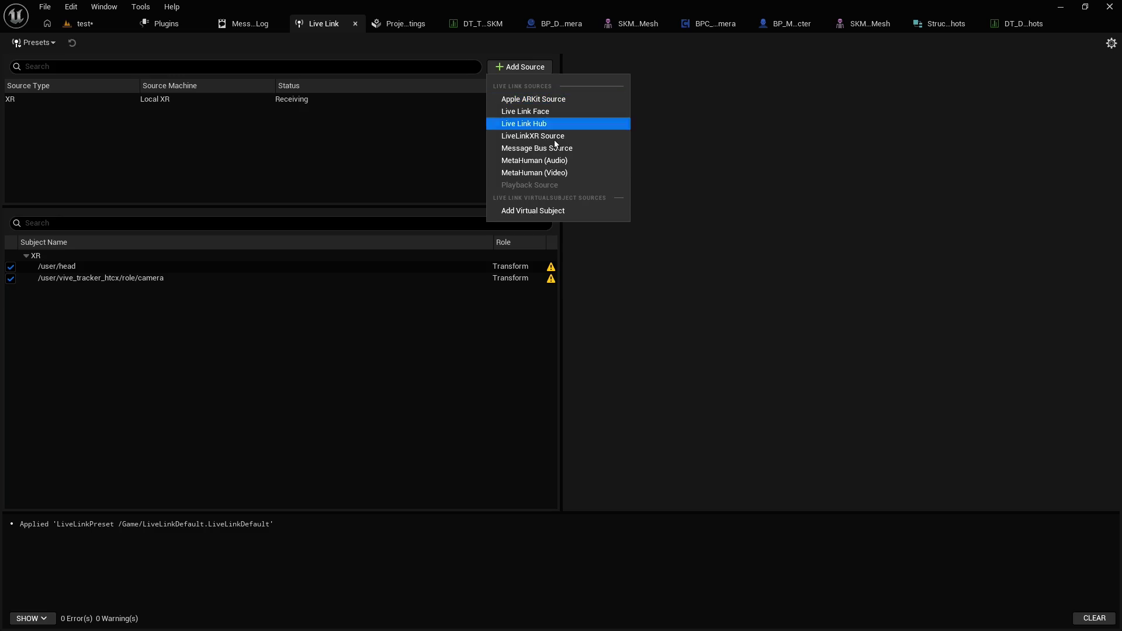
pyautogui.click(561, 177)
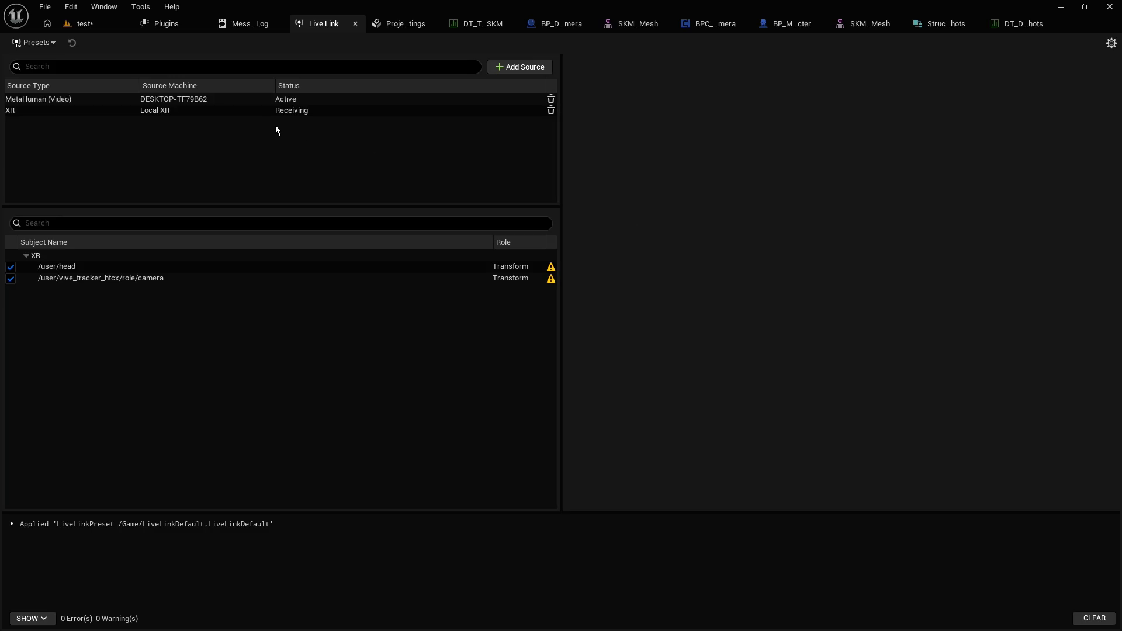
pyautogui.click(187, 99)
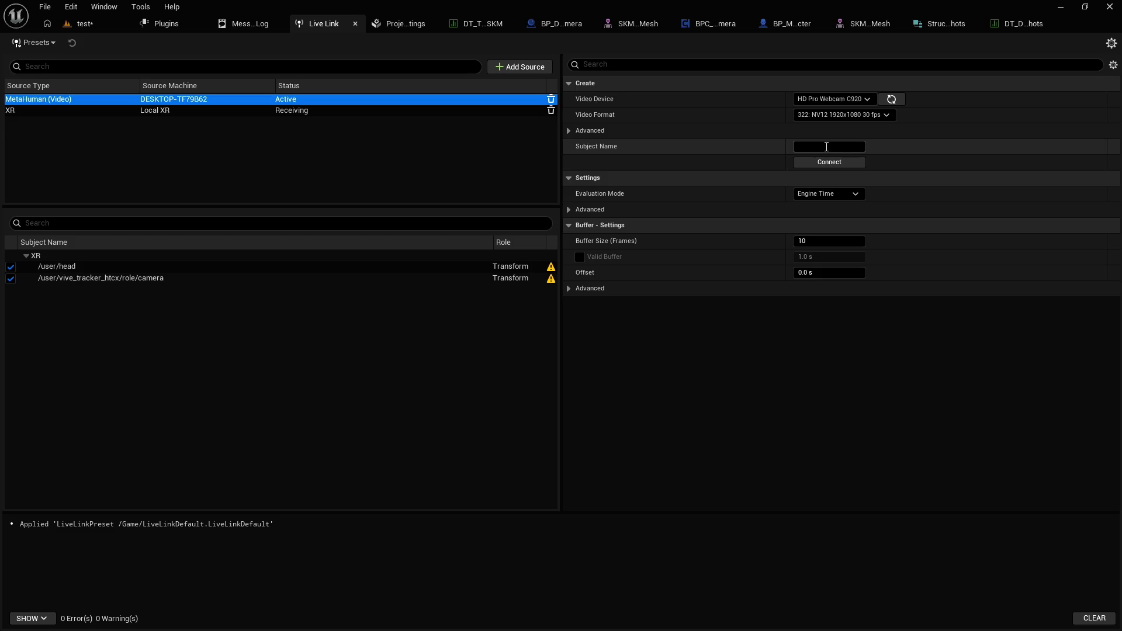
# Name the subject 'webcam' and connect it to the MetaHuman (Video) source
pyautogui.click(827, 147)
pyautogui.write('webcam')
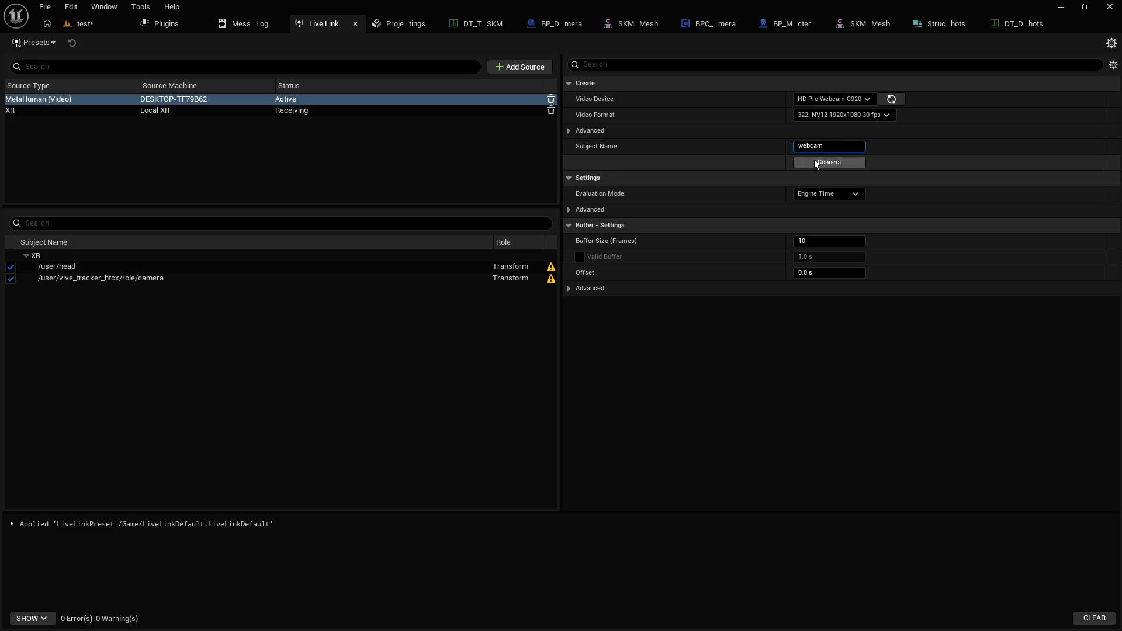
pyautogui.click(815, 159)
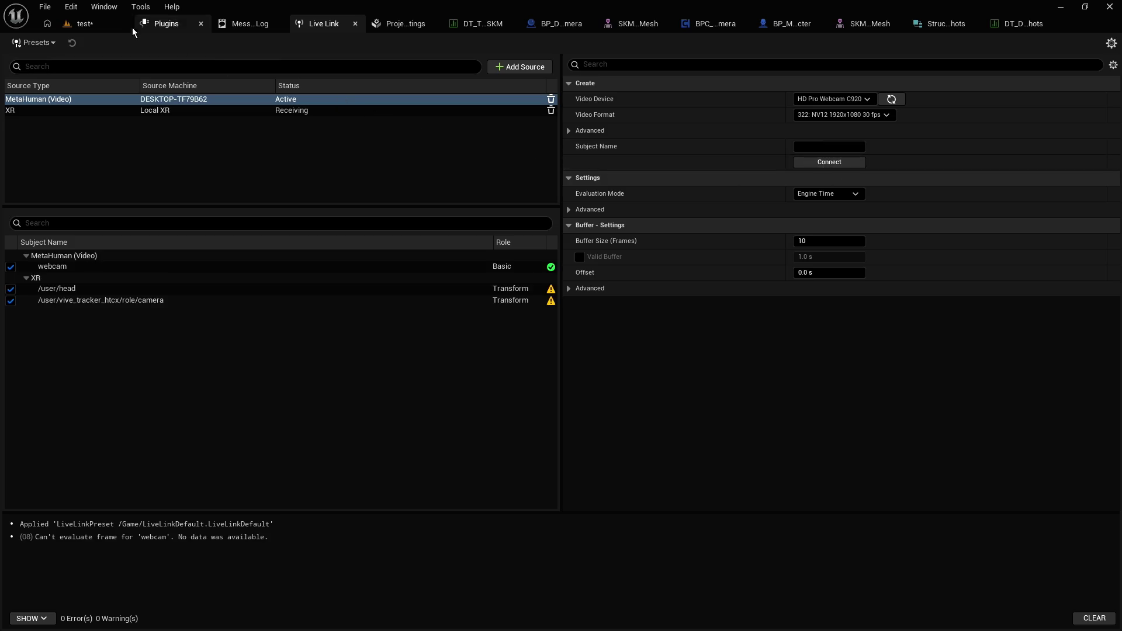
pyautogui.click(131, 24)
pyautogui.click(171, 85)
# Select the red Text3DActor and delete it, then fly the viewport around the room
pyautogui.moveTo(171, 84); pyautogui.dragTo(304, 189)
pyautogui.click(304, 189)
pyautogui.press('Delete')
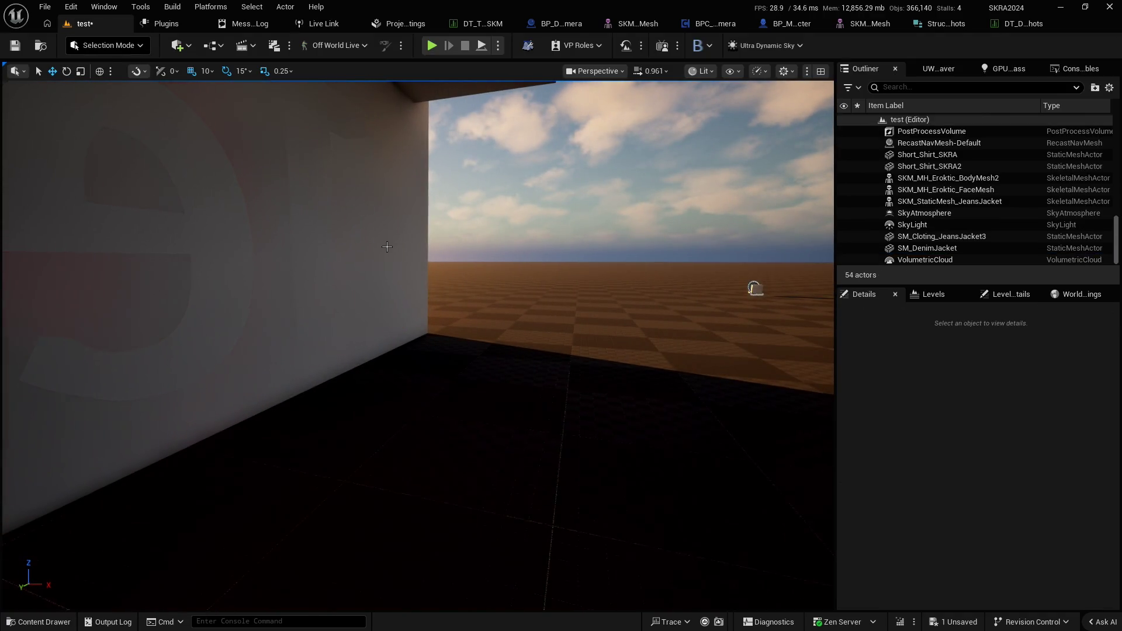
pyautogui.moveTo(401, 243)
pyautogui.mouseDown()
pyautogui.moveTo(401, 204)
pyautogui.moveTo(292, 201)
pyautogui.moveTo(315, 204)
pyautogui.mouseUp()
pyautogui.scroll(-3, 303, 205)
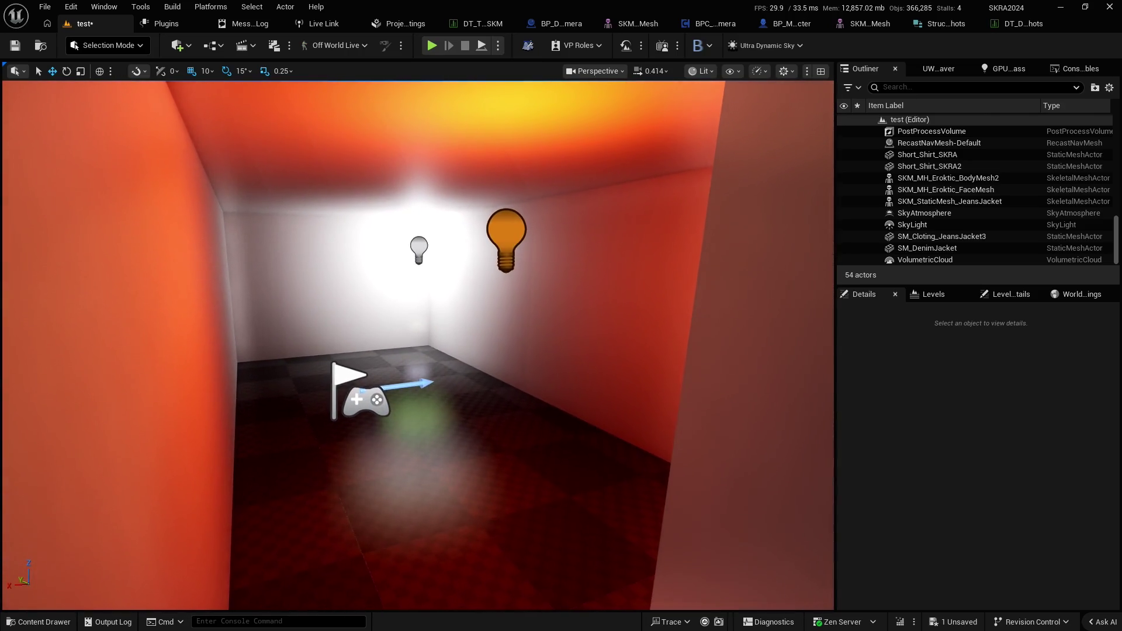
pyautogui.scroll(-2, 420, 246)
pyautogui.moveTo(413, 248)
pyautogui.mouseDown()
pyautogui.moveTo(374, 249)
pyautogui.moveTo(467, 211)
pyautogui.mouseUp()
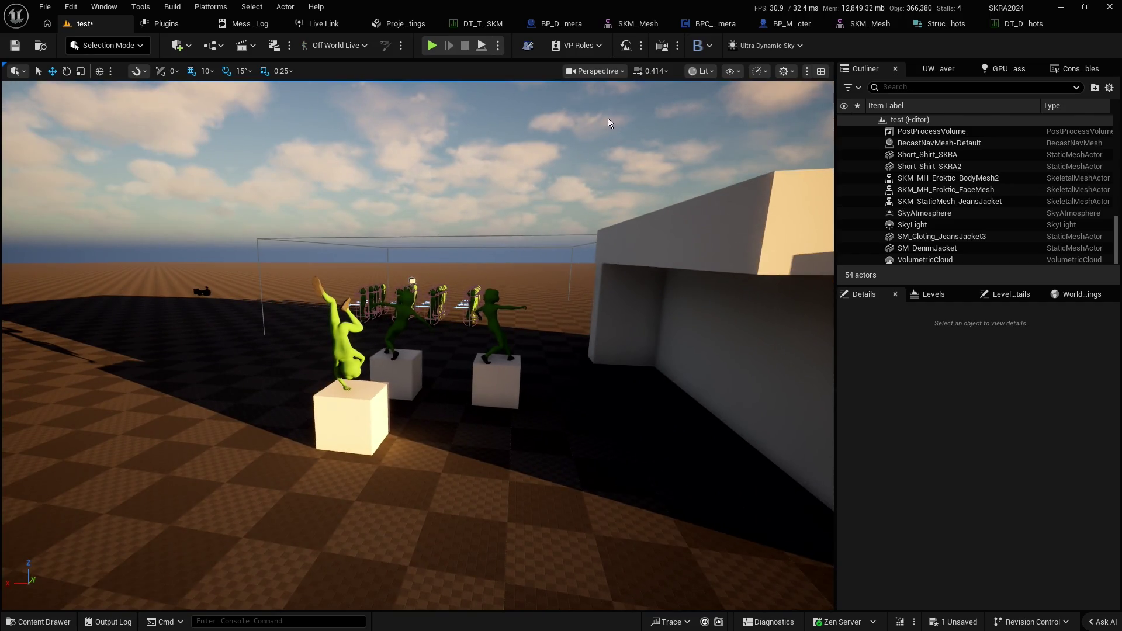
# Zoom and pan around the BPC_DynamicCamera EventGraph, then switch to the DT_Dyn_CameraShots table
pyautogui.click(707, 25)
pyautogui.scroll(-4, 674, 234)
pyautogui.scroll(3, 674, 233)
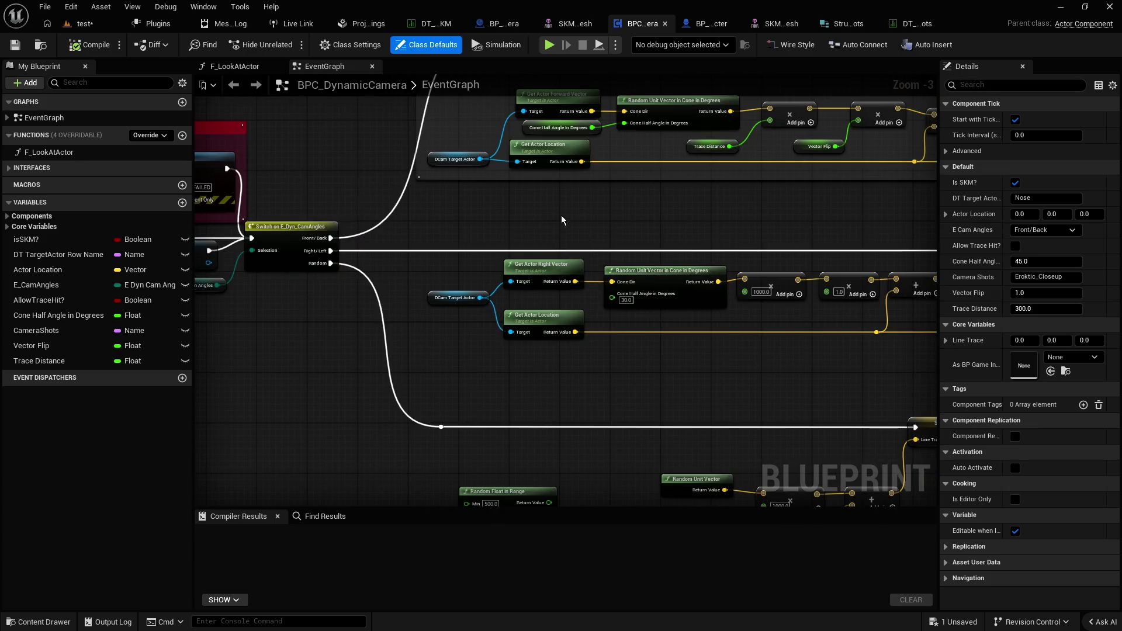
pyautogui.moveTo(454, 233)
pyautogui.mouseDown()
pyautogui.moveTo(436, 220)
pyautogui.moveTo(449, 232)
pyautogui.mouseUp()
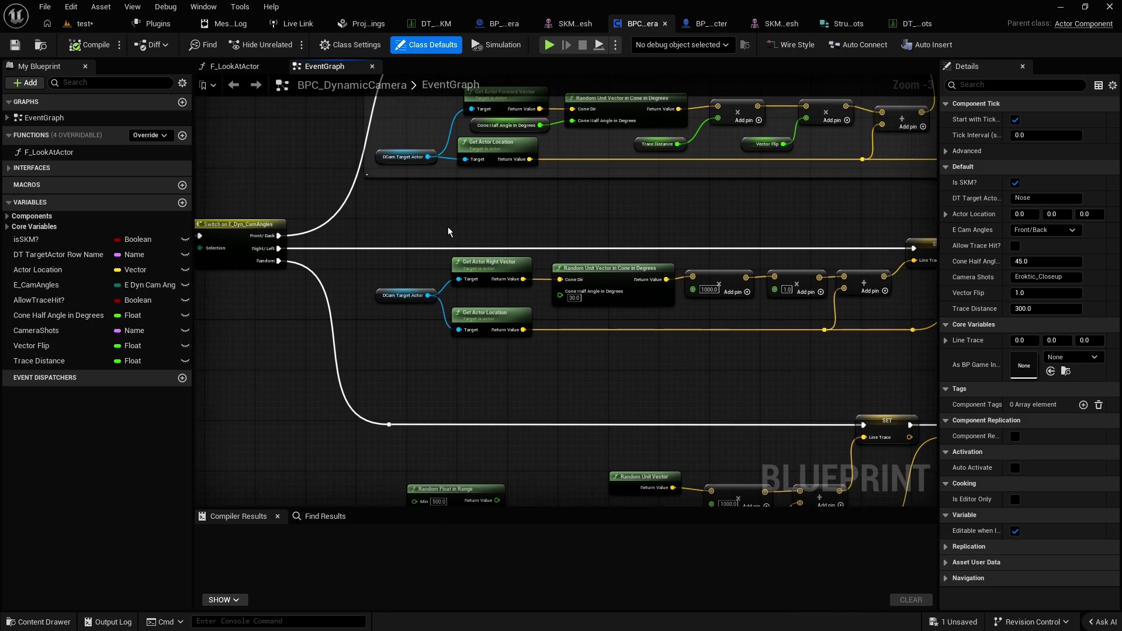
pyautogui.click(904, 24)
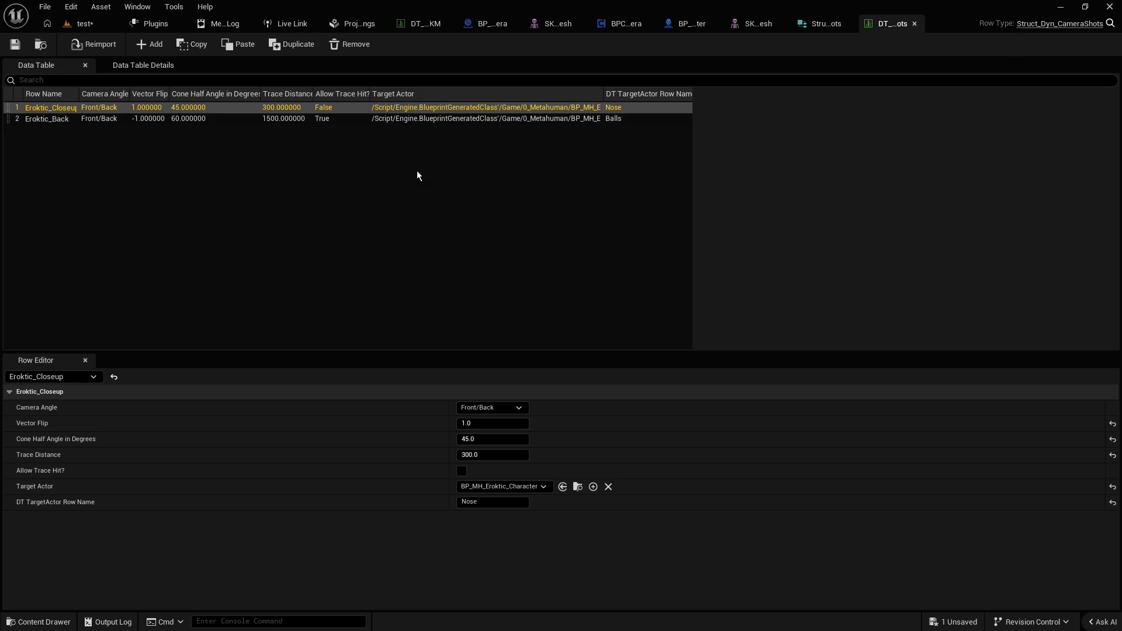
# Duplicate the Eroktic_Back row as Eroktic_Right and set its Camera Angle to Right/Left
pyautogui.click(115, 140)
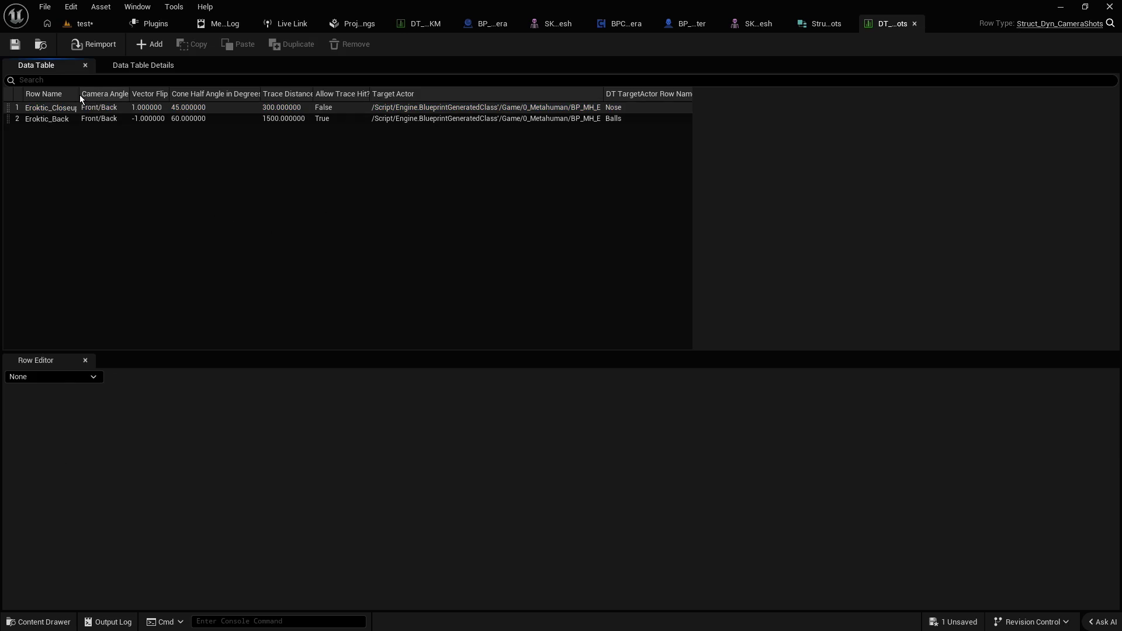
pyautogui.moveTo(79, 94); pyautogui.dragTo(106, 97)
pyautogui.click(64, 118)
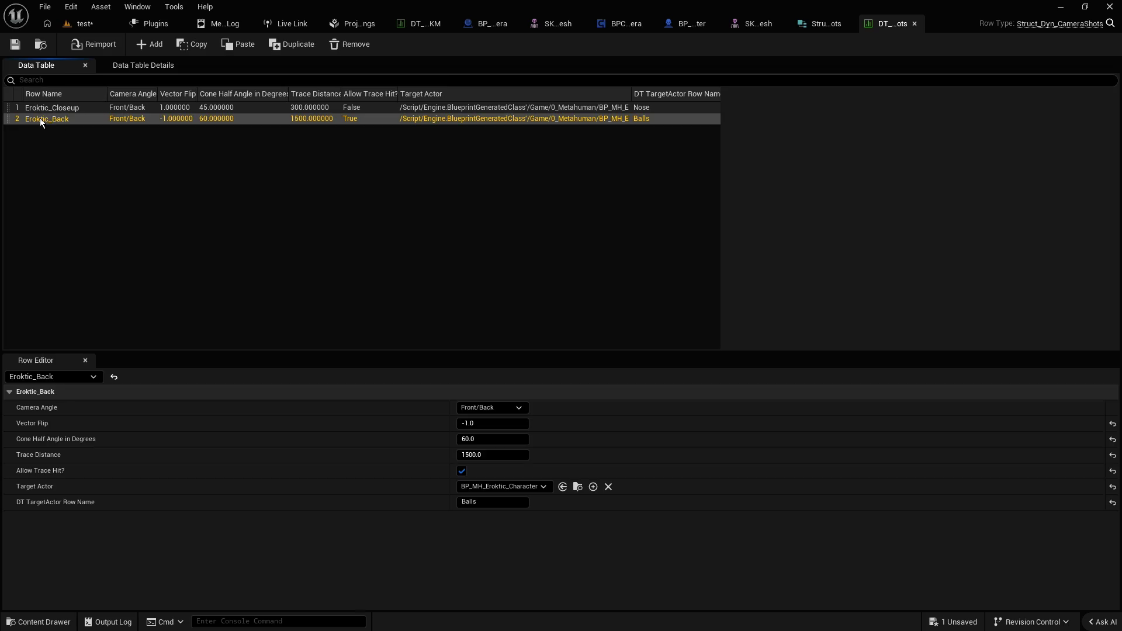
pyautogui.rightClick(39, 118)
pyautogui.click(94, 208)
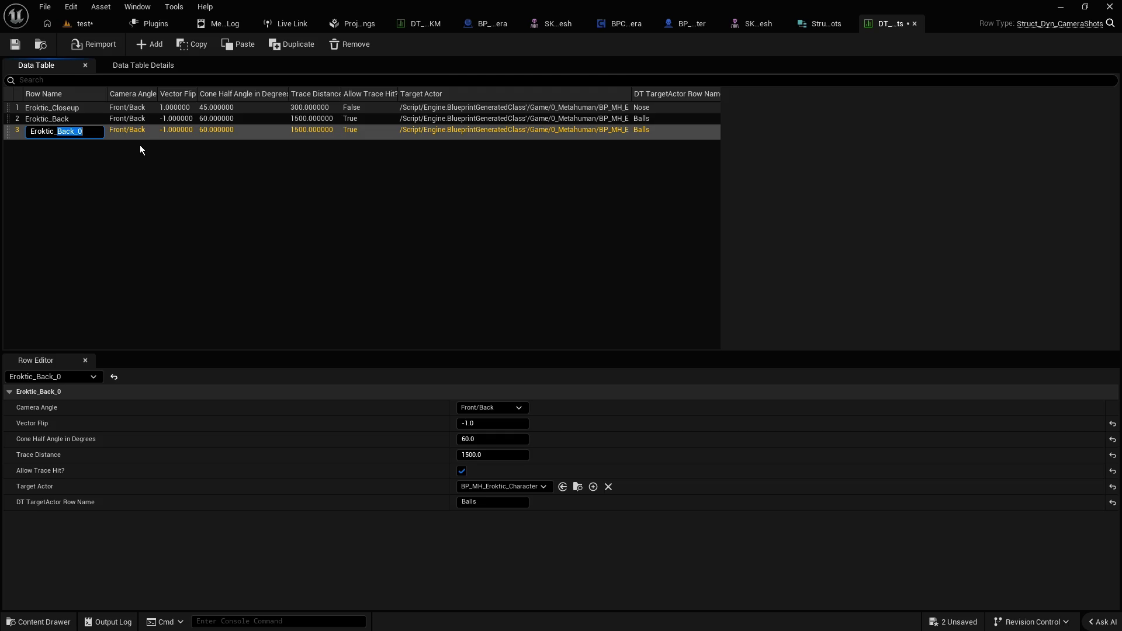
pyautogui.press('BackSpace')
pyautogui.write('Right')
pyautogui.press('Return')
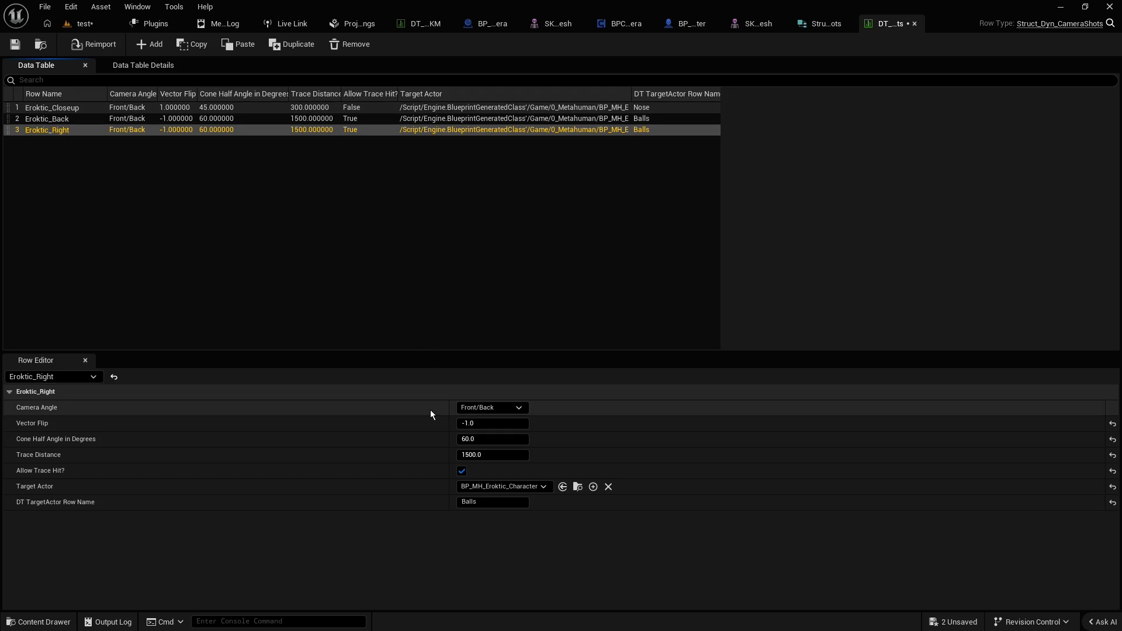
pyautogui.click(498, 405)
pyautogui.click(495, 428)
# Give Eroktic_Right Vector Flip 1.0, cone half angle 30, trace distance 1000, target row Nose, and save
pyautogui.click(491, 423)
pyautogui.write('1.0')
pyautogui.hotkey('ctrl', 'a')
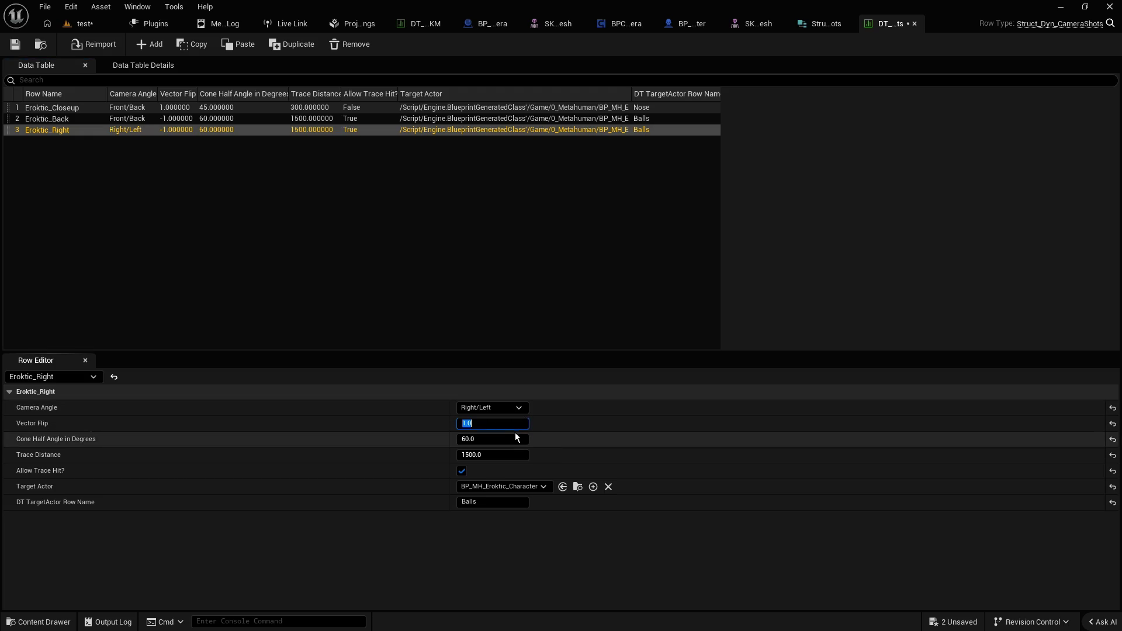
pyautogui.press('Return')
pyautogui.click(501, 438)
pyautogui.write('30')
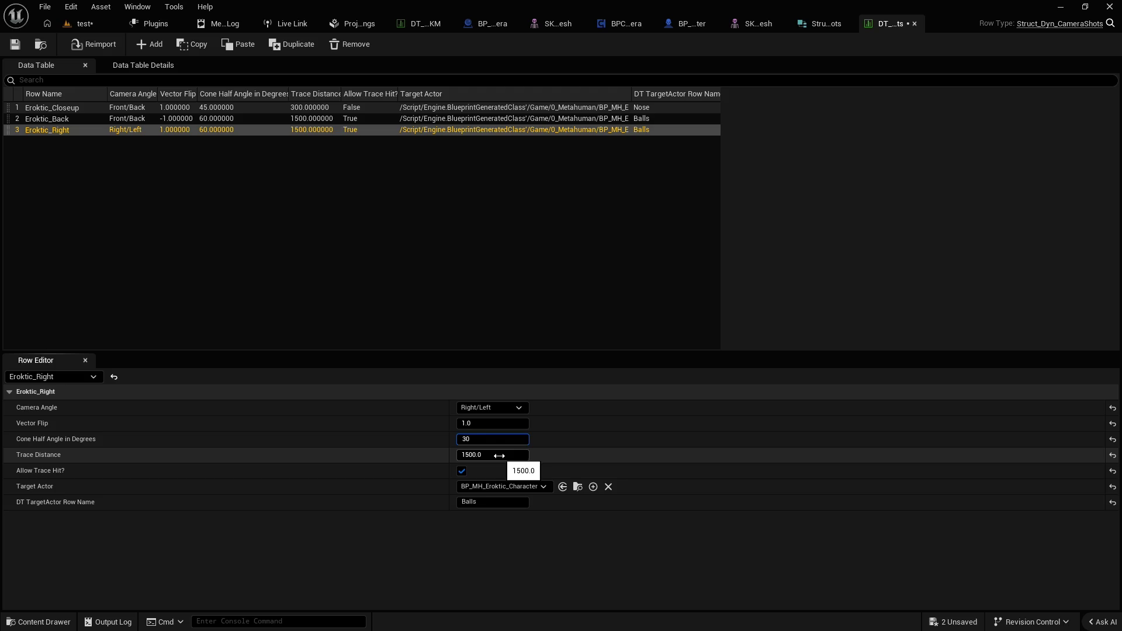
pyautogui.click(499, 455)
pyautogui.write('1000')
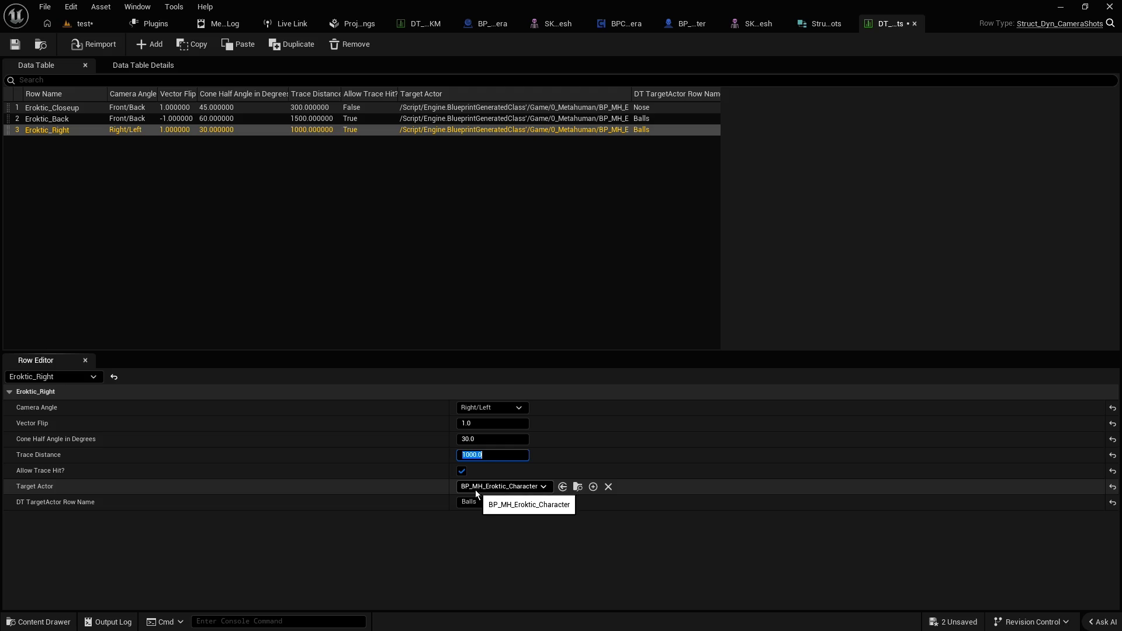
pyautogui.click(486, 503)
pyautogui.write('Nose')
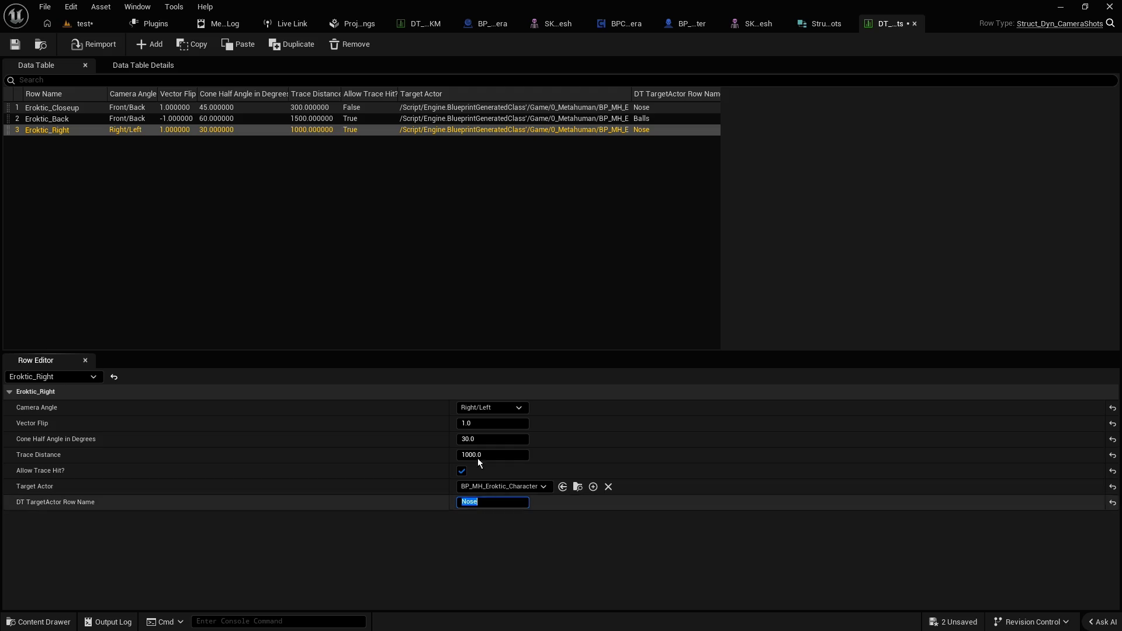
pyautogui.click(43, 111)
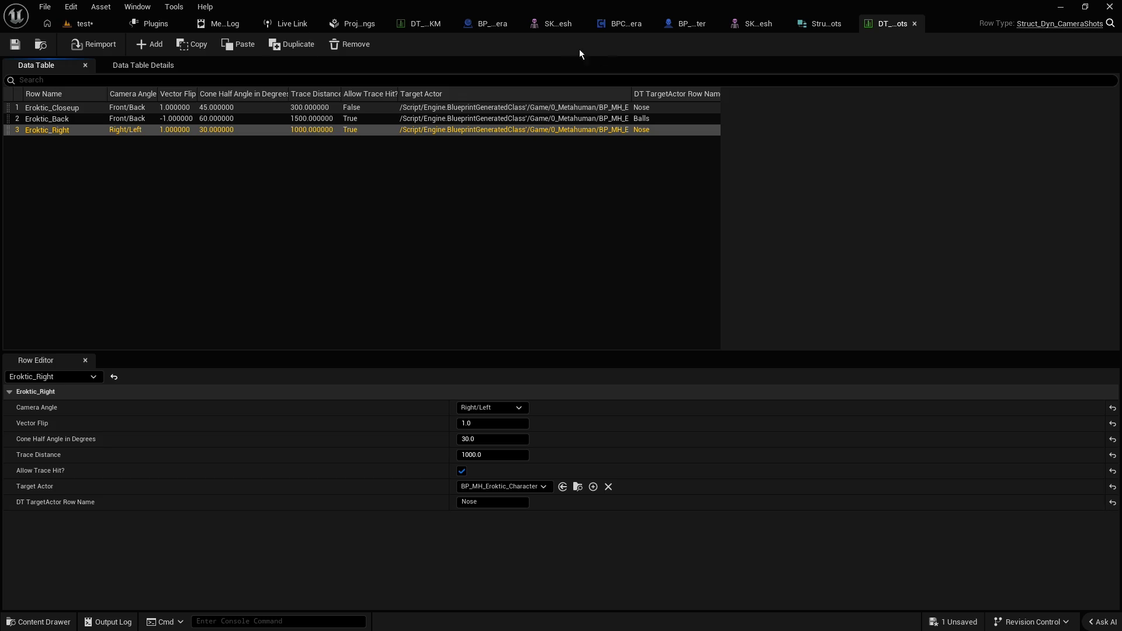
pyautogui.click(624, 23)
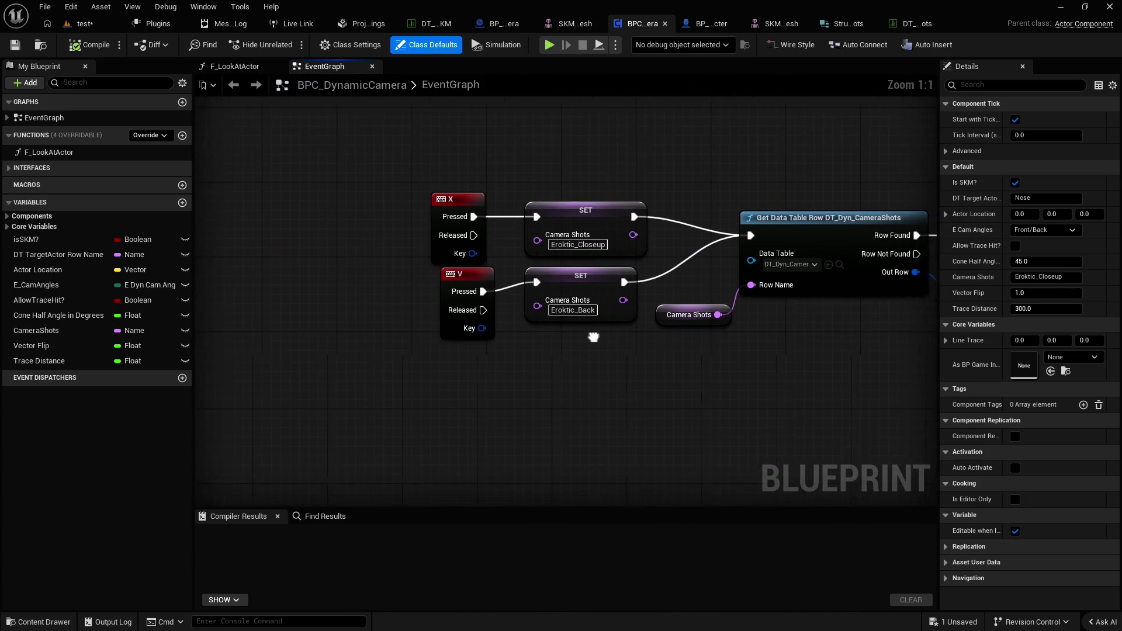
# Copy the Eroktic_Back SET node, rename one shot to Eroktic_Right, then compile and save the blueprint
pyautogui.click(548, 284)
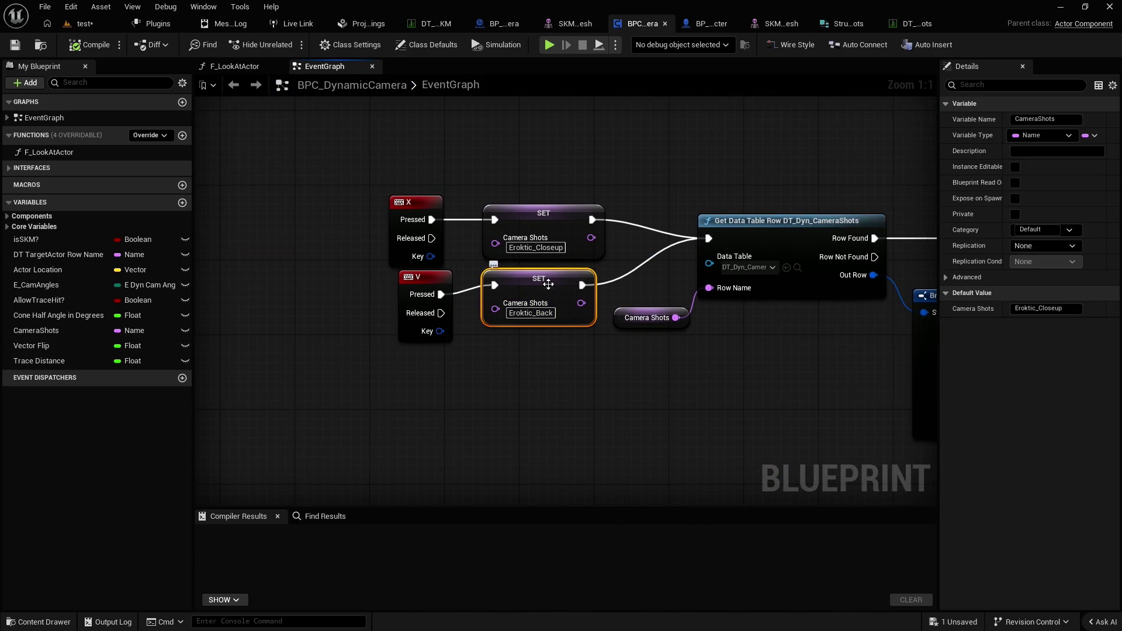
pyautogui.hotkey('ctrl', 'c')
pyautogui.hotkey('ctrl', 'v')
pyautogui.doubleClick(546, 317)
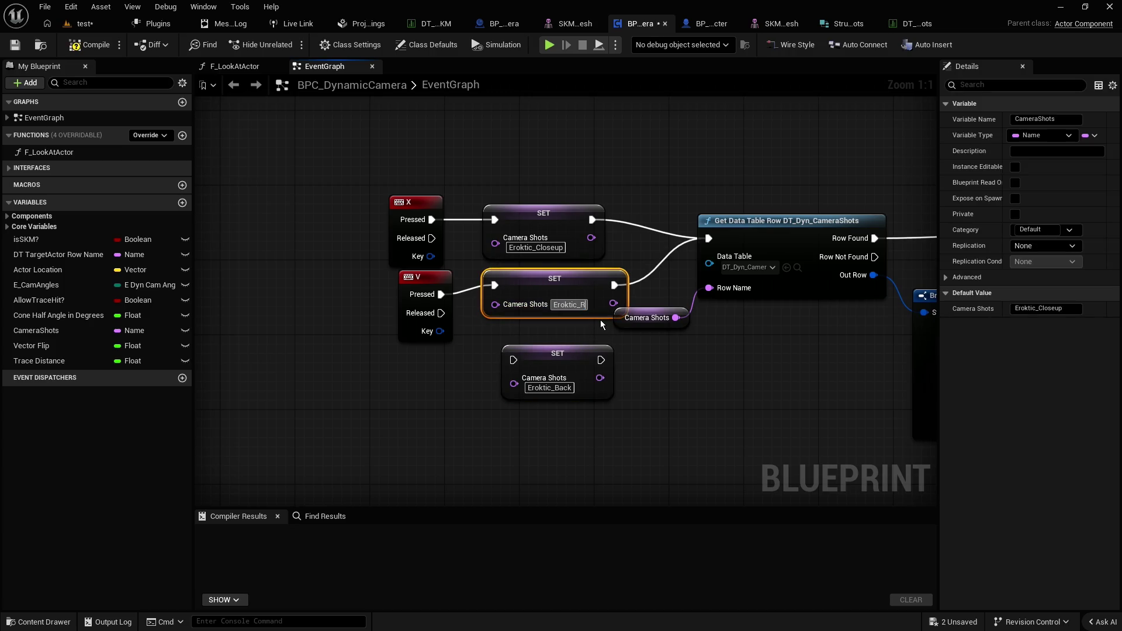
pyautogui.write('Right')
pyautogui.press('Return')
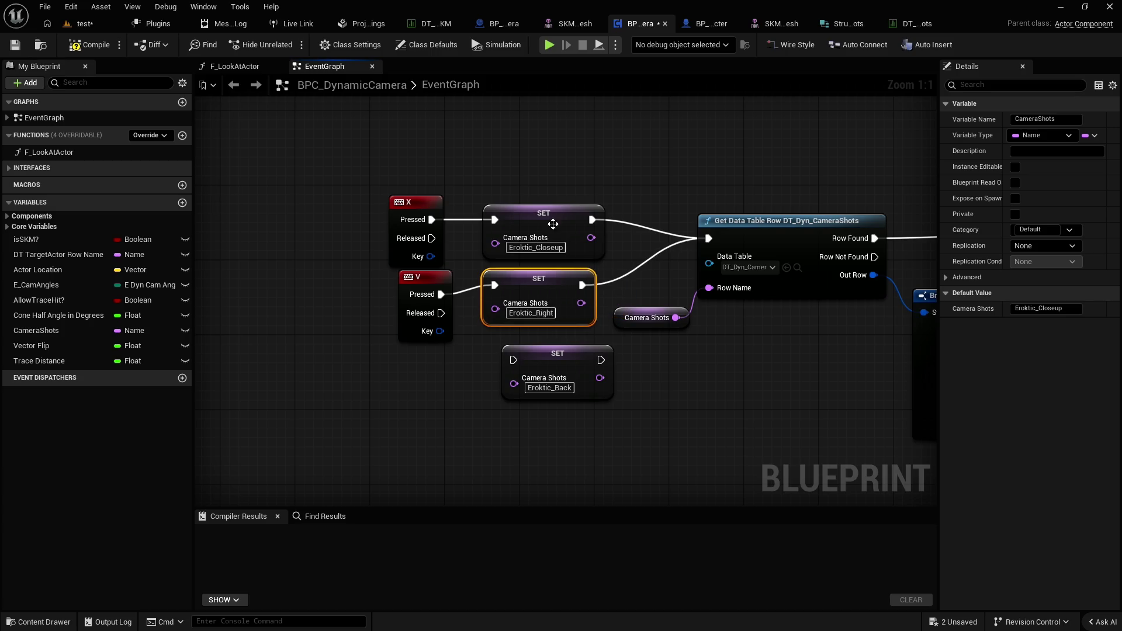
pyautogui.click(17, 45)
pyautogui.click(82, 23)
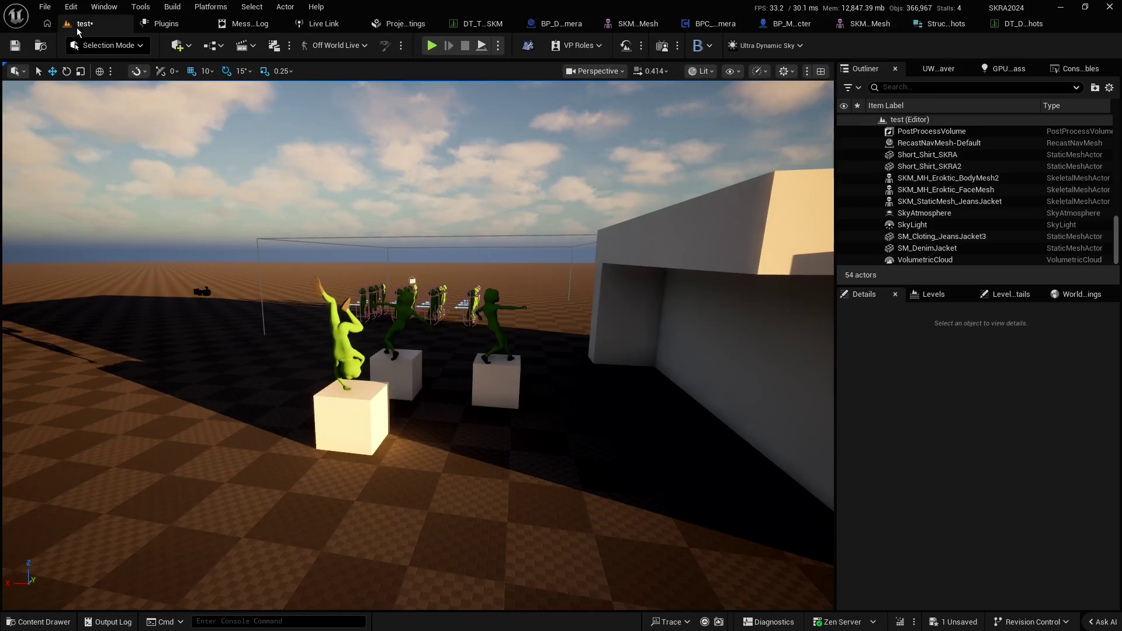
pyautogui.click(432, 46)
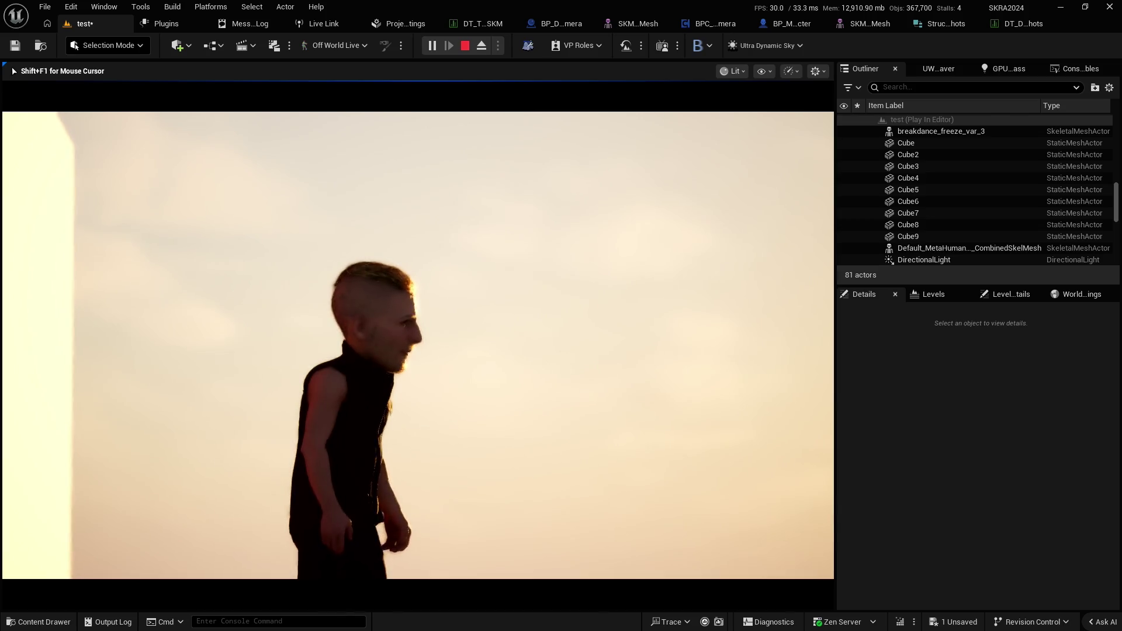
pyautogui.press('Escape')
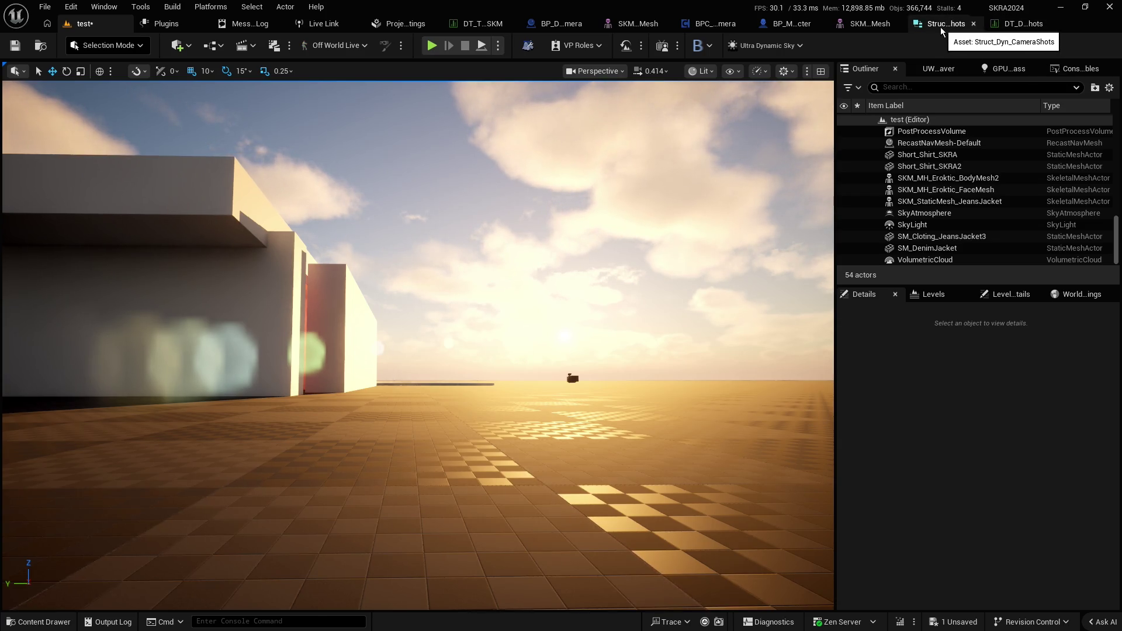
pyautogui.click(1007, 26)
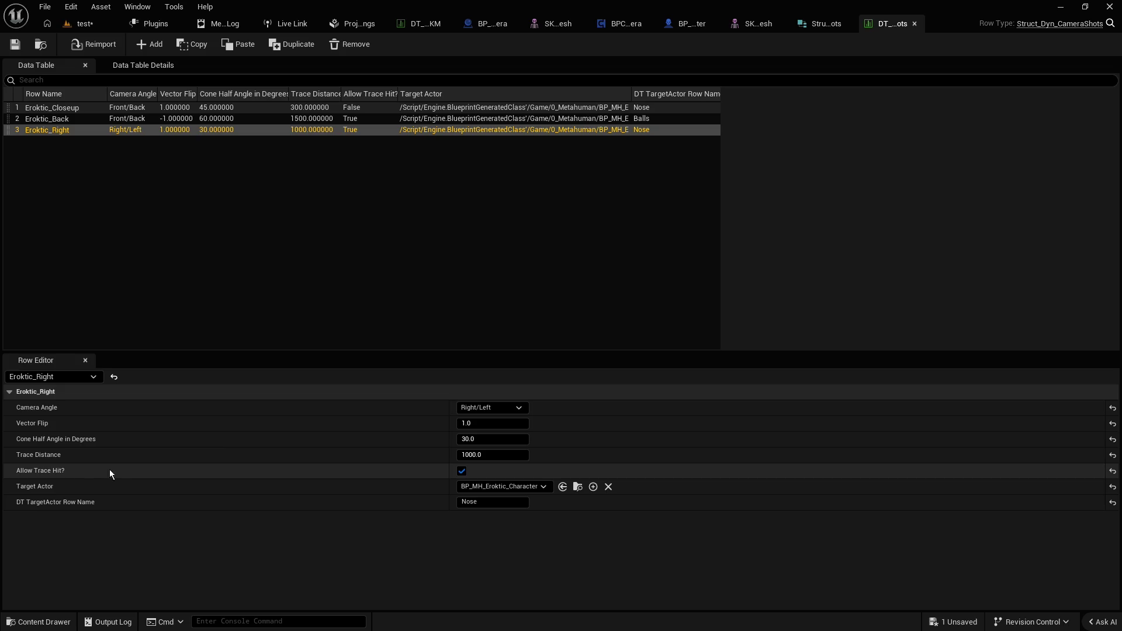
# Uncheck Allow Trace Hit on Eroktic_Right, play-test walking forward, then view Struct_Dyn_CameraShots
pyautogui.click(463, 472)
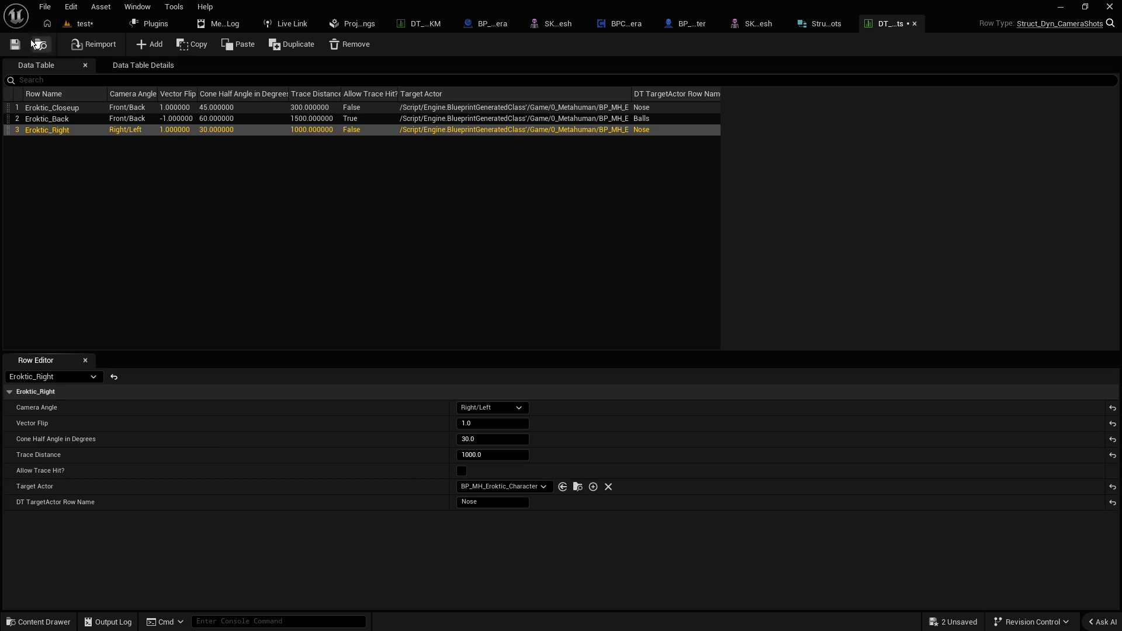
pyautogui.click(81, 23)
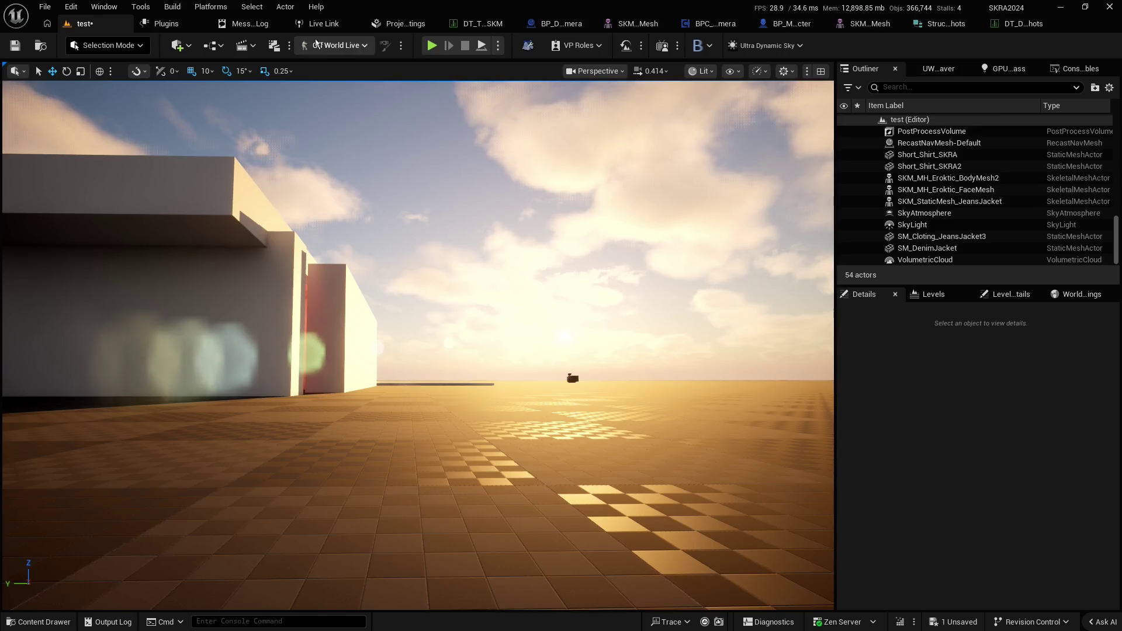
pyautogui.click(430, 45)
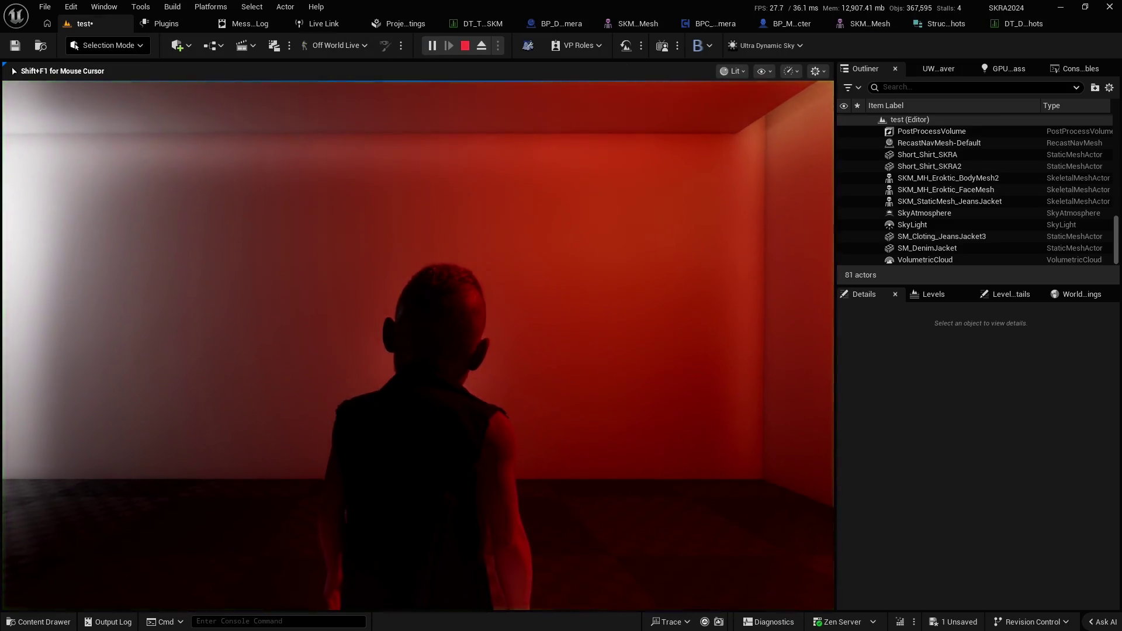
pyautogui.press('w')
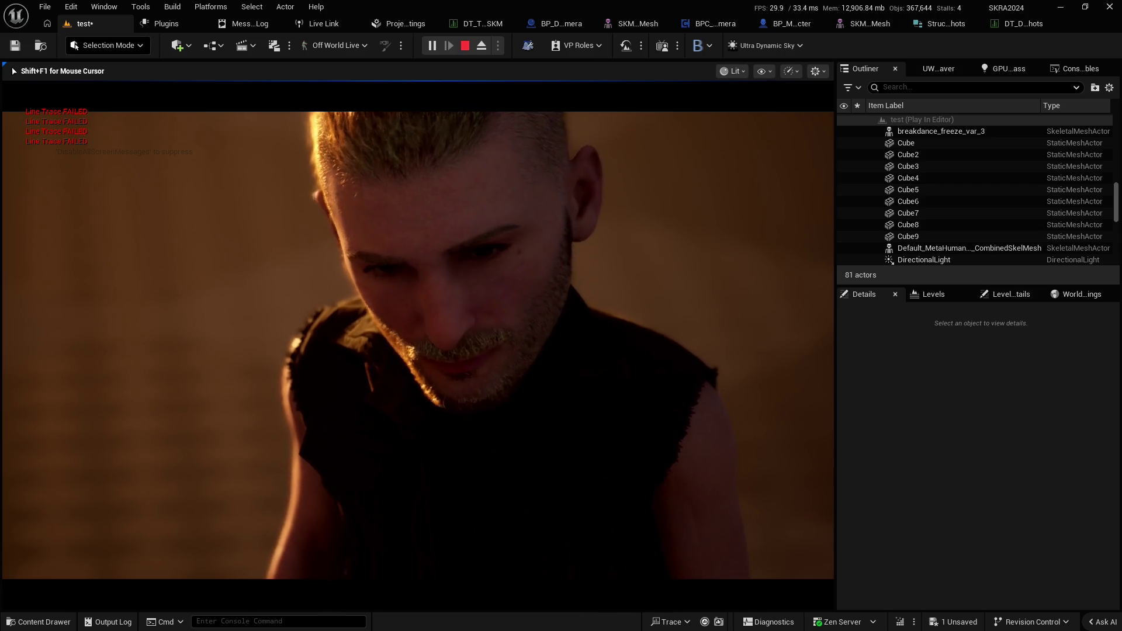
pyautogui.press('Escape')
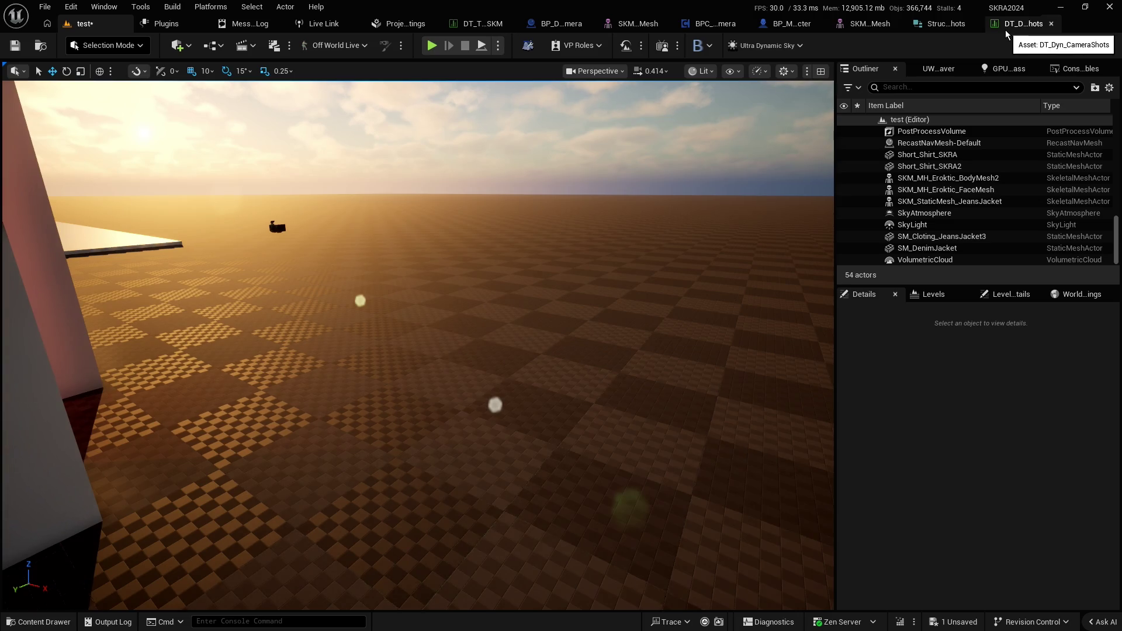
pyautogui.click(941, 28)
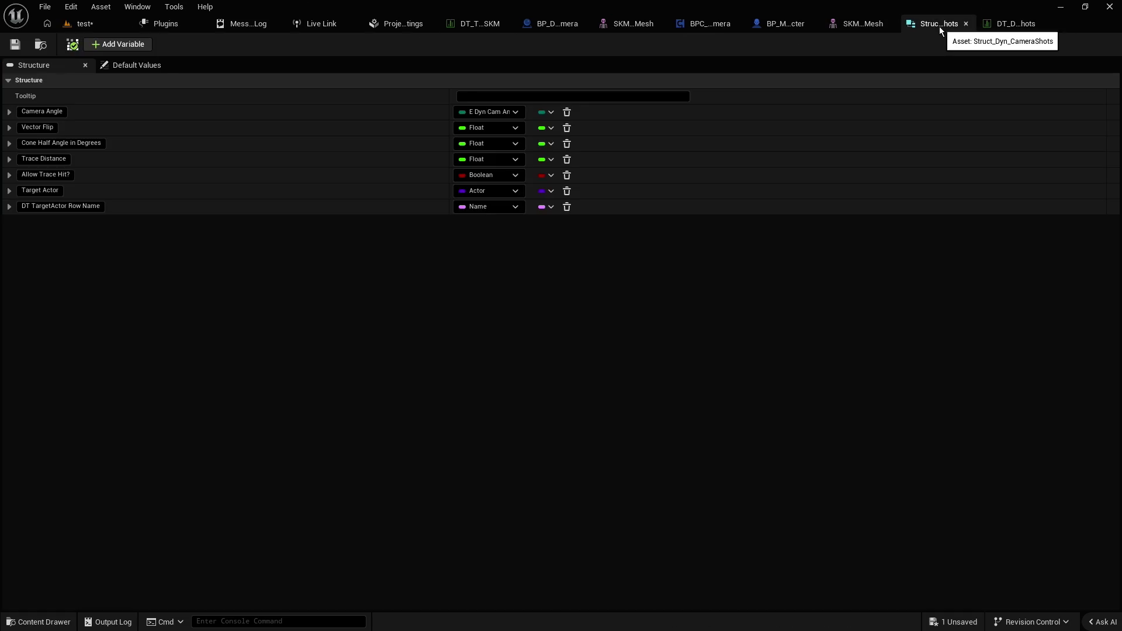
# Glance at the target actor SKM socket table, then switch back to DT_Dyn_CameraShots
pyautogui.click(502, 25)
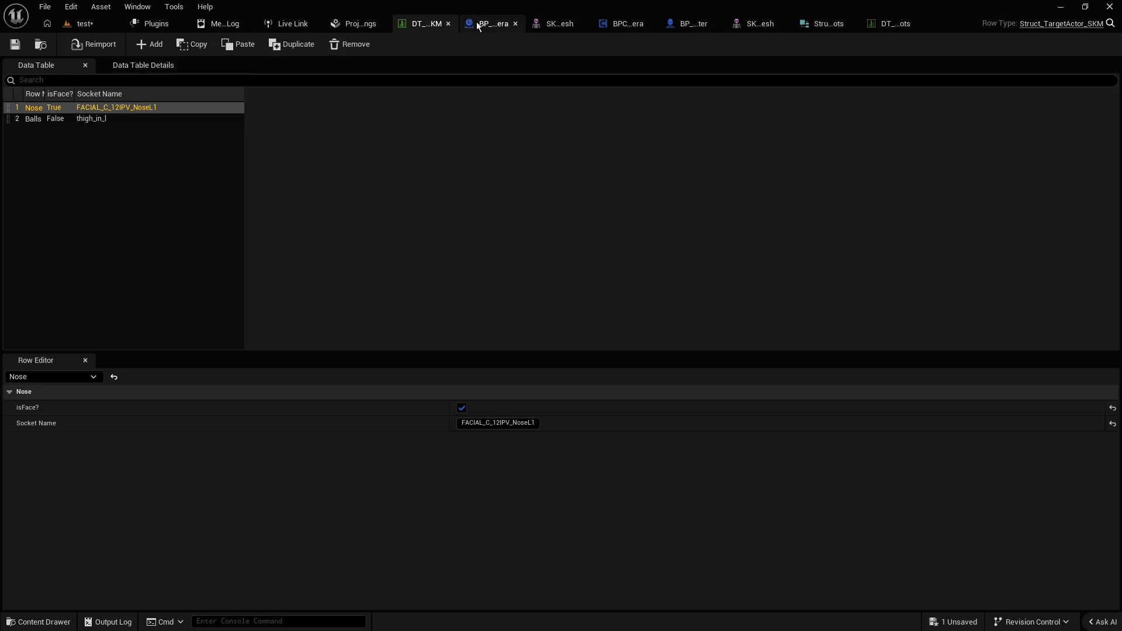
pyautogui.click(905, 23)
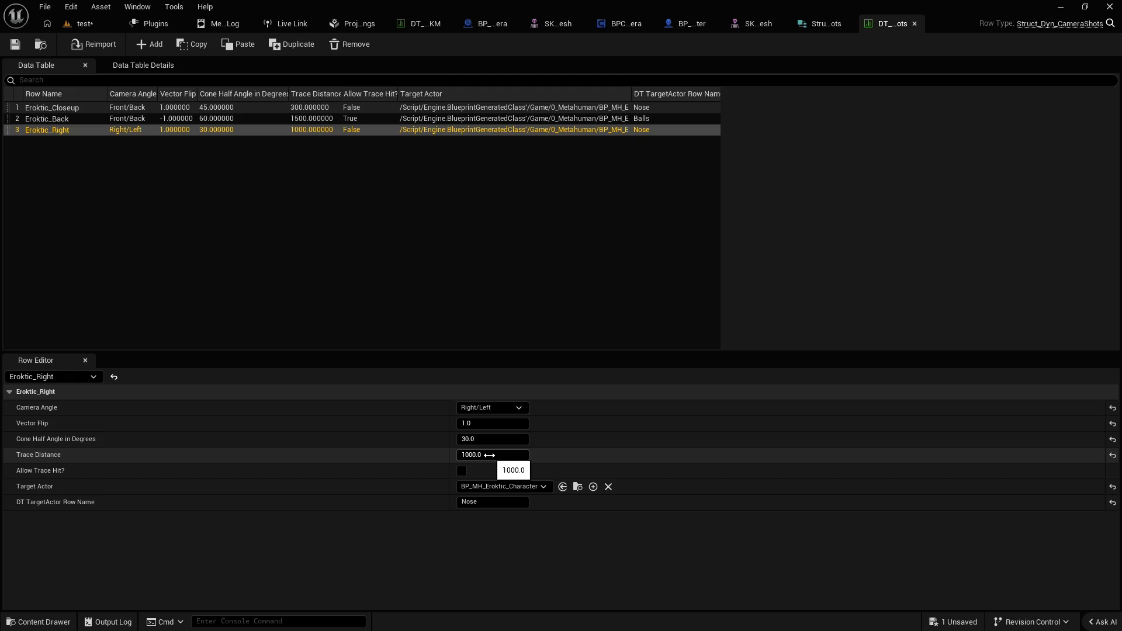
# Set Eroktic_Right's Trace Distance to 600, save, play-test walking forward, and return to the table
pyautogui.click(489, 455)
pyautogui.write('600')
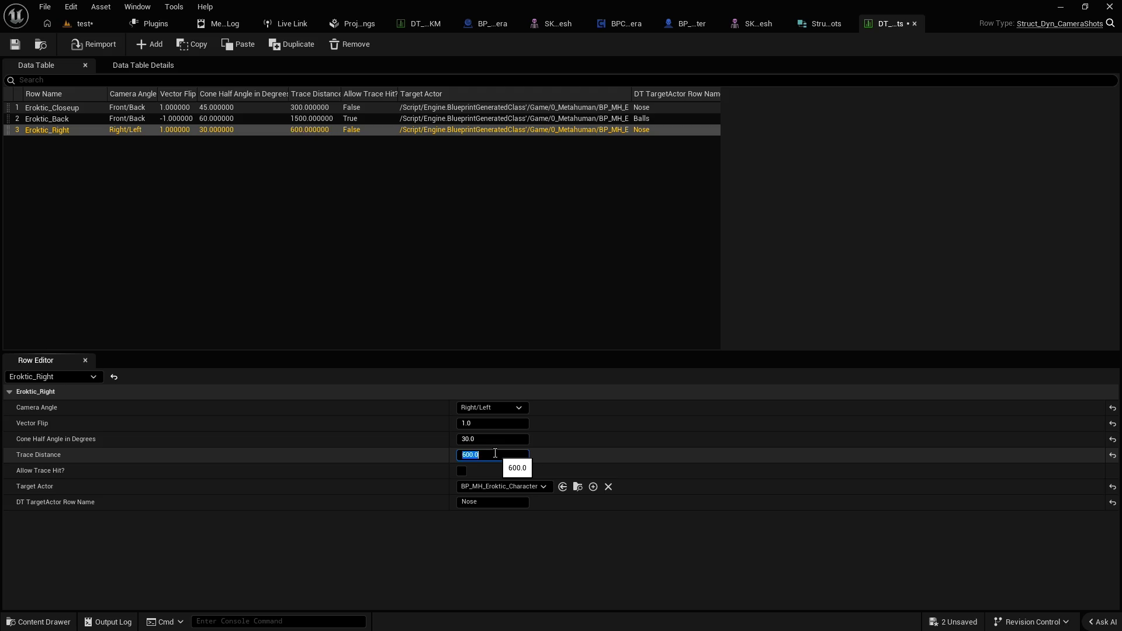
pyautogui.click(15, 45)
pyautogui.click(82, 24)
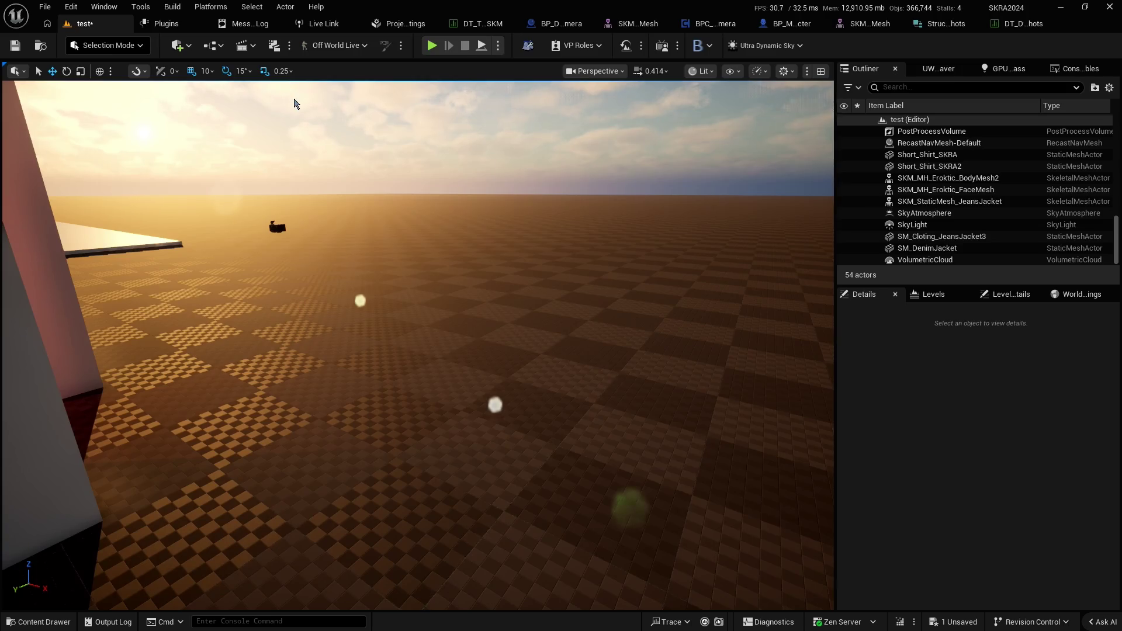
pyautogui.hotkey('alt', 'p')
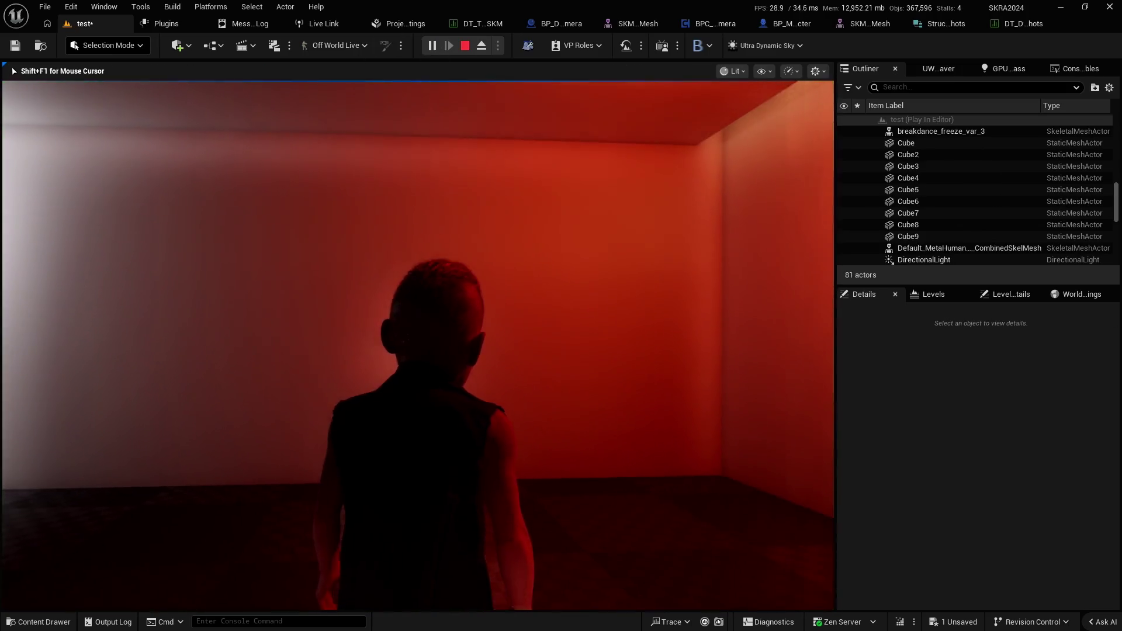
pyautogui.press('w')
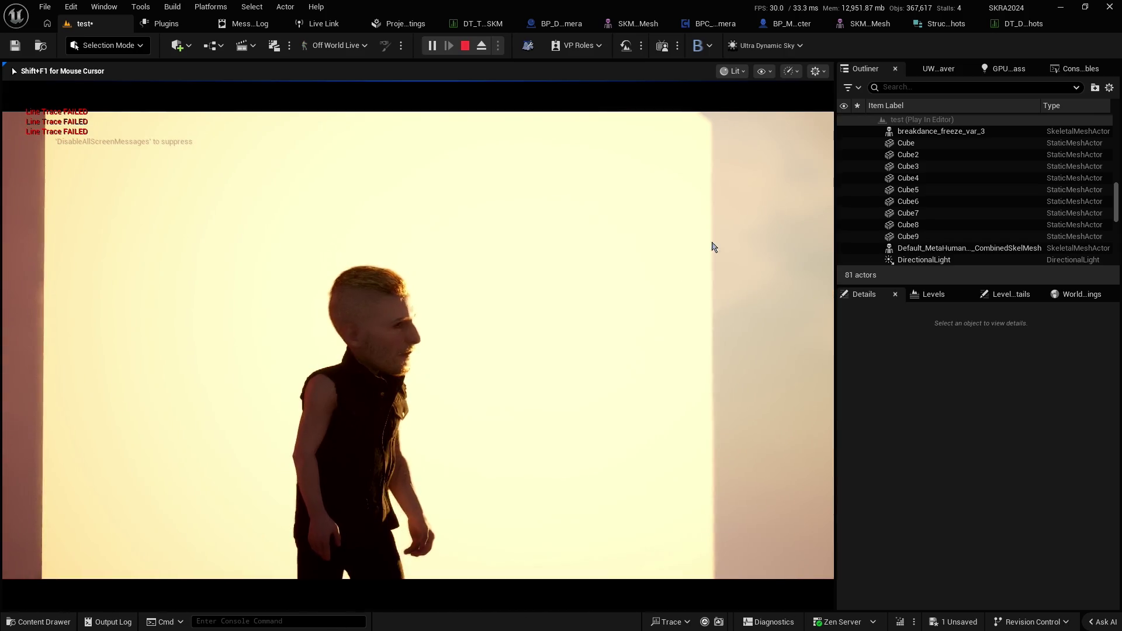
pyautogui.press('Escape')
pyautogui.click(1009, 25)
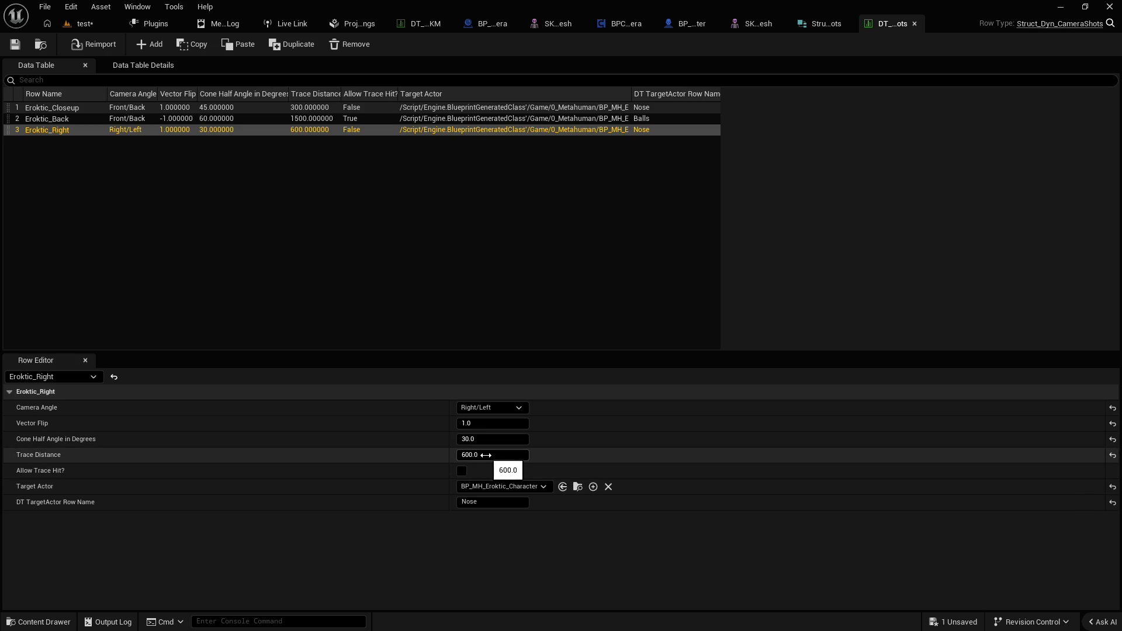
# Set Eroktic_Right's Trace Distance to 400 and save the camera shots table
pyautogui.click(476, 455)
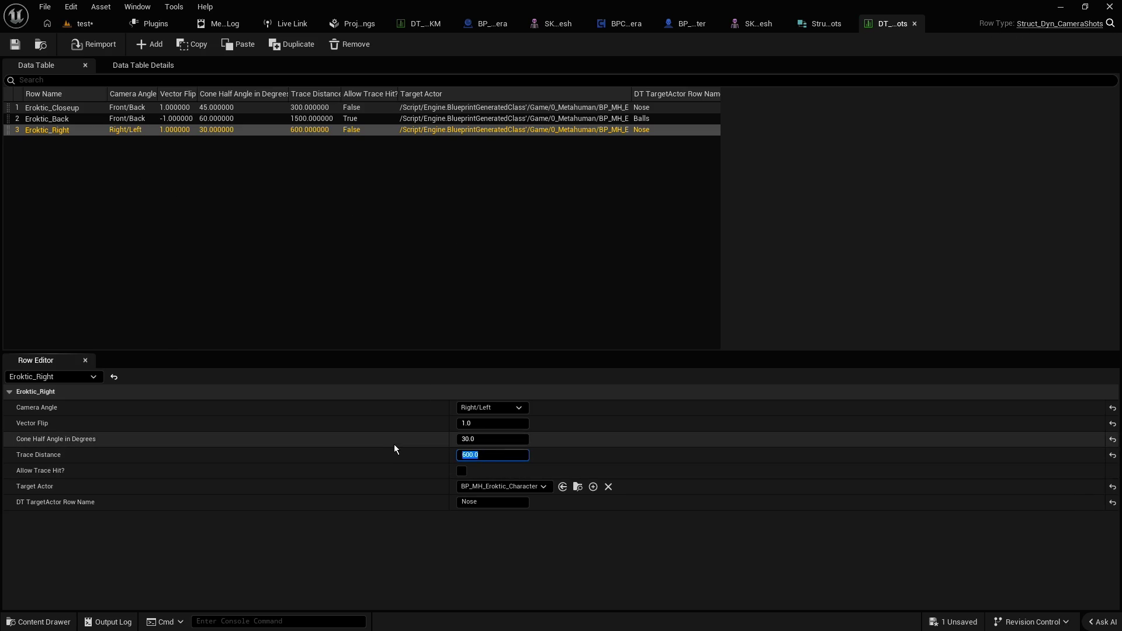
pyautogui.write('400')
pyautogui.press('Return')
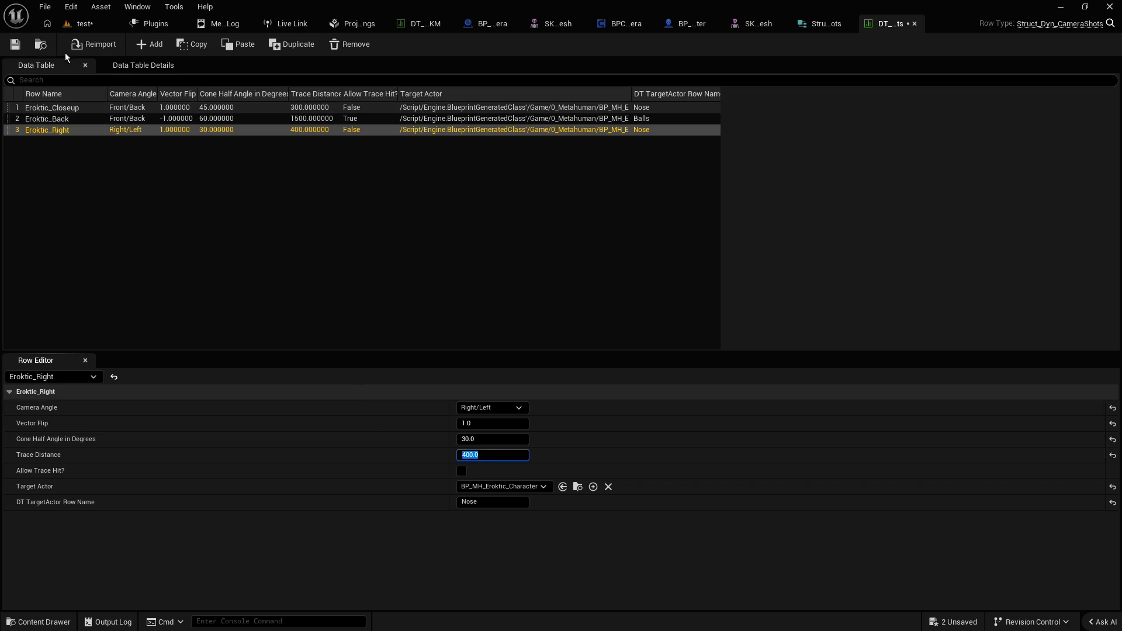
pyautogui.click(15, 45)
# Play-test the level with the 400 trace distance, then stop the session
pyautogui.click(85, 23)
pyautogui.click(427, 46)
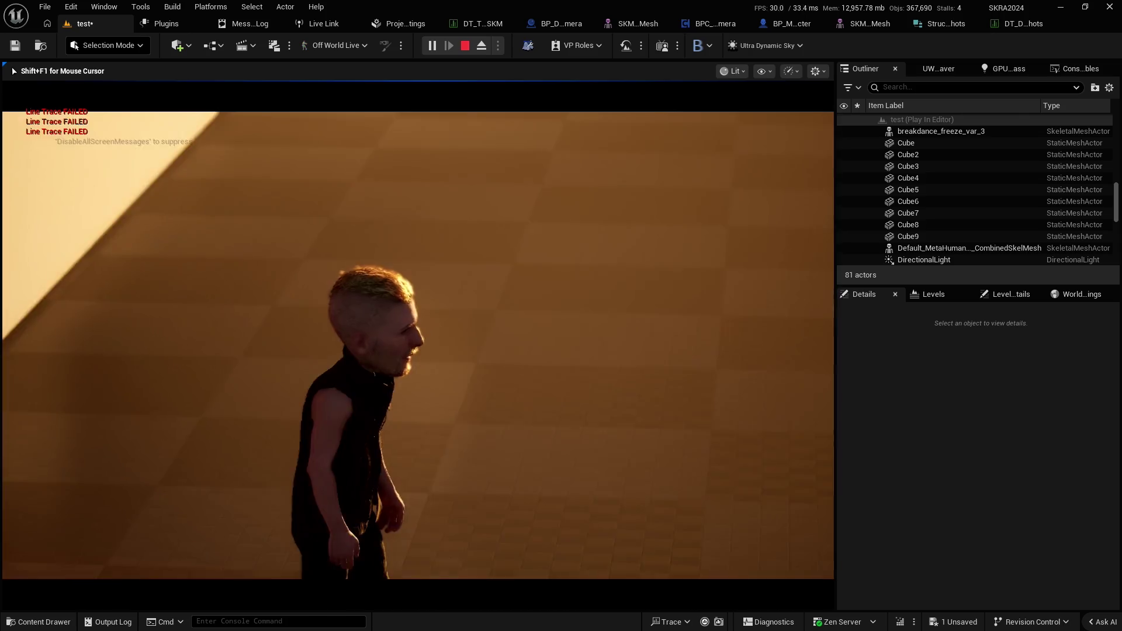
pyautogui.press('Escape')
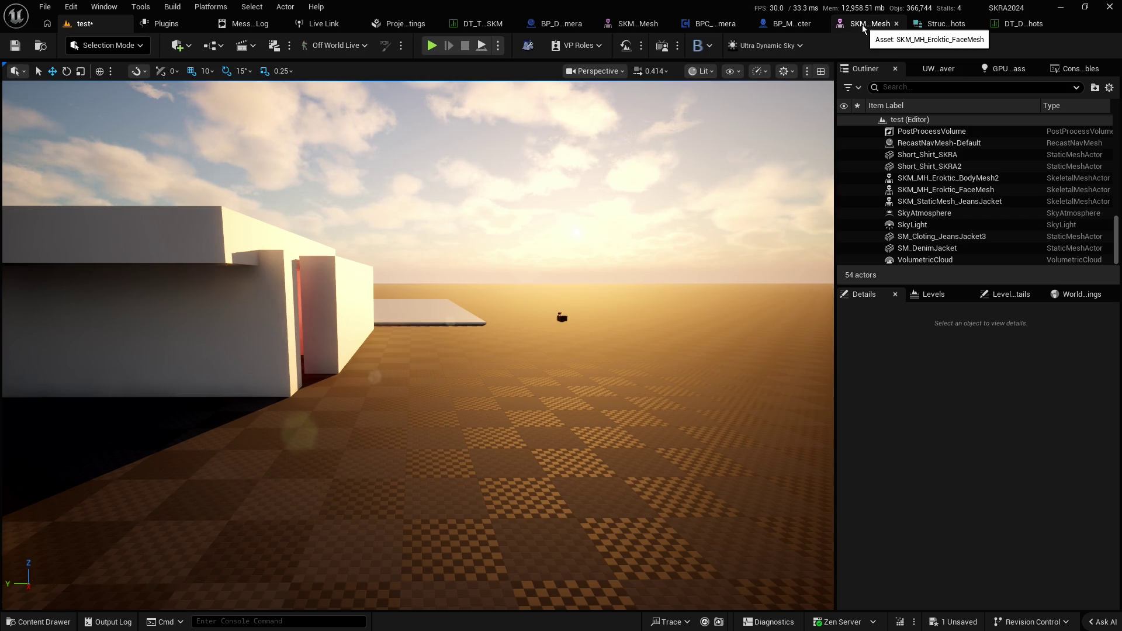
pyautogui.click(711, 27)
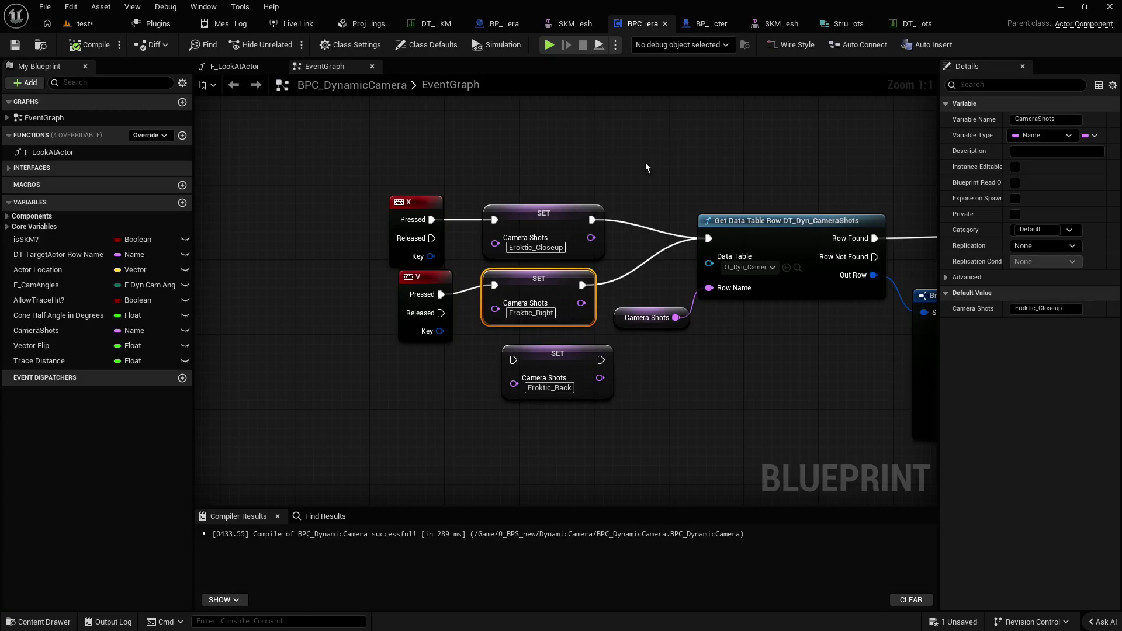
pyautogui.scroll(-5, 591, 172)
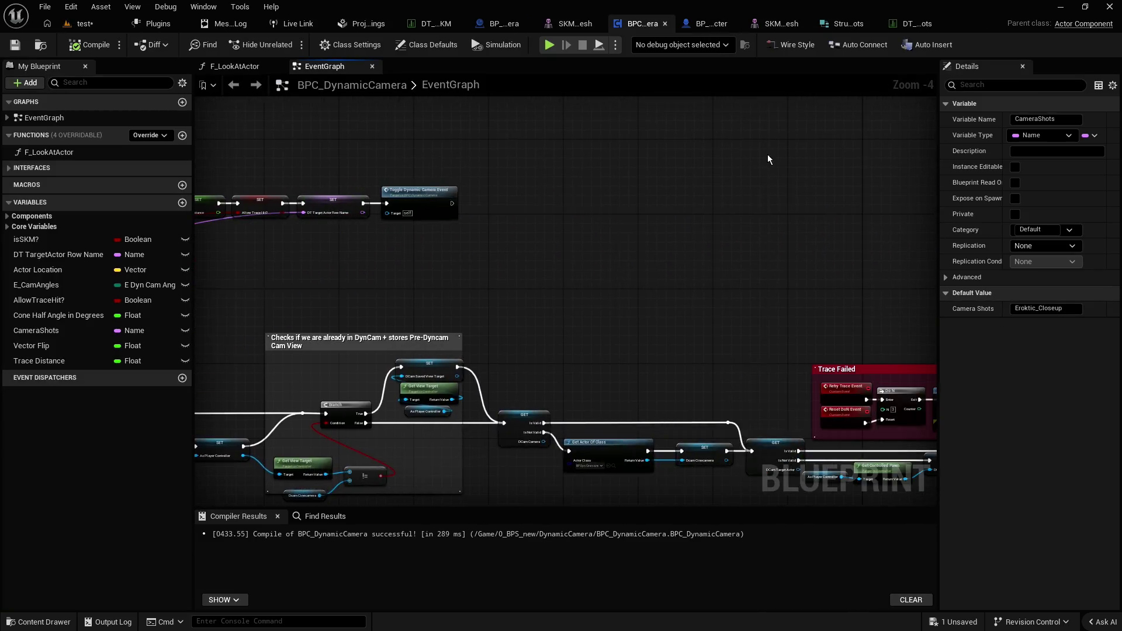
pyautogui.scroll(2, 605, 245)
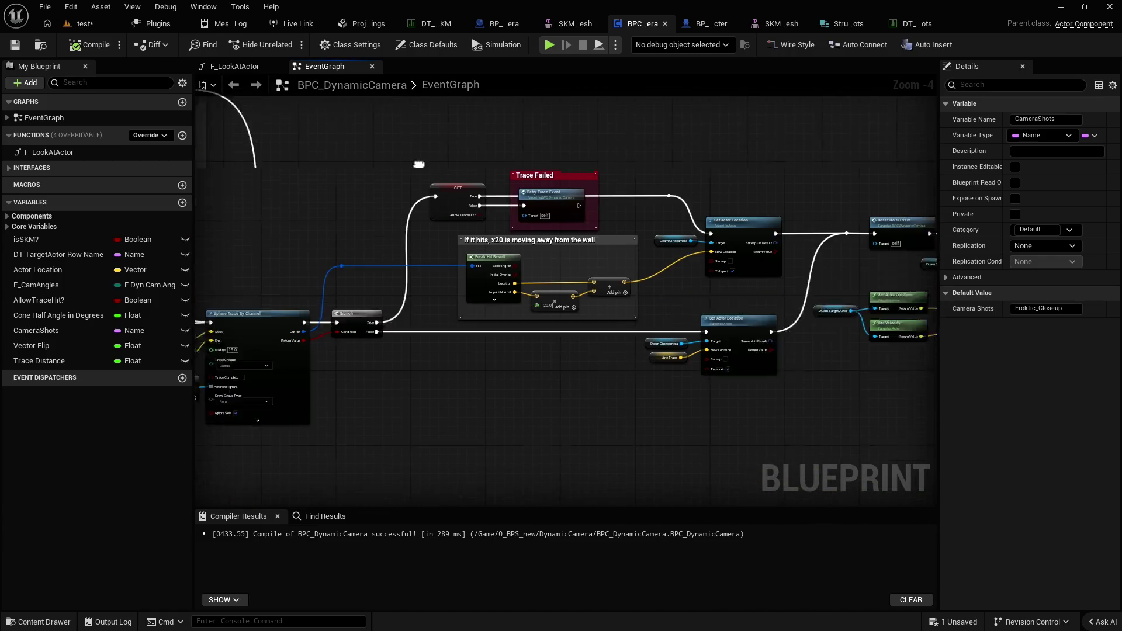
pyautogui.scroll(1, 580, 220)
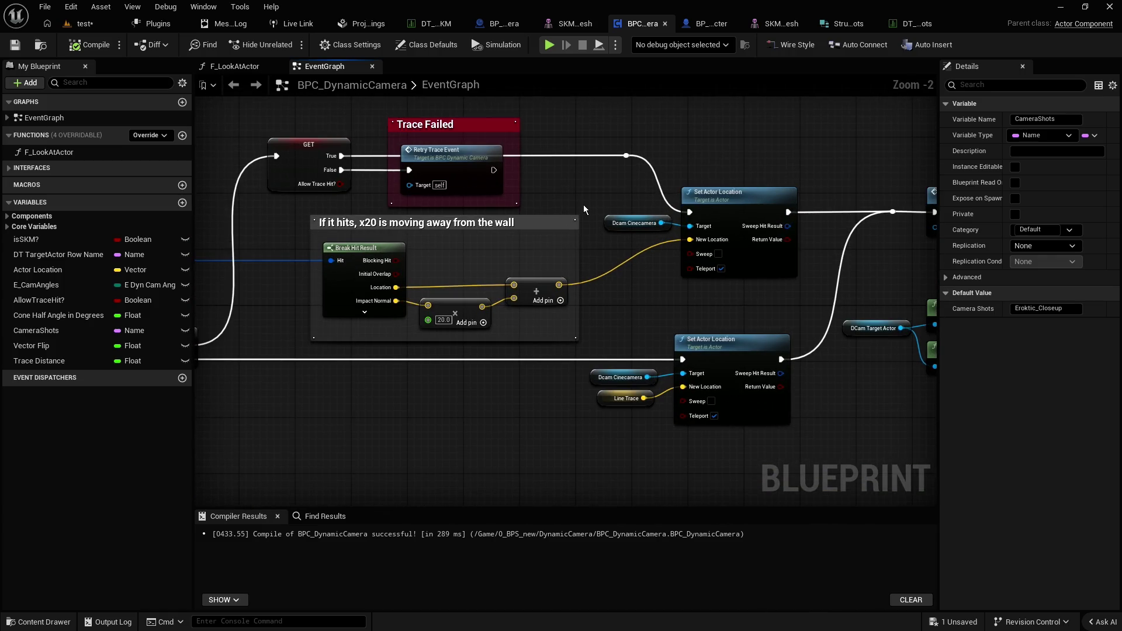
pyautogui.hscroll(10, 584, 209)
pyautogui.scroll(-1, 494, 170)
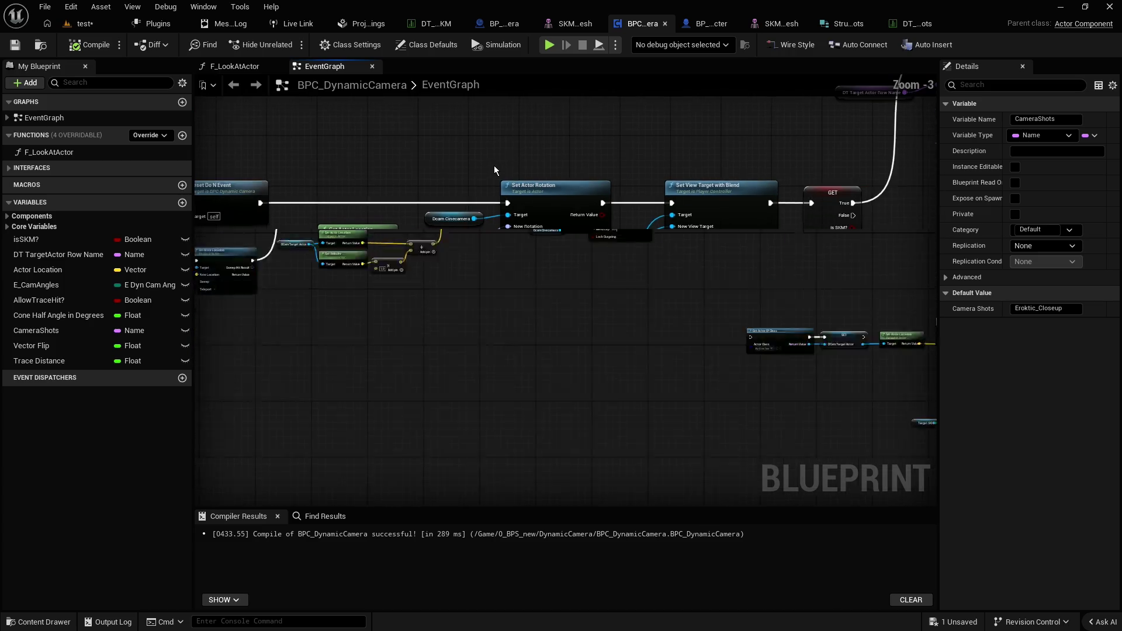
pyautogui.hscroll(5, 494, 170)
pyautogui.scroll(2, 297, 292)
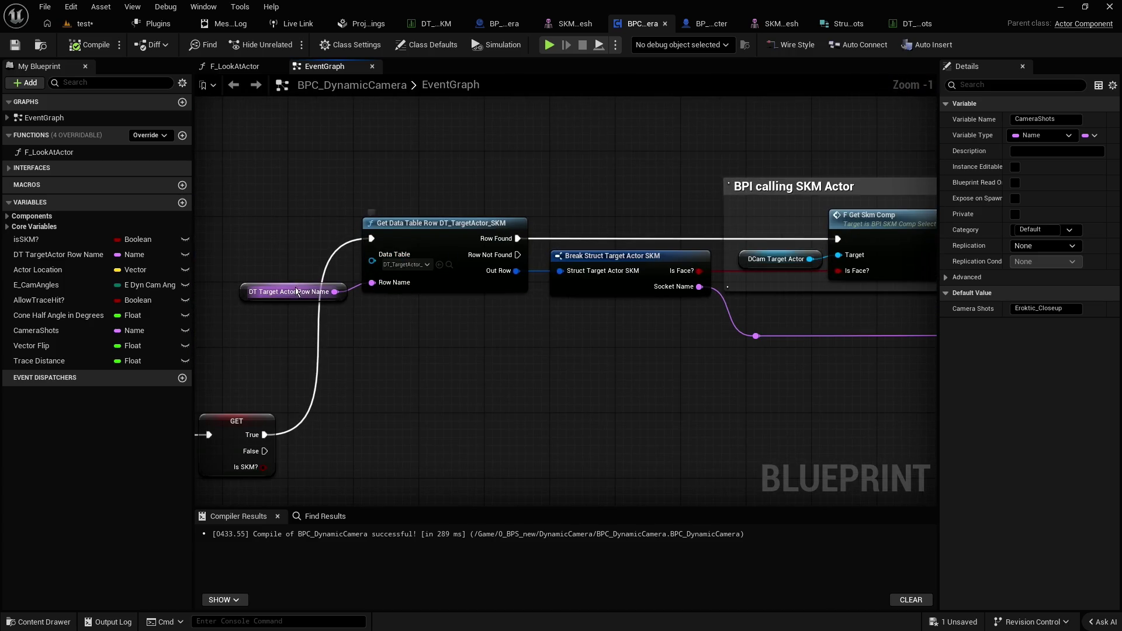
pyautogui.scroll(1, 294, 301)
pyautogui.click(245, 283)
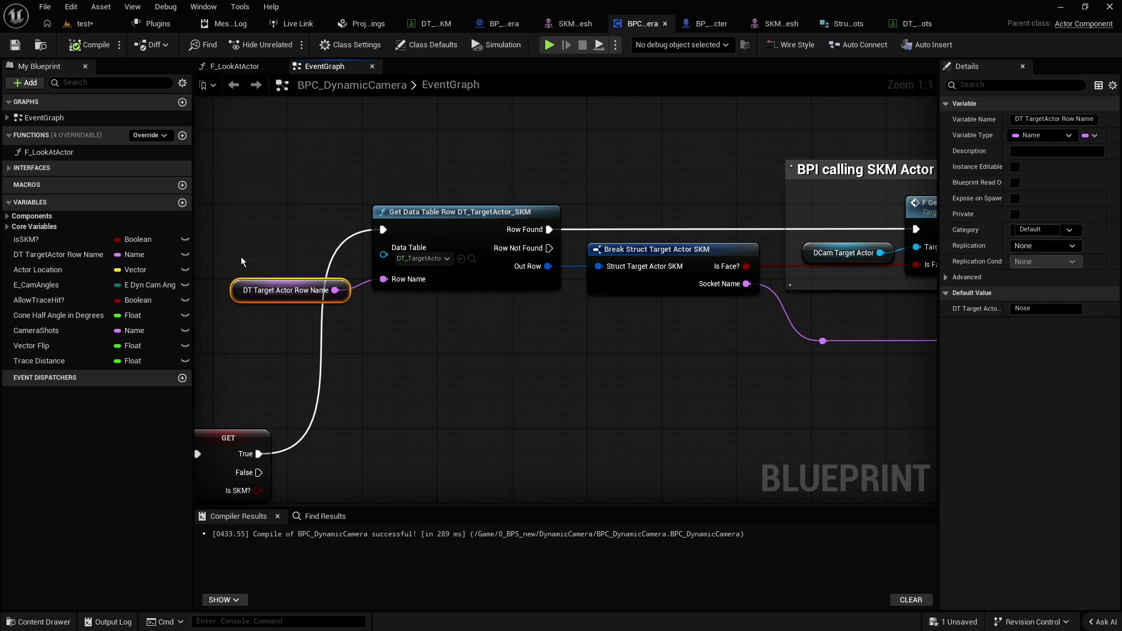
pyautogui.click(423, 336)
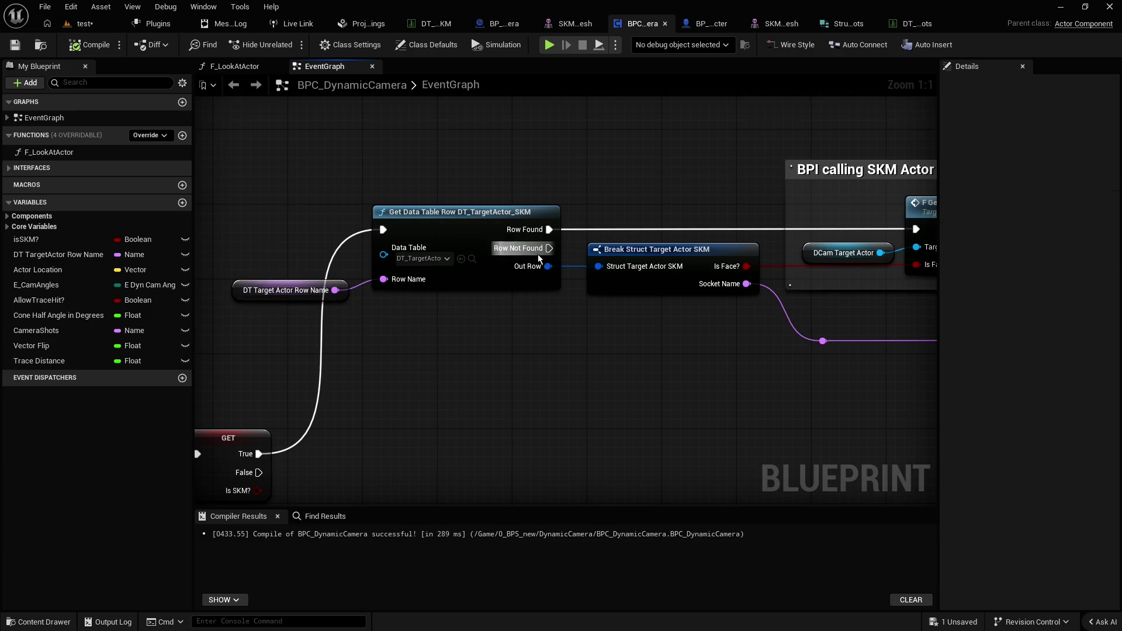
pyautogui.moveTo(581, 352); pyautogui.dragTo(429, 355)
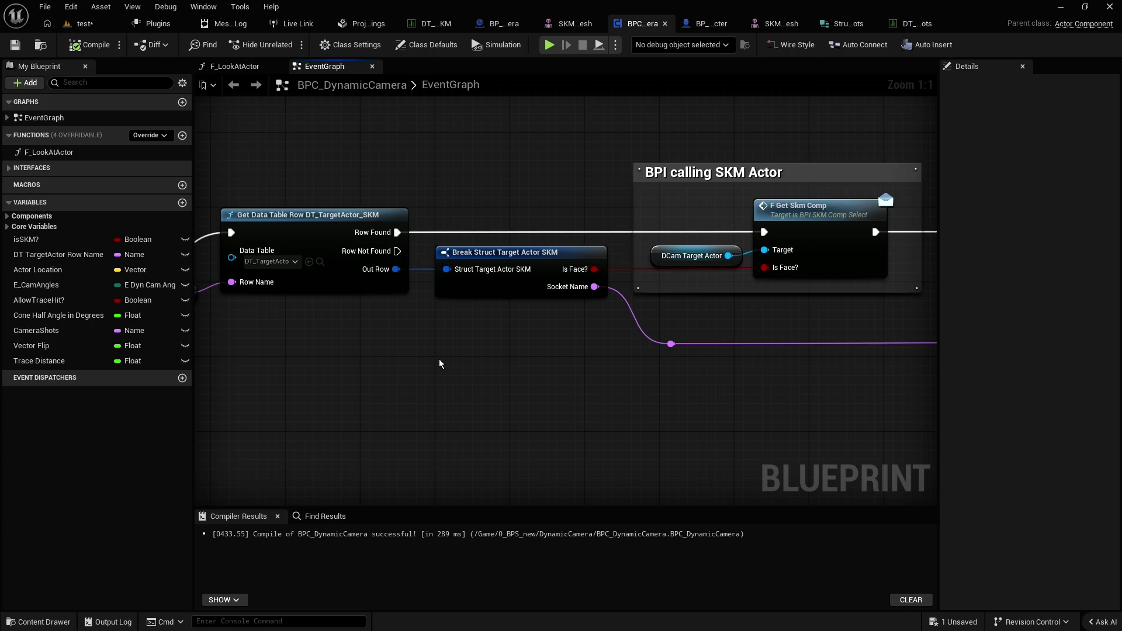
pyautogui.moveTo(461, 363); pyautogui.dragTo(263, 340)
pyautogui.moveTo(622, 386)
pyautogui.mouseDown()
pyautogui.moveTo(205, 378)
pyautogui.moveTo(514, 375)
pyautogui.mouseUp()
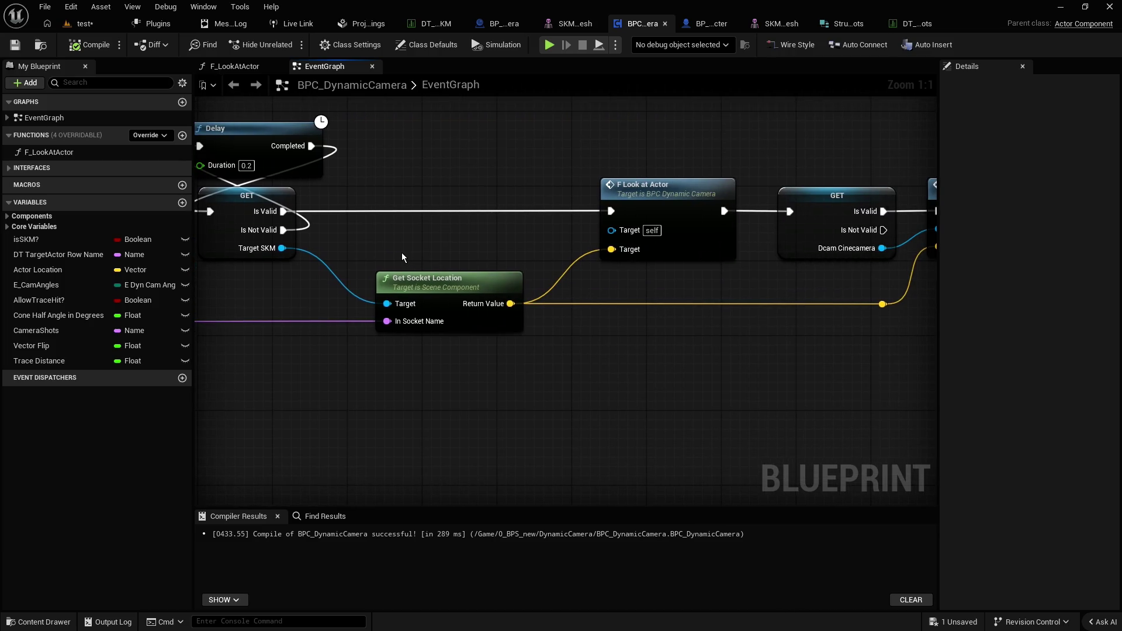
pyautogui.moveTo(420, 351); pyautogui.dragTo(619, 351)
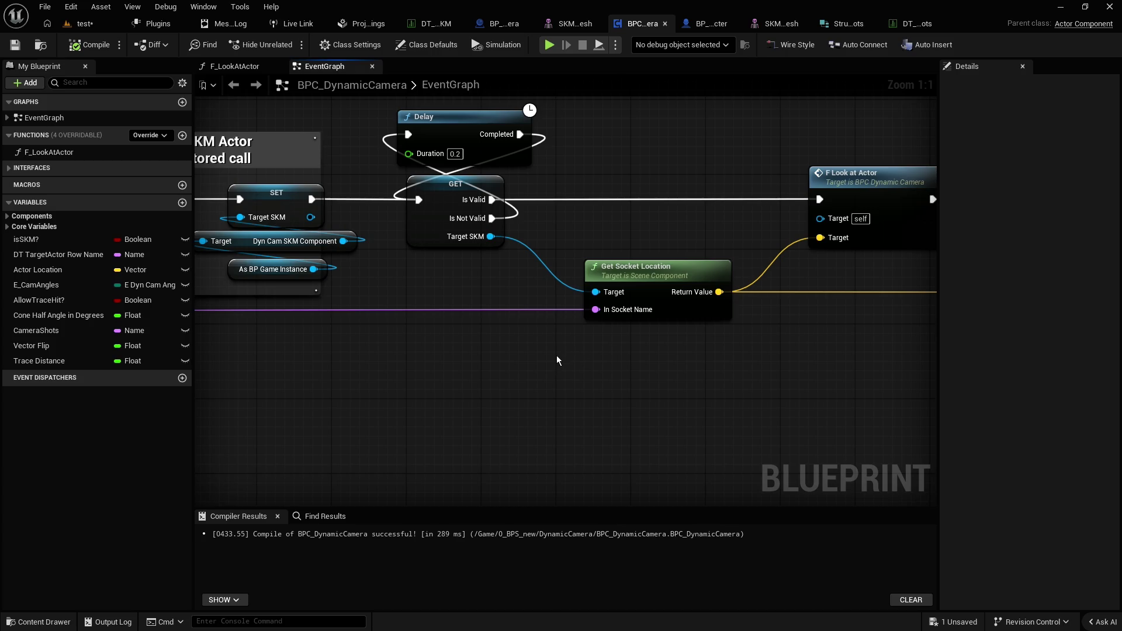
pyautogui.scroll(-4, 556, 355)
pyautogui.scroll(2, 557, 355)
pyautogui.moveTo(274, 367); pyautogui.dragTo(544, 376)
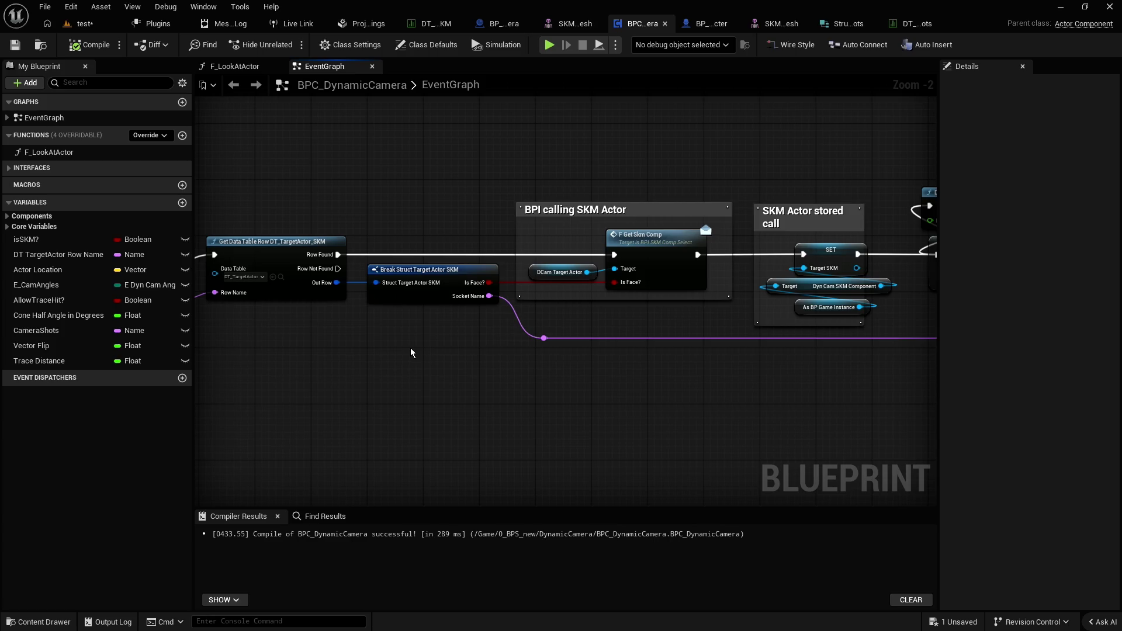
pyautogui.scroll(-4, 409, 348)
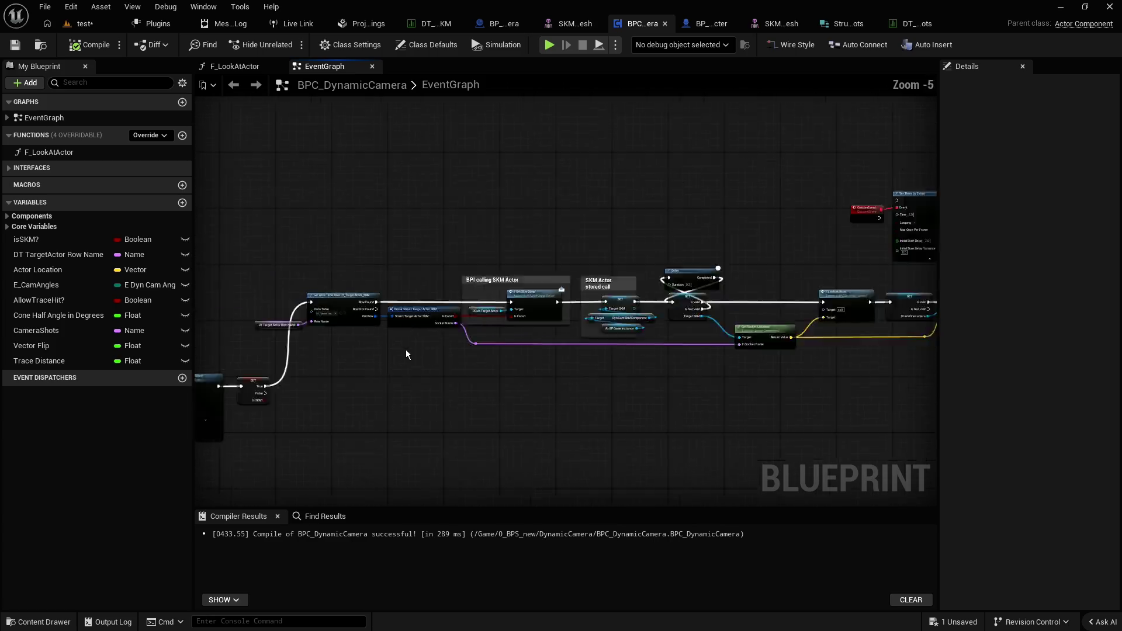
pyautogui.scroll(3, 466, 341)
pyautogui.moveTo(438, 341); pyautogui.dragTo(376, 345)
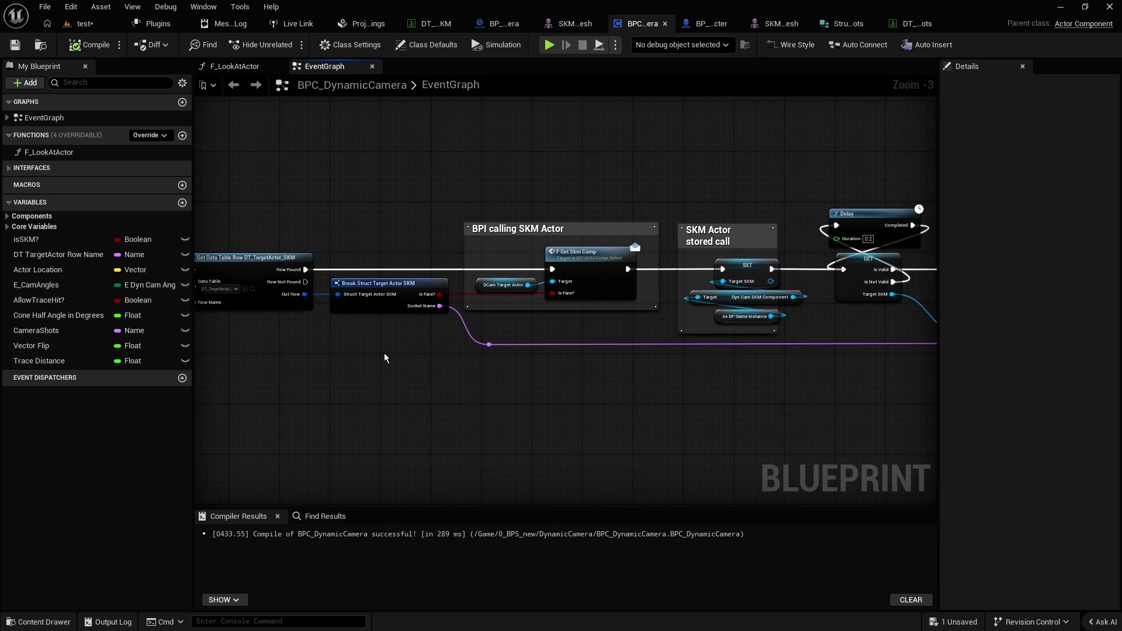
pyautogui.scroll(1, 492, 349)
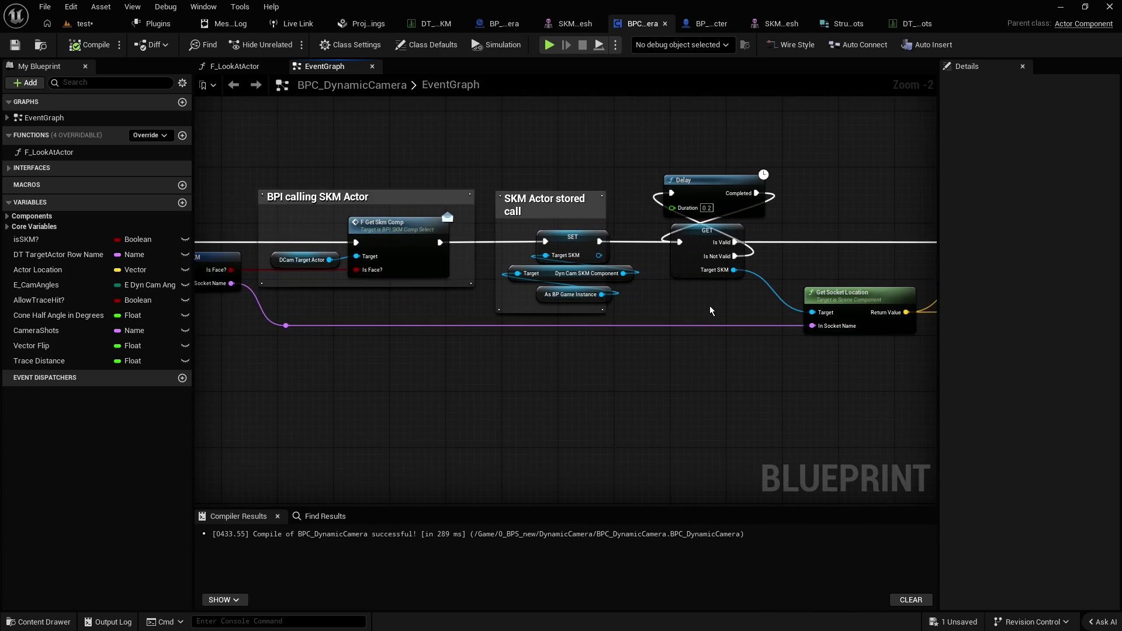
pyautogui.moveTo(711, 310); pyautogui.dragTo(620, 296)
pyautogui.moveTo(660, 264); pyautogui.dragTo(696, 289)
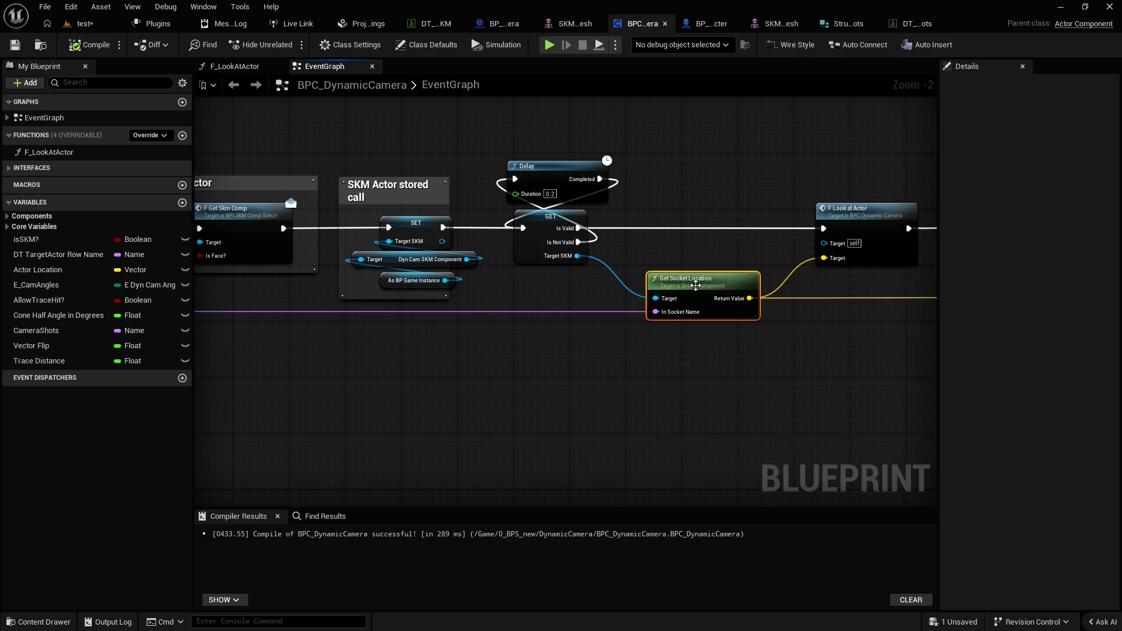
pyautogui.click(670, 345)
pyautogui.moveTo(653, 256); pyautogui.dragTo(705, 293)
pyautogui.click(739, 350)
pyautogui.moveTo(739, 350); pyautogui.dragTo(508, 329)
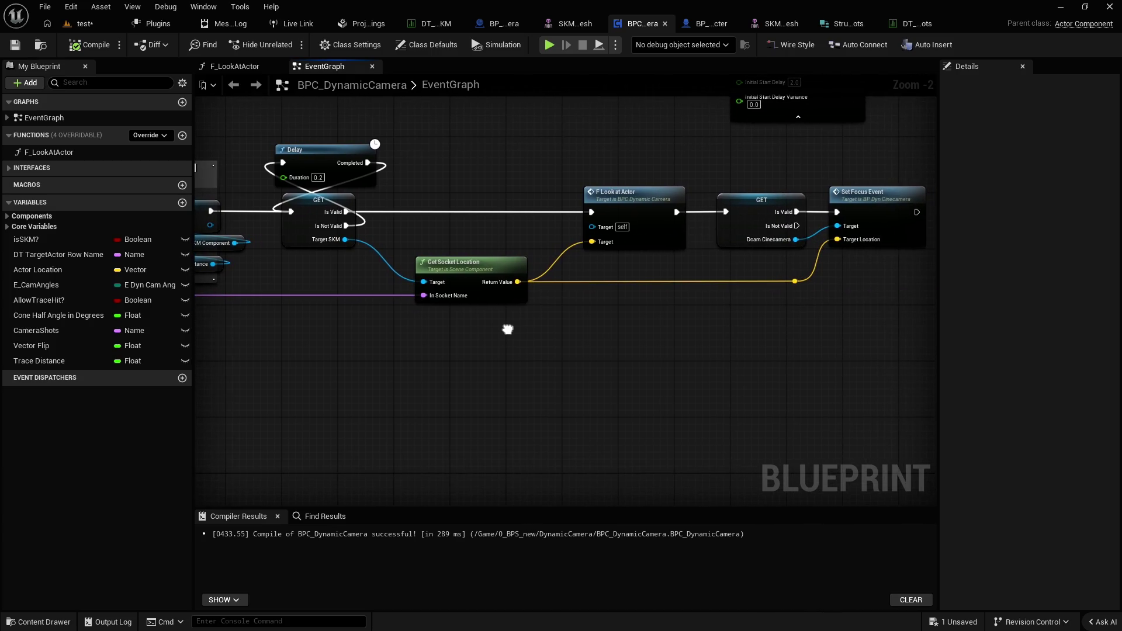
pyautogui.scroll(-2, 507, 329)
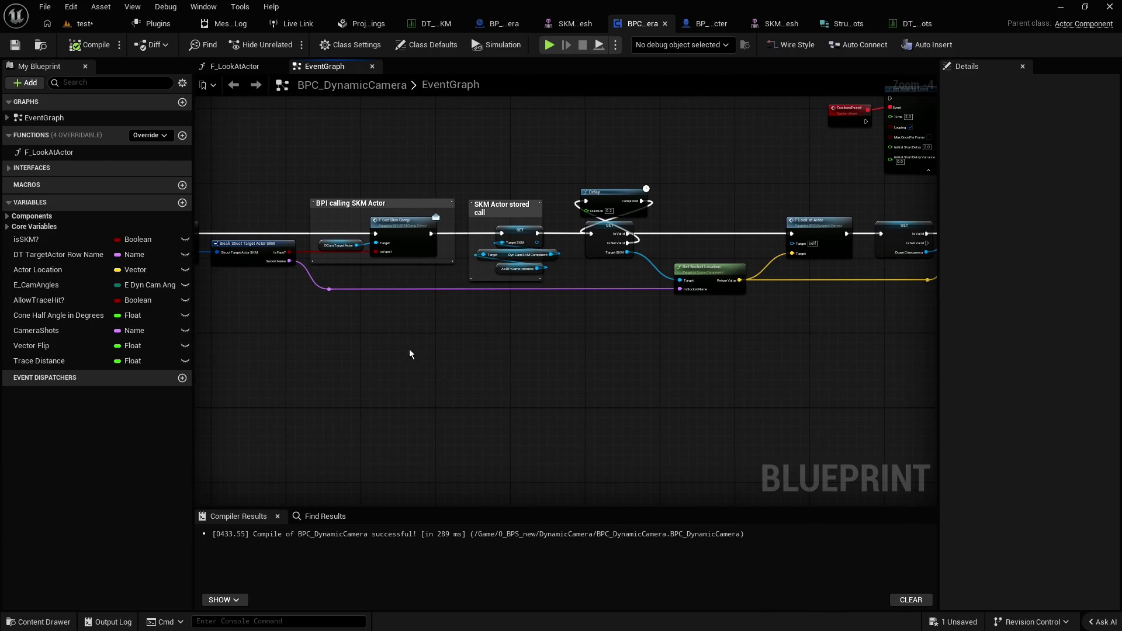
pyautogui.moveTo(409, 354)
pyautogui.mouseDown()
pyautogui.moveTo(713, 298)
pyautogui.moveTo(628, 208)
pyautogui.mouseUp()
pyautogui.scroll(4, 521, 381)
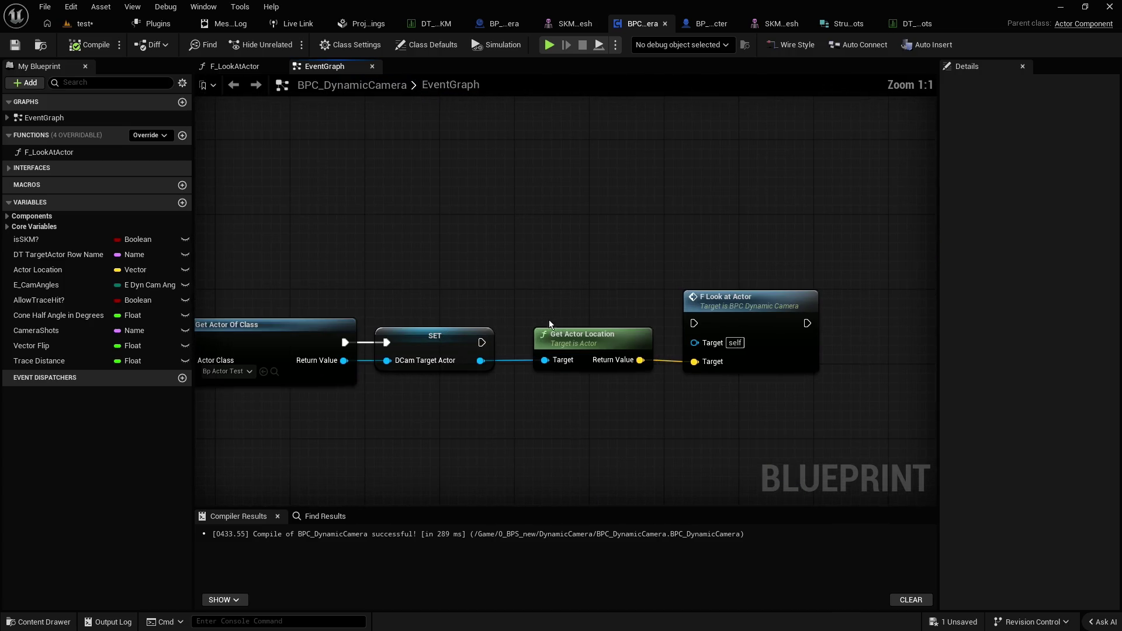
pyautogui.moveTo(549, 307); pyautogui.dragTo(556, 273)
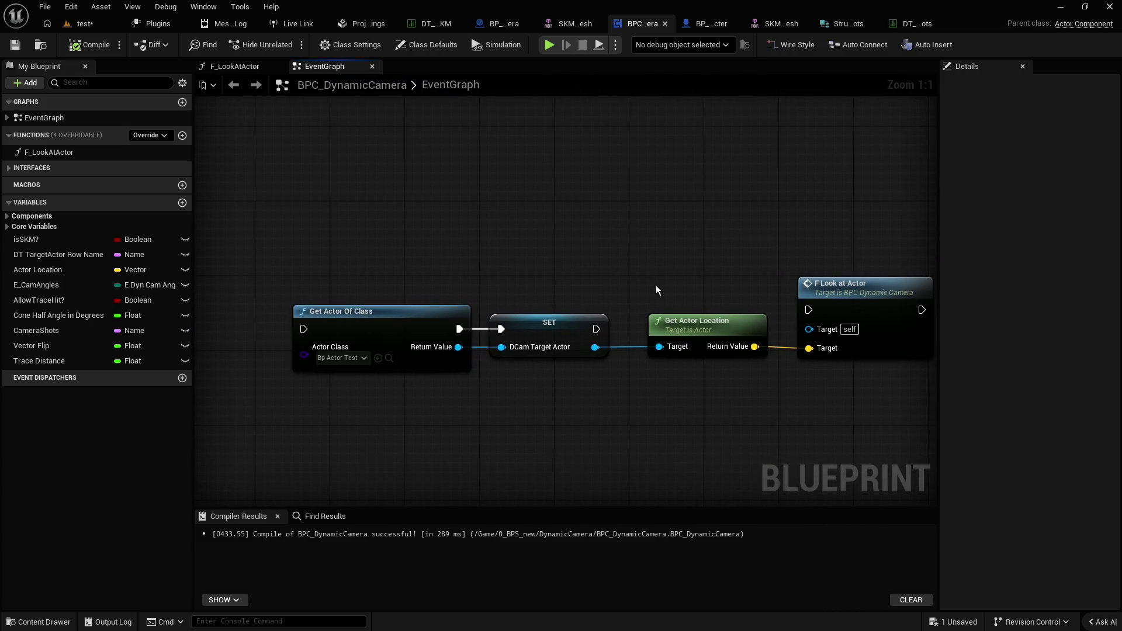
pyautogui.scroll(-2, 551, 275)
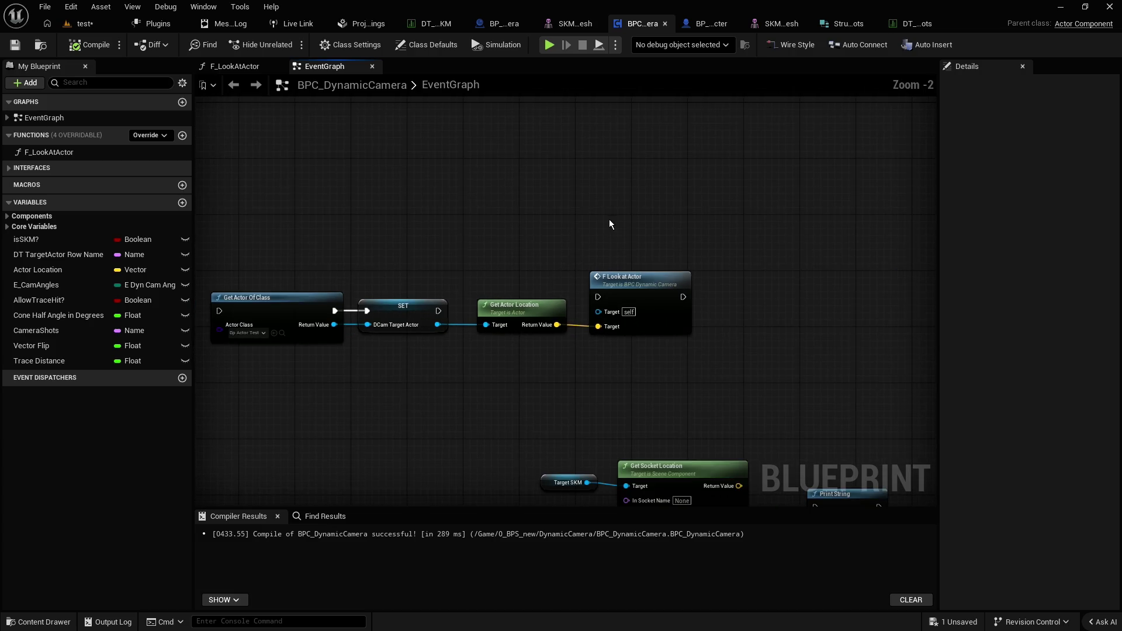
pyautogui.moveTo(609, 219); pyautogui.dragTo(554, 313)
pyautogui.scroll(-2, 591, 256)
pyautogui.moveTo(591, 256); pyautogui.dragTo(525, 346)
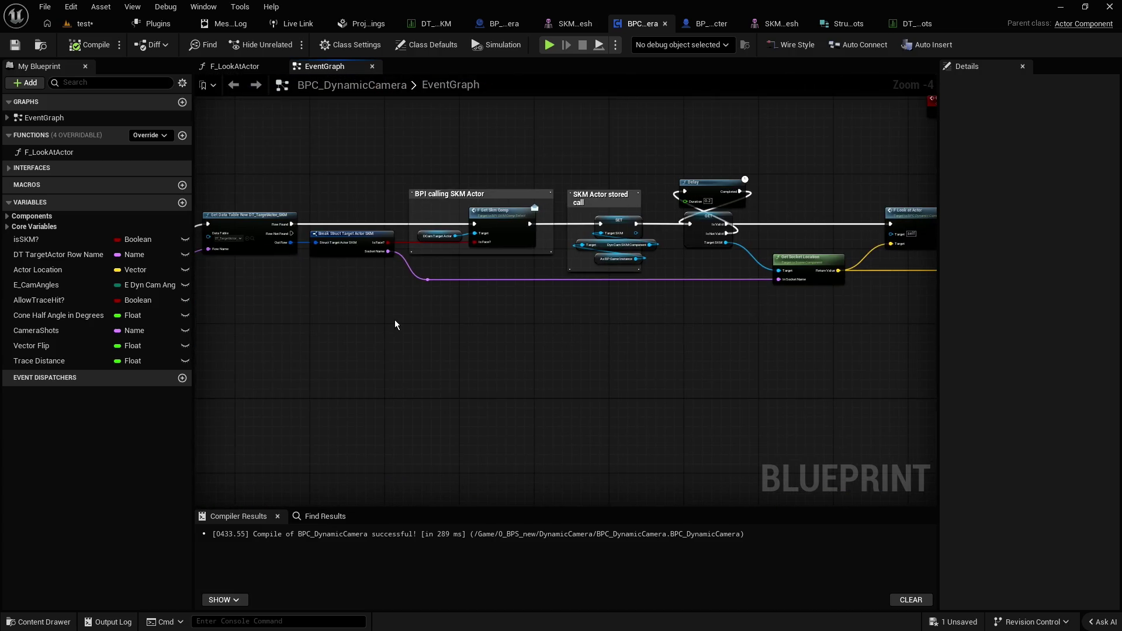
pyautogui.scroll(1, 342, 300)
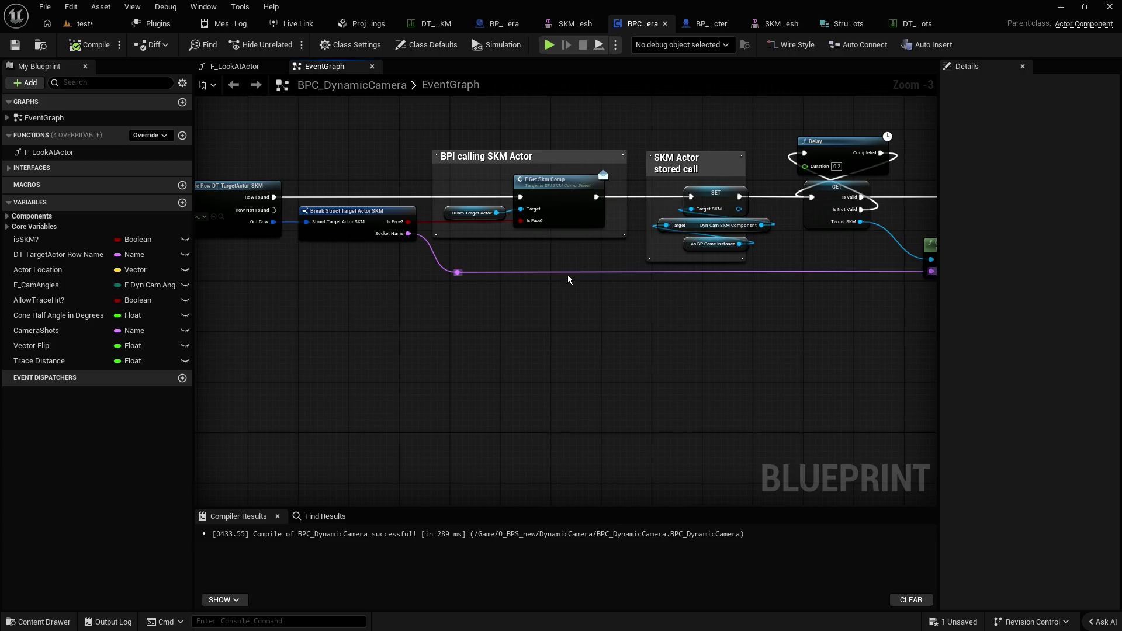
pyautogui.scroll(2, 379, 301)
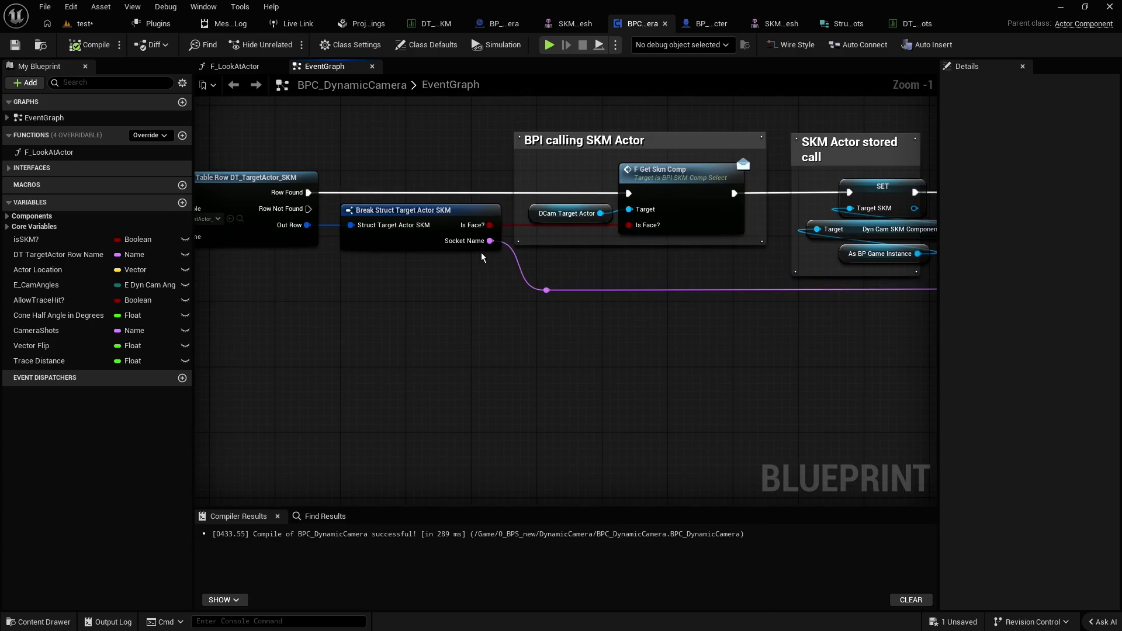
pyautogui.moveTo(489, 319); pyautogui.dragTo(636, 338)
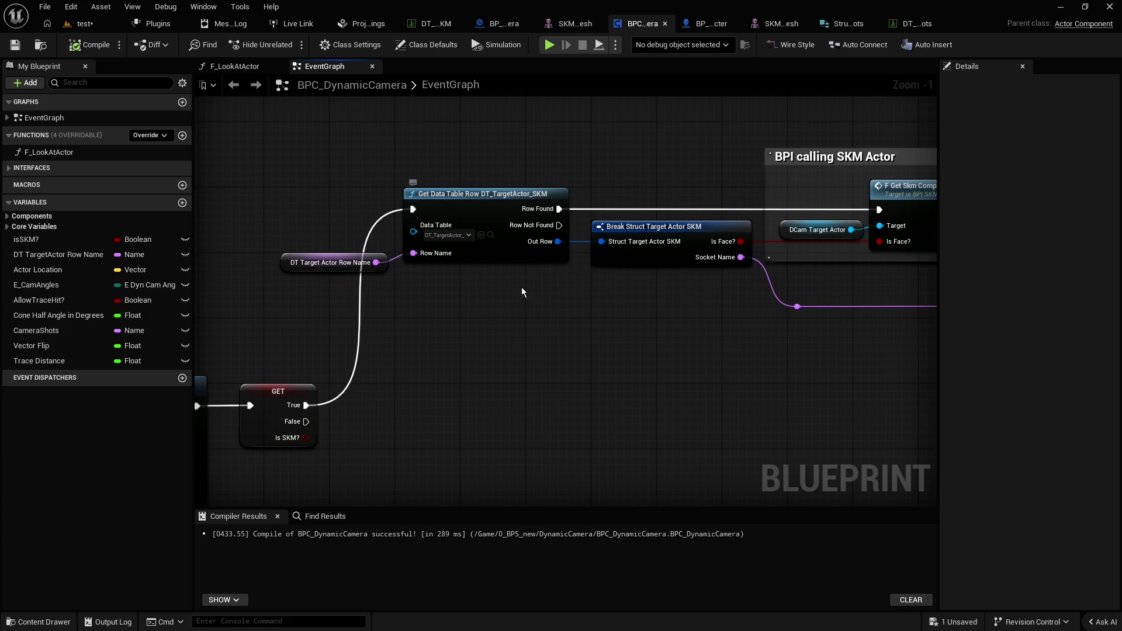
pyautogui.moveTo(597, 310)
pyautogui.mouseDown()
pyautogui.moveTo(428, 293)
pyautogui.moveTo(534, 315)
pyautogui.mouseUp()
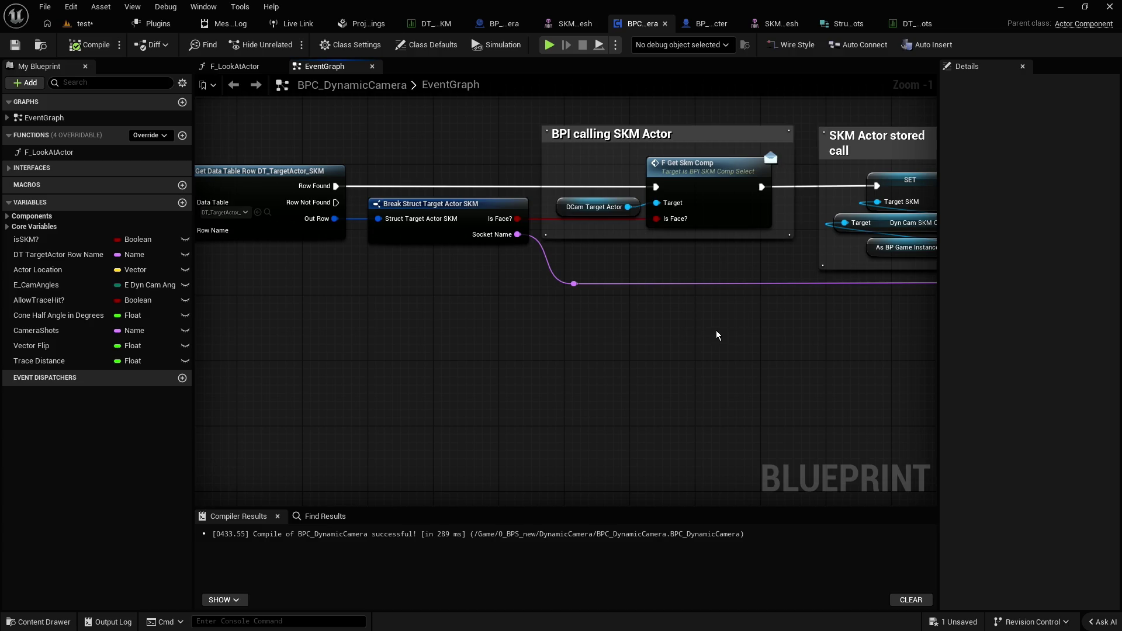
pyautogui.moveTo(716, 331); pyautogui.dragTo(620, 338)
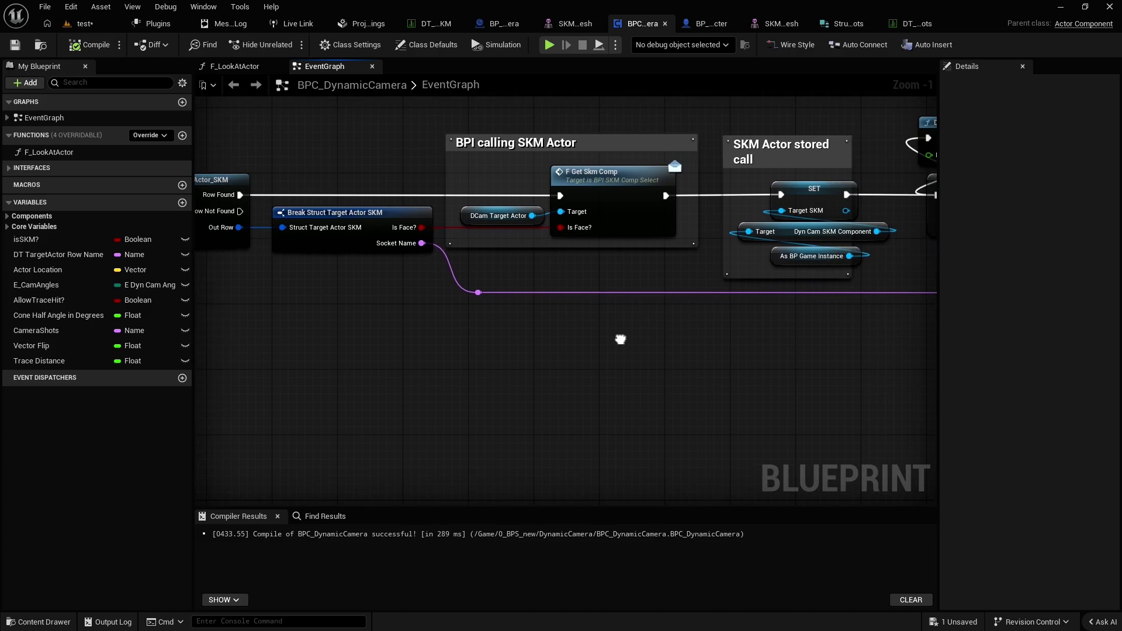
pyautogui.moveTo(655, 278)
pyautogui.mouseDown()
pyautogui.moveTo(498, 306)
pyautogui.moveTo(576, 328)
pyautogui.moveTo(553, 280)
pyautogui.moveTo(551, 320)
pyautogui.moveTo(400, 312)
pyautogui.mouseUp()
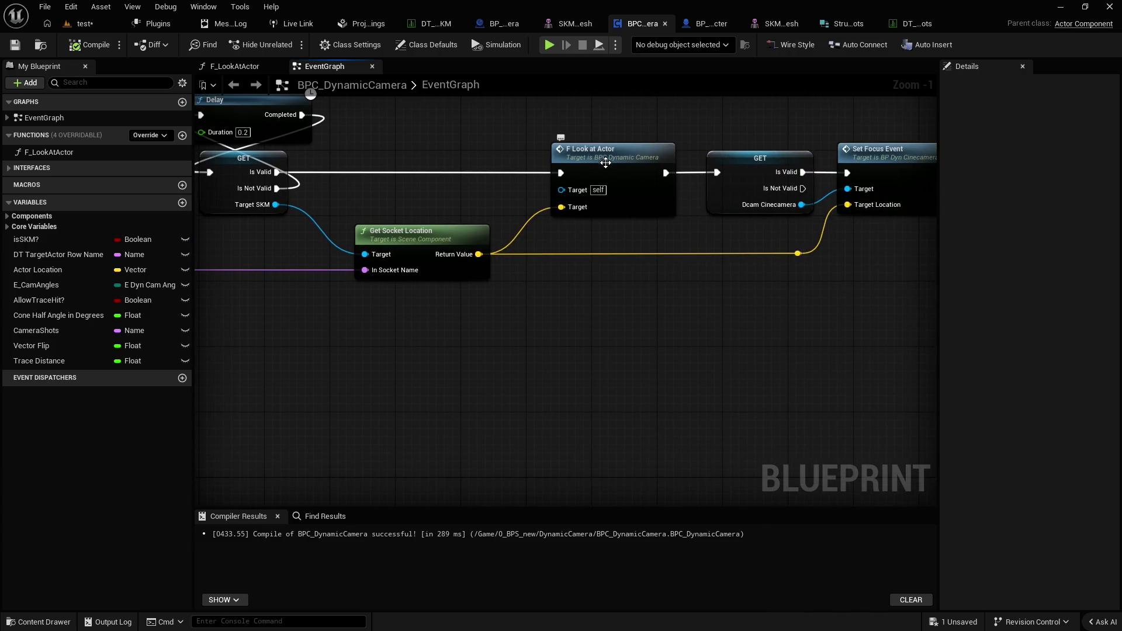
pyautogui.moveTo(670, 305)
pyautogui.mouseDown()
pyautogui.moveTo(496, 313)
pyautogui.moveTo(523, 326)
pyautogui.mouseUp()
pyautogui.scroll(-1, 439, 325)
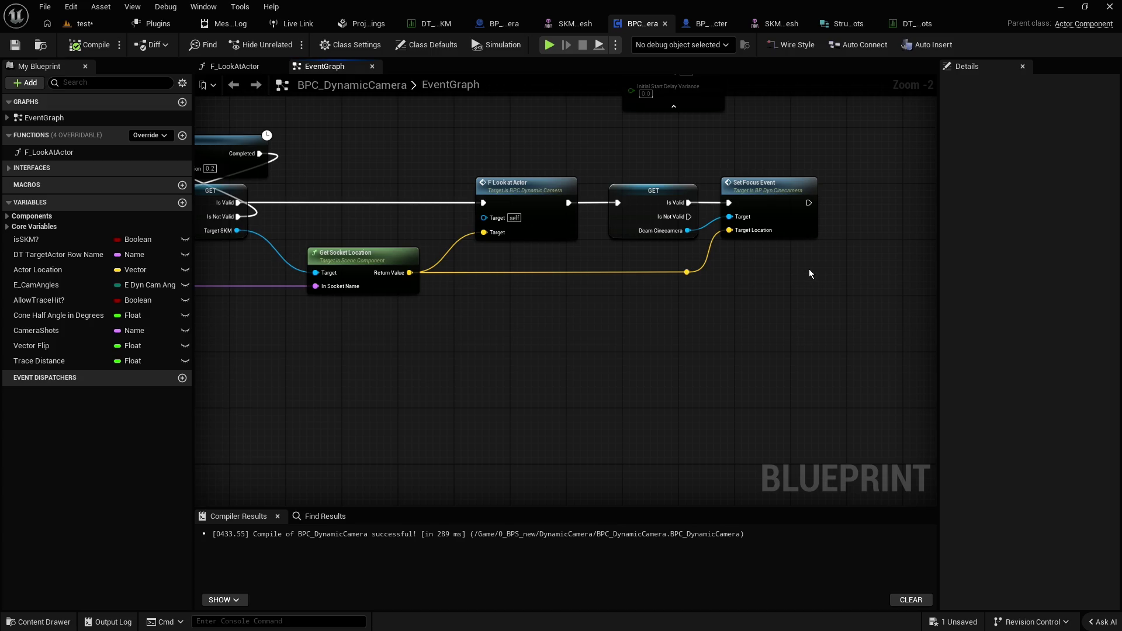
pyautogui.moveTo(632, 334); pyautogui.dragTo(717, 341)
pyautogui.rightClick(537, 345)
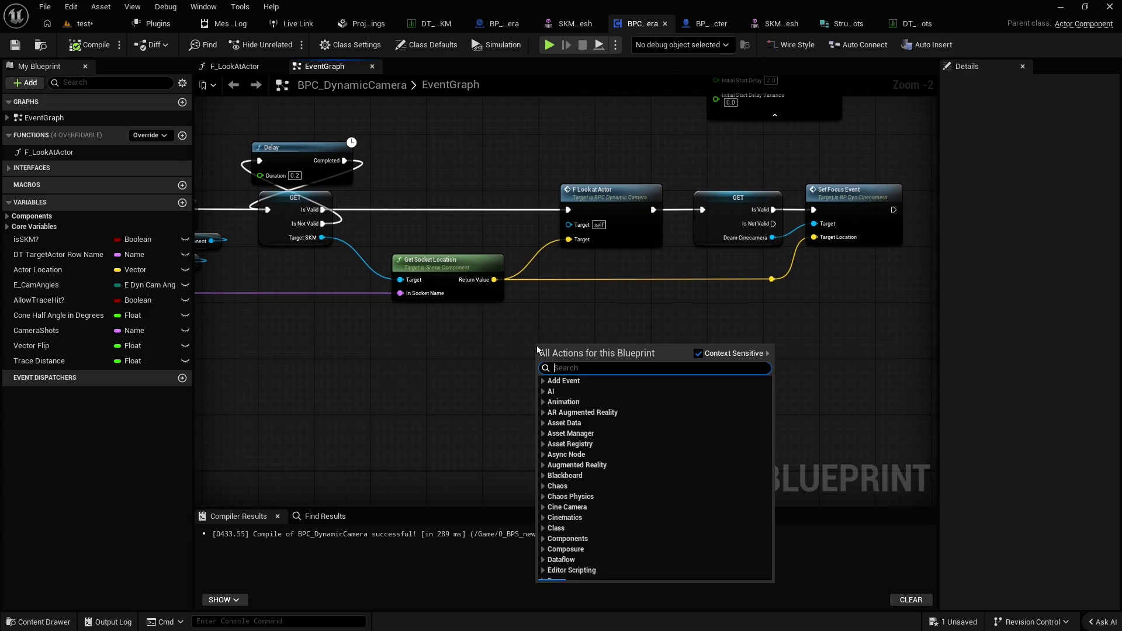
# Expand the Core Variables list and check the Target_SKM variable's options
pyautogui.click(461, 336)
pyautogui.moveTo(461, 338); pyautogui.dragTo(855, 322)
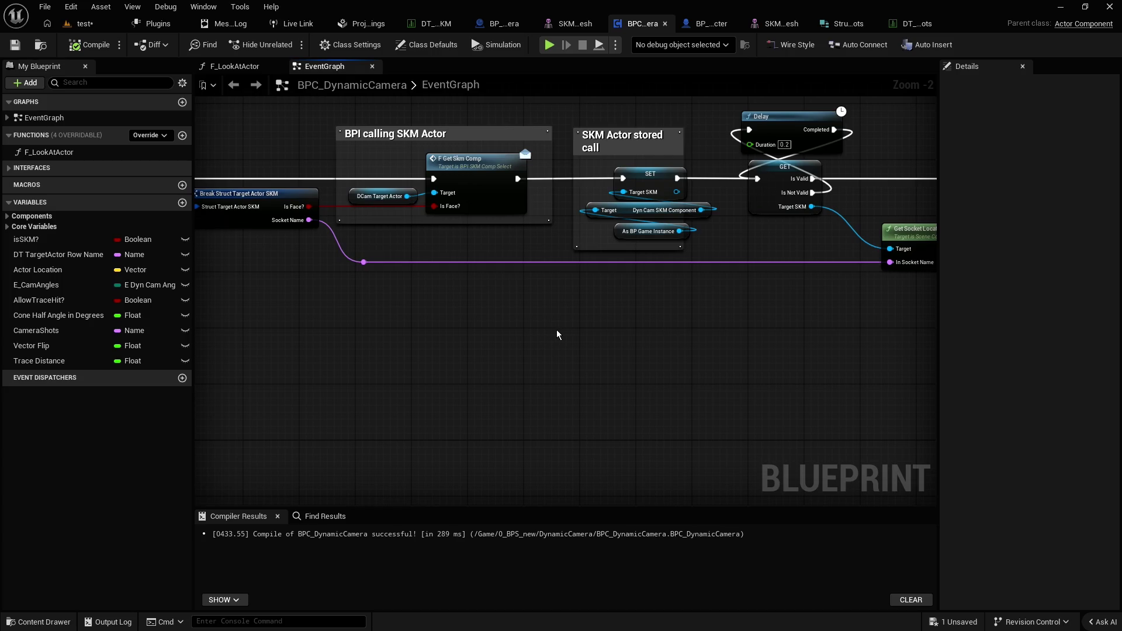
pyautogui.click(8, 216)
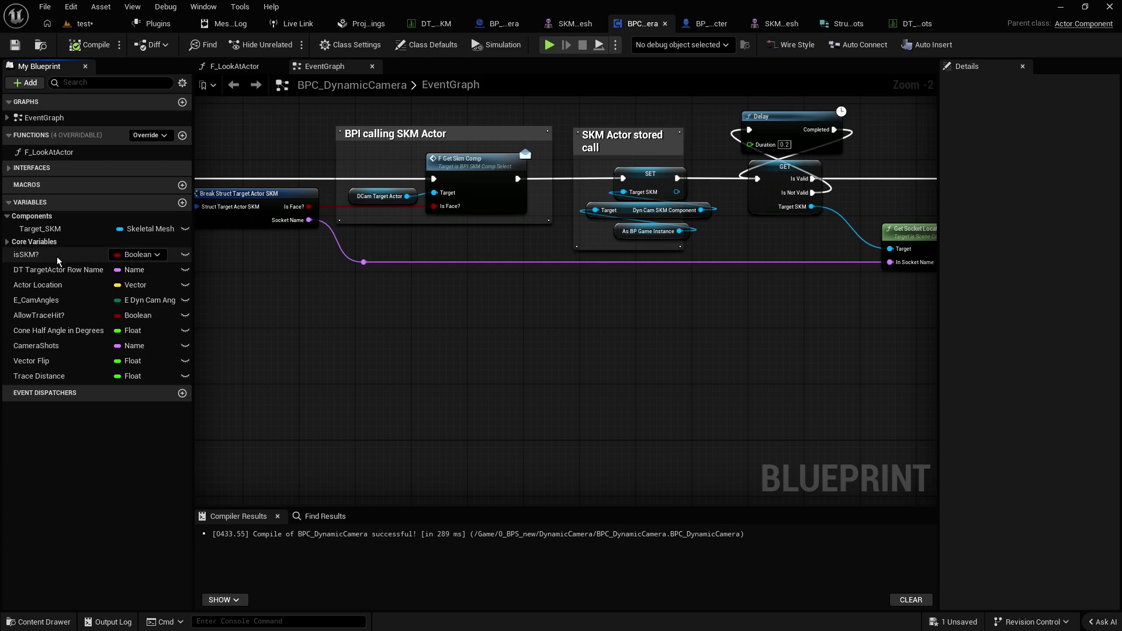
pyautogui.click(8, 243)
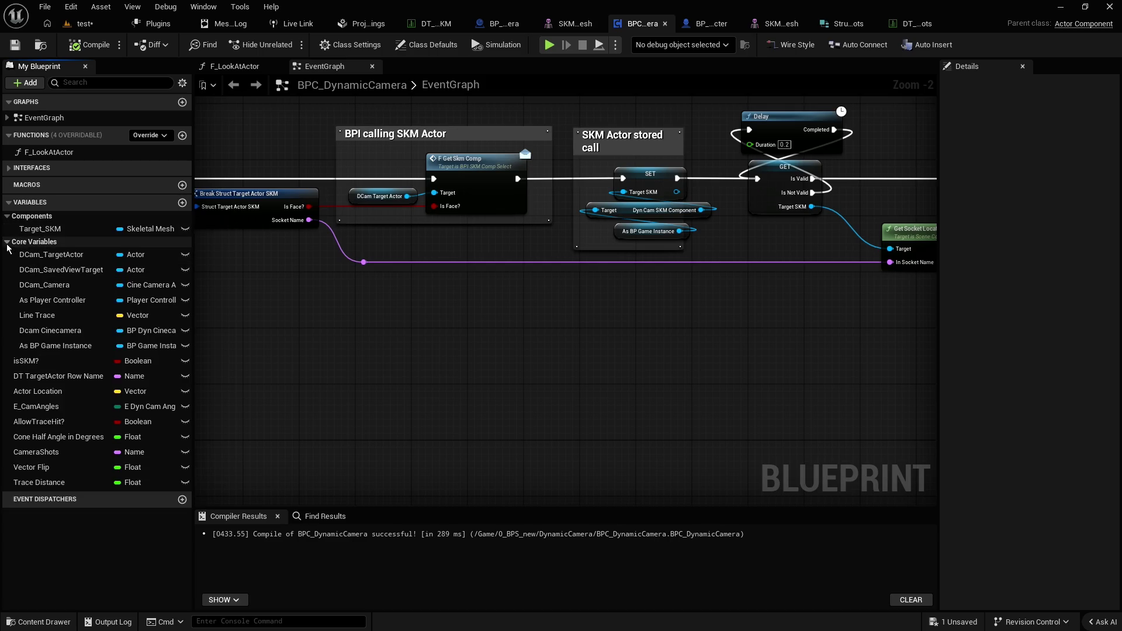
pyautogui.rightClick(46, 229)
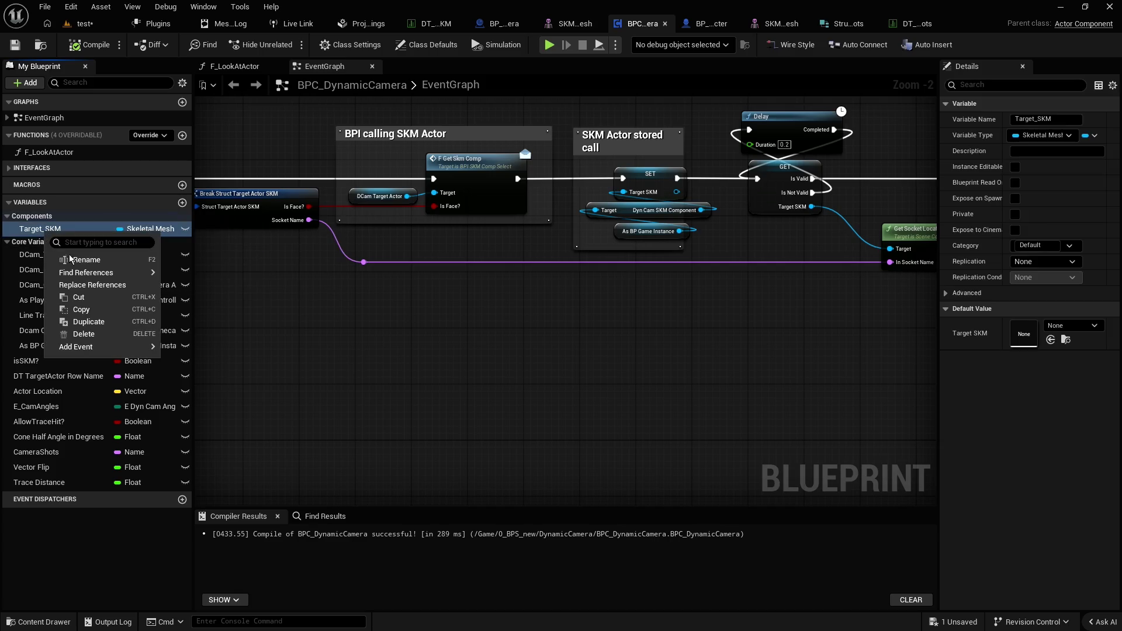
pyautogui.moveTo(106, 280)
pyautogui.click(234, 292)
# Pan the EventGraph from Get Data Table Row across the Delay, socket location and camera setup nodes
pyautogui.moveTo(234, 293); pyautogui.dragTo(536, 324)
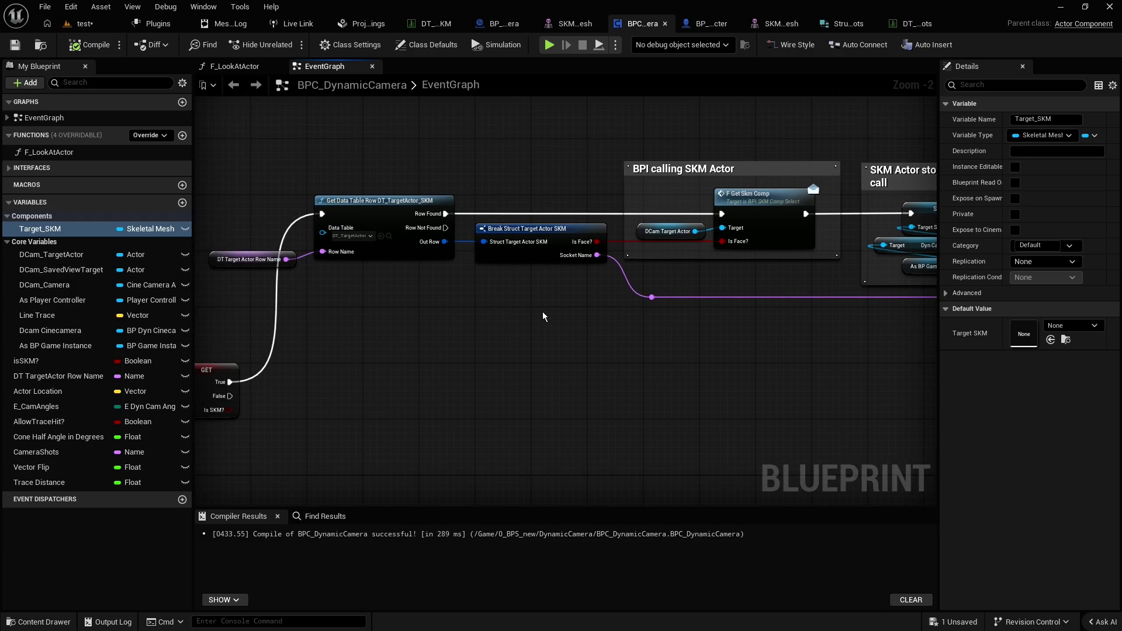
pyautogui.moveTo(791, 362); pyautogui.dragTo(694, 360)
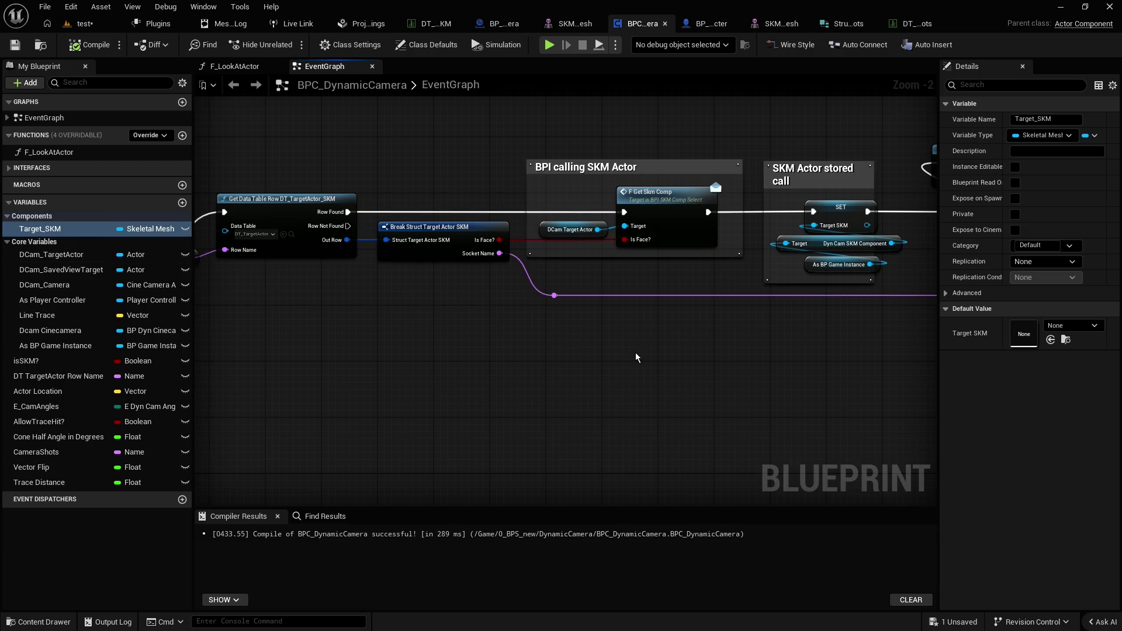
pyautogui.moveTo(694, 362); pyautogui.dragTo(279, 363)
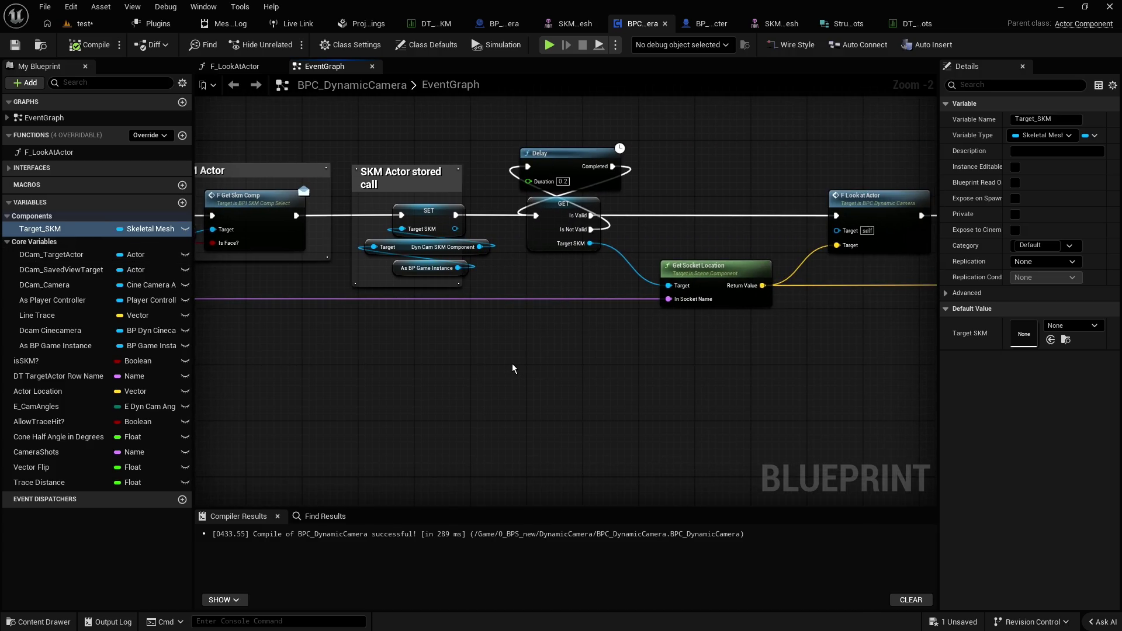
pyautogui.moveTo(423, 348); pyautogui.dragTo(802, 362)
pyautogui.rightClick(804, 165)
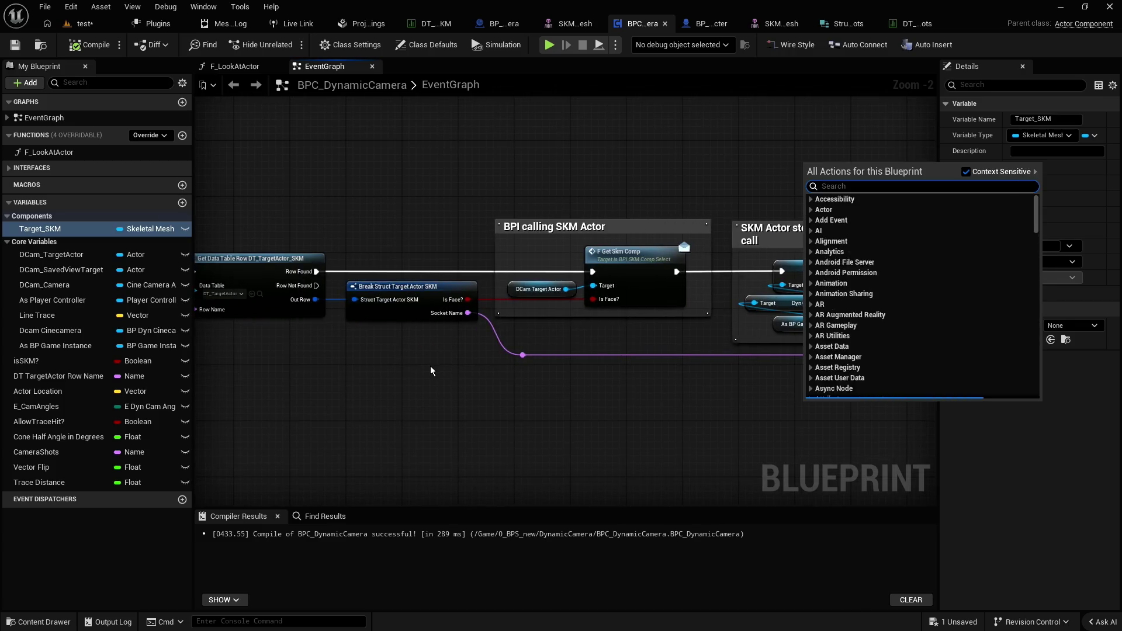
pyautogui.moveTo(568, 362); pyautogui.dragTo(801, 349)
pyautogui.moveTo(617, 348); pyautogui.dragTo(801, 349)
pyautogui.moveTo(688, 493); pyautogui.dragTo(801, 349)
pyautogui.scroll(-1, 802, 349)
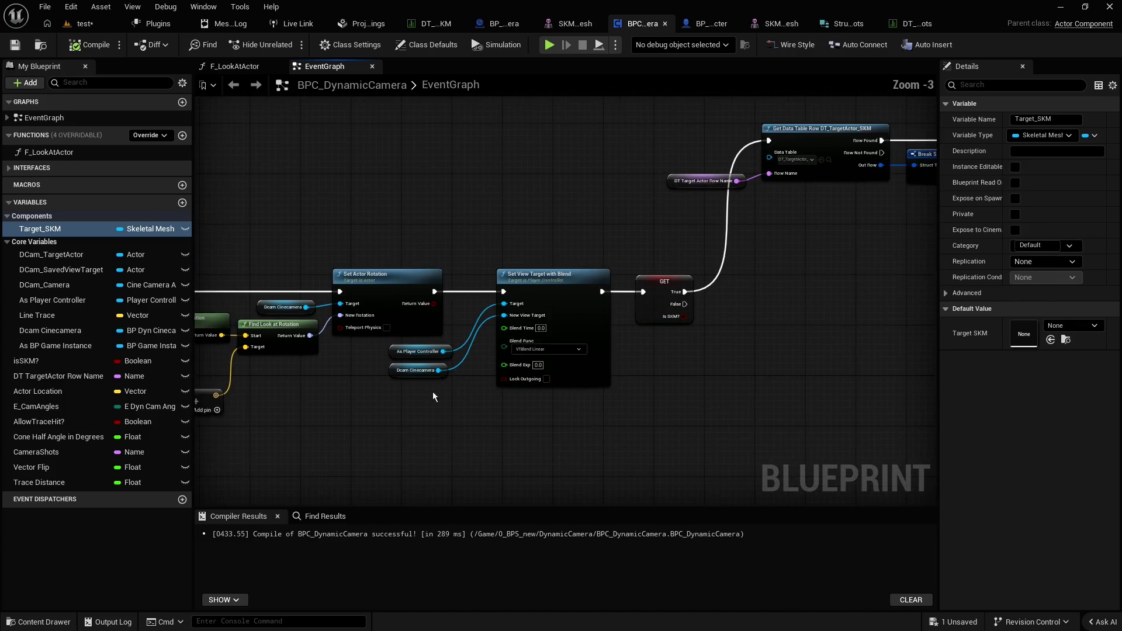
pyautogui.moveTo(731, 252); pyautogui.dragTo(818, 332)
# Review the trace failure branch, Delay validity check, Get Socket Location, and look-at/focus nodes
pyautogui.moveTo(458, 280)
pyautogui.mouseDown()
pyautogui.moveTo(661, 284)
pyautogui.moveTo(757, 264)
pyautogui.moveTo(677, 307)
pyautogui.moveTo(360, 299)
pyautogui.mouseUp()
pyautogui.scroll(-2, 672, 278)
pyautogui.scroll(3, 797, 266)
pyautogui.scroll(1, 614, 300)
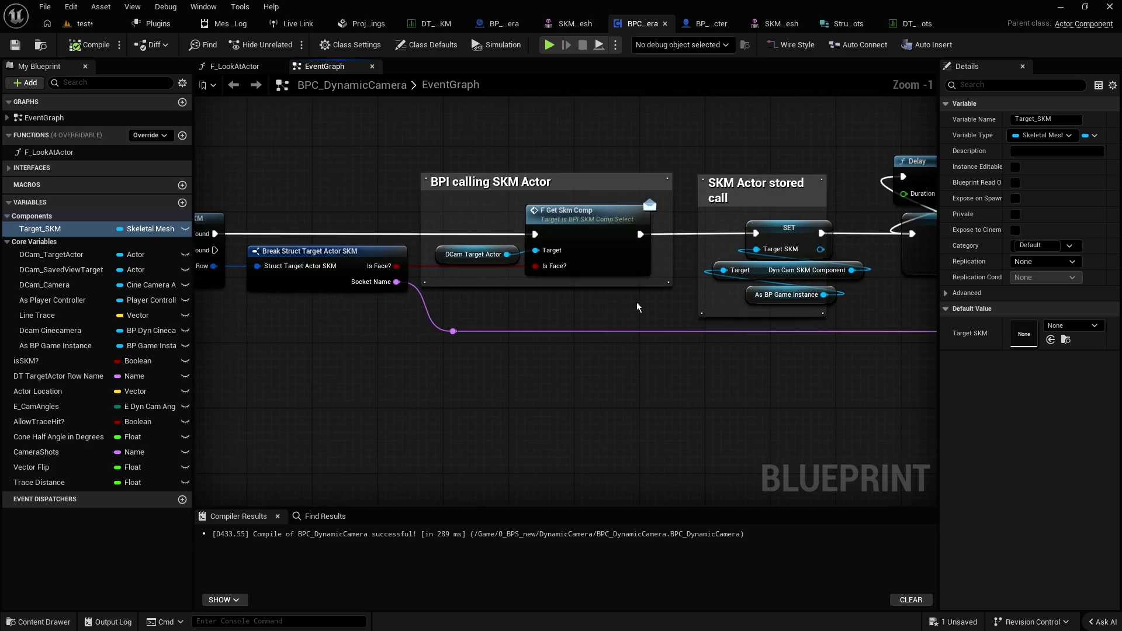
pyautogui.moveTo(637, 303); pyautogui.dragTo(515, 302)
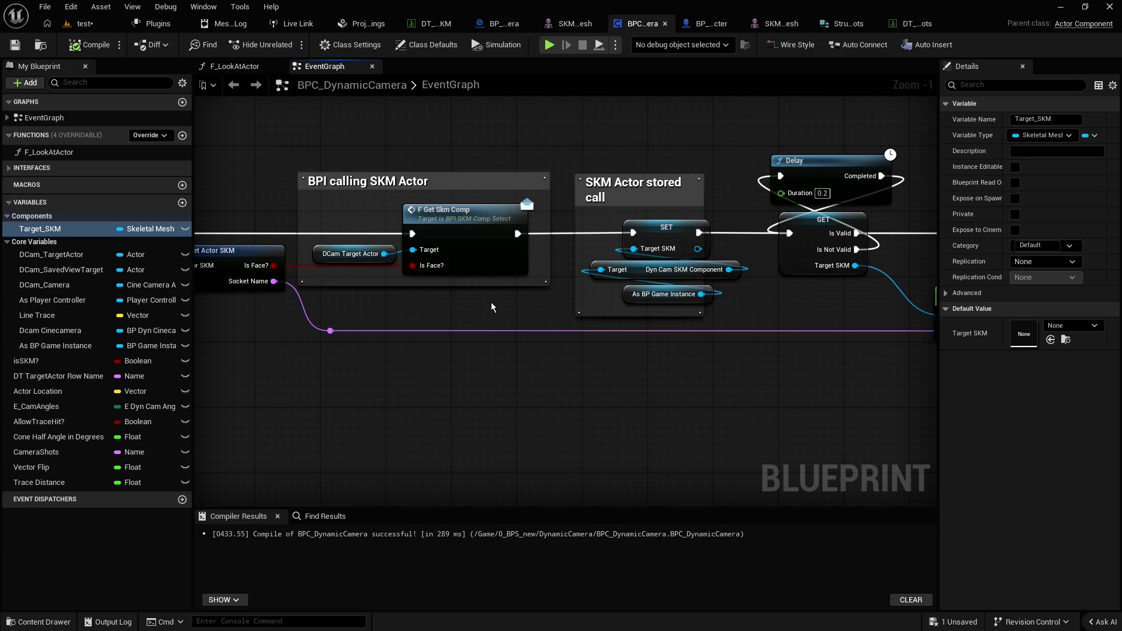
pyautogui.moveTo(491, 307); pyautogui.dragTo(295, 283)
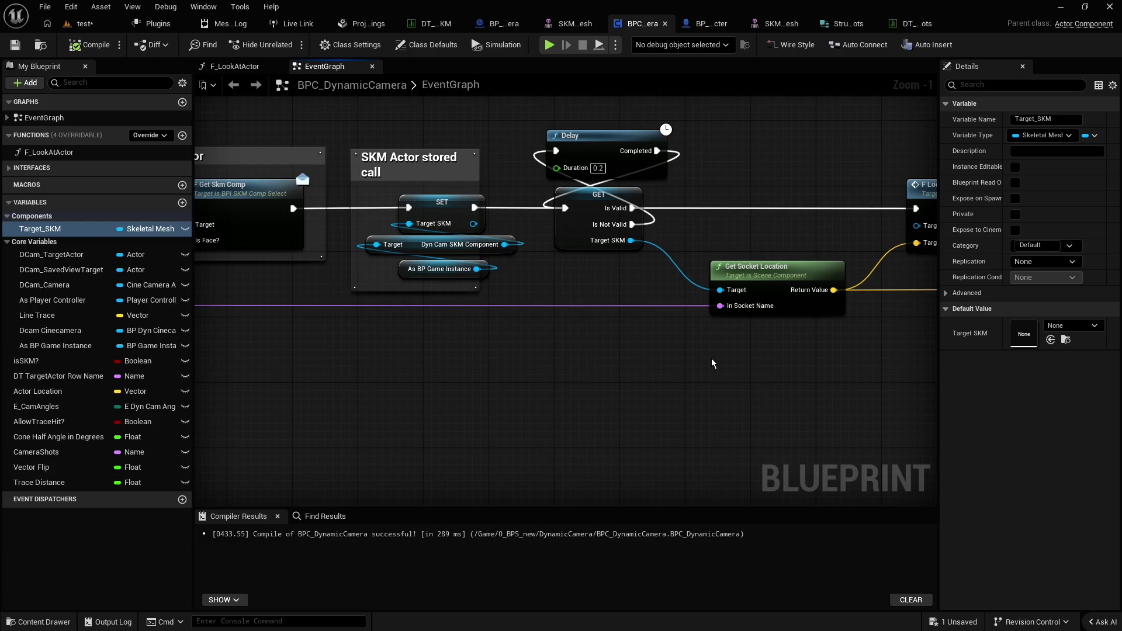
pyautogui.moveTo(710, 359); pyautogui.dragTo(382, 350)
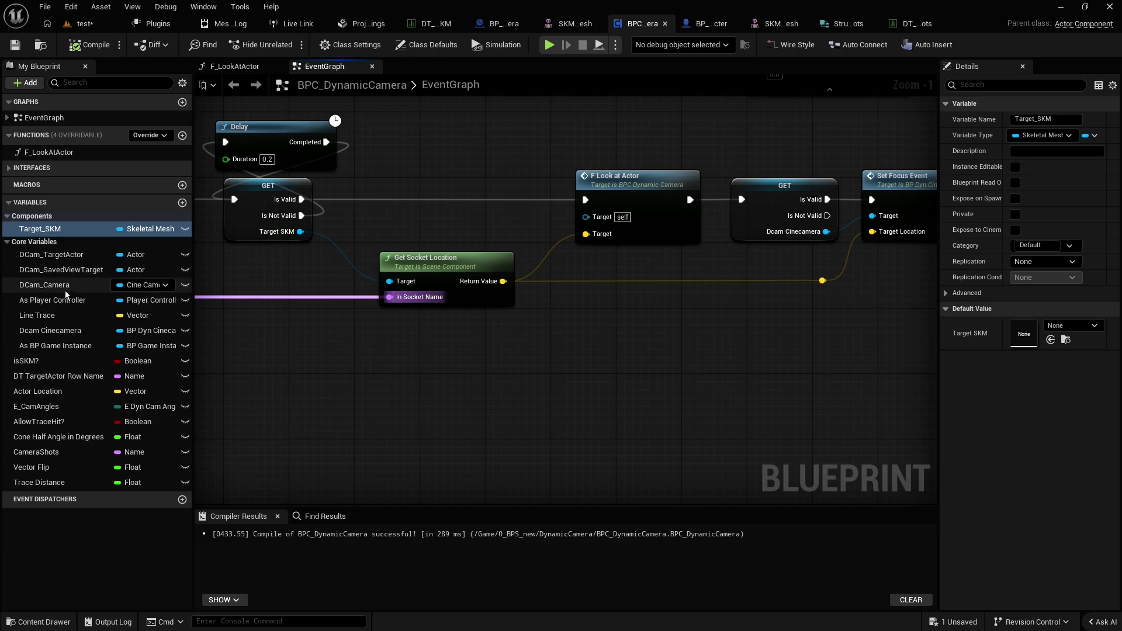
# Add a DCam_TargetActor getter feeding a Get Actor Location node
pyautogui.moveTo(73, 258)
pyautogui.mouseDown()
pyautogui.moveTo(295, 395)
pyautogui.moveTo(408, 400)
pyautogui.mouseUp()
pyautogui.click(359, 420)
pyautogui.write('get actor')
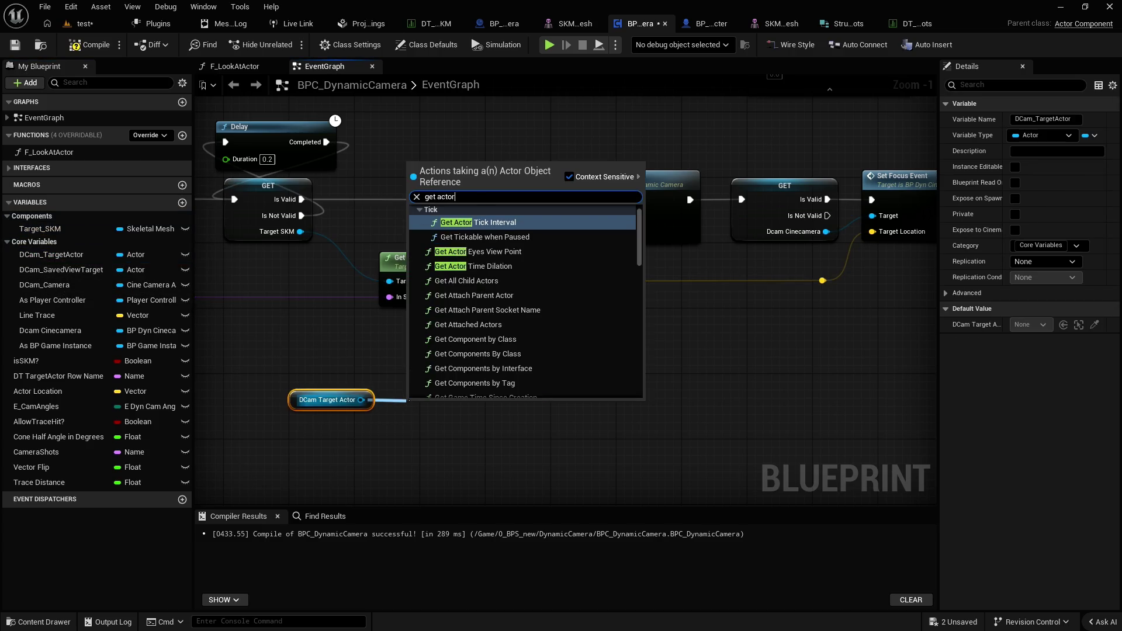
pyautogui.write(' location')
pyautogui.press('Return')
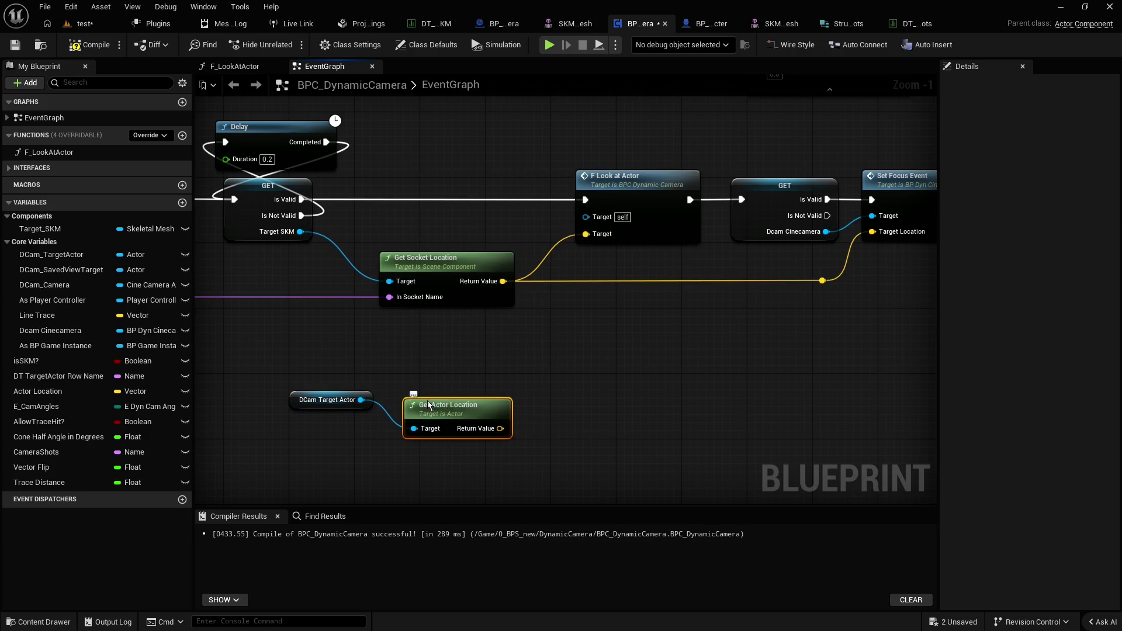
pyautogui.moveTo(584, 369); pyautogui.dragTo(470, 361)
pyautogui.scroll(-3, 643, 274)
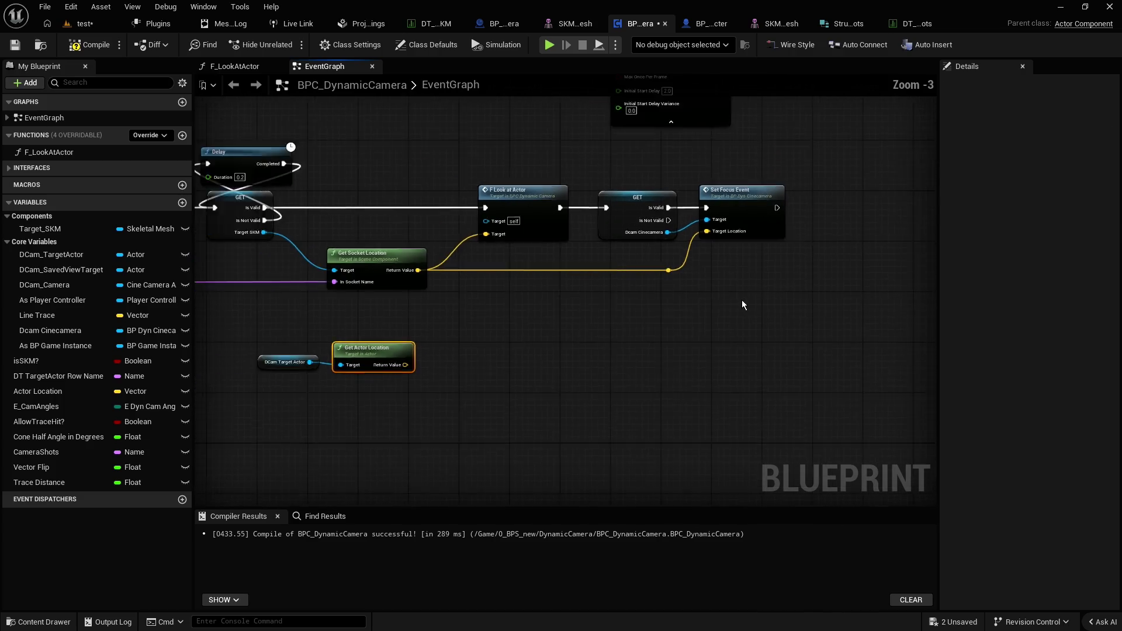
# Paste copies of the Look at Actor and Set Focus Event nodes beside the actor location
pyautogui.moveTo(789, 298)
pyautogui.mouseDown()
pyautogui.moveTo(605, 236)
pyautogui.moveTo(607, 248)
pyautogui.mouseUp()
pyautogui.click(568, 344)
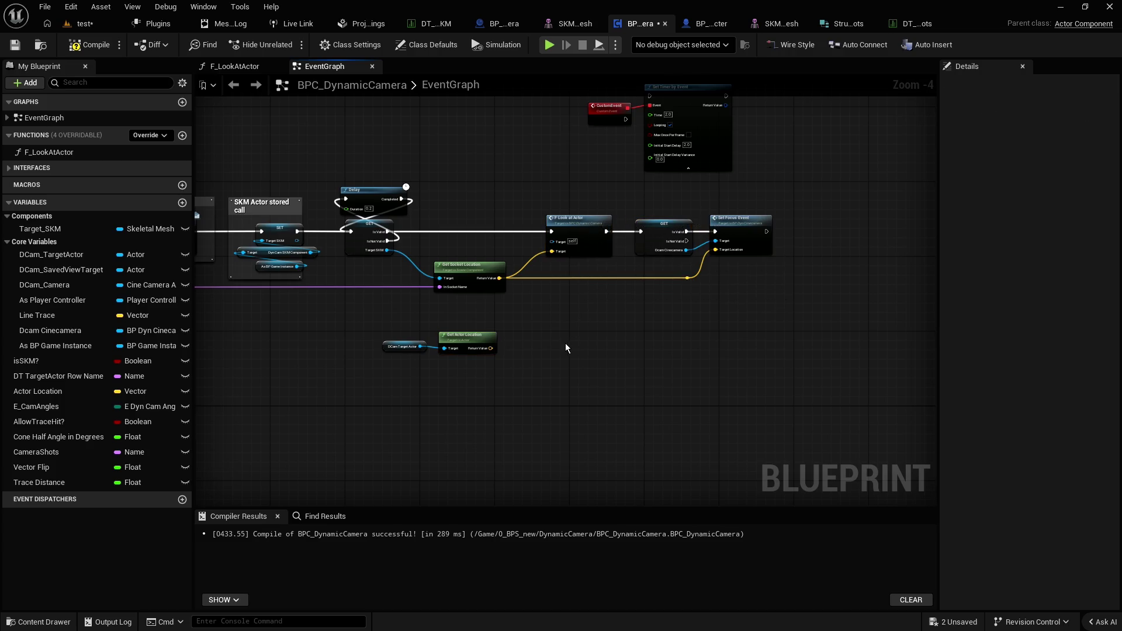
pyautogui.moveTo(497, 397); pyautogui.dragTo(335, 326)
pyautogui.moveTo(461, 335); pyautogui.dragTo(321, 358)
pyautogui.hotkey('ctrl', 'v')
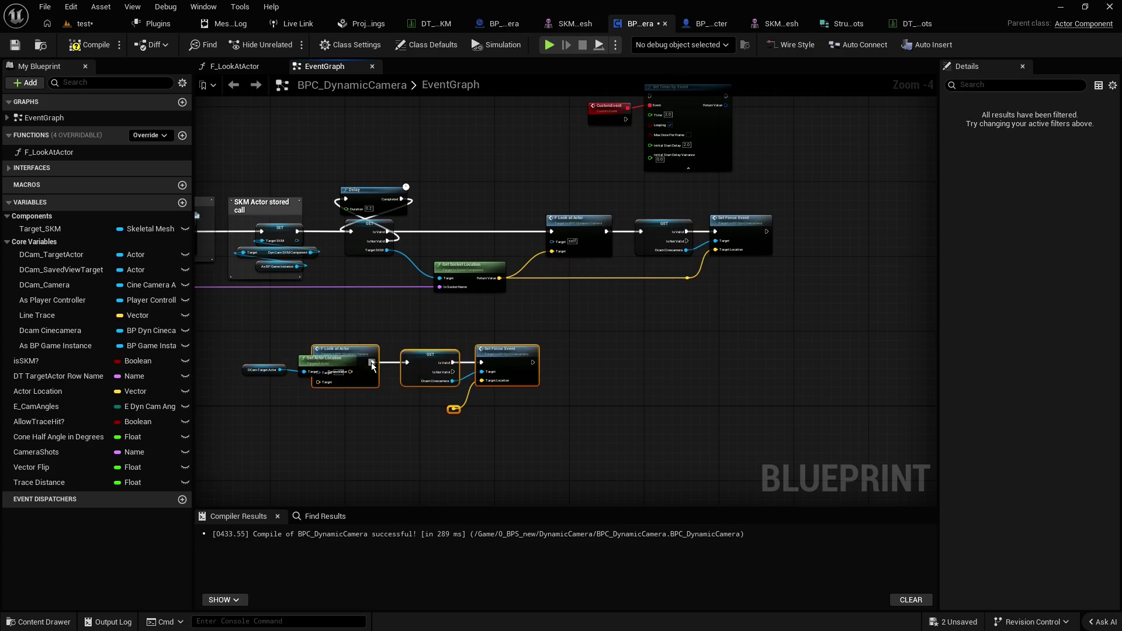
pyautogui.scroll(3, 372, 355)
pyautogui.moveTo(362, 315); pyautogui.dragTo(522, 316)
pyautogui.scroll(-2, 521, 316)
# Wire the actor location into the pasted nodes and trigger the chain from Row Not Found
pyautogui.moveTo(635, 380); pyautogui.dragTo(633, 383)
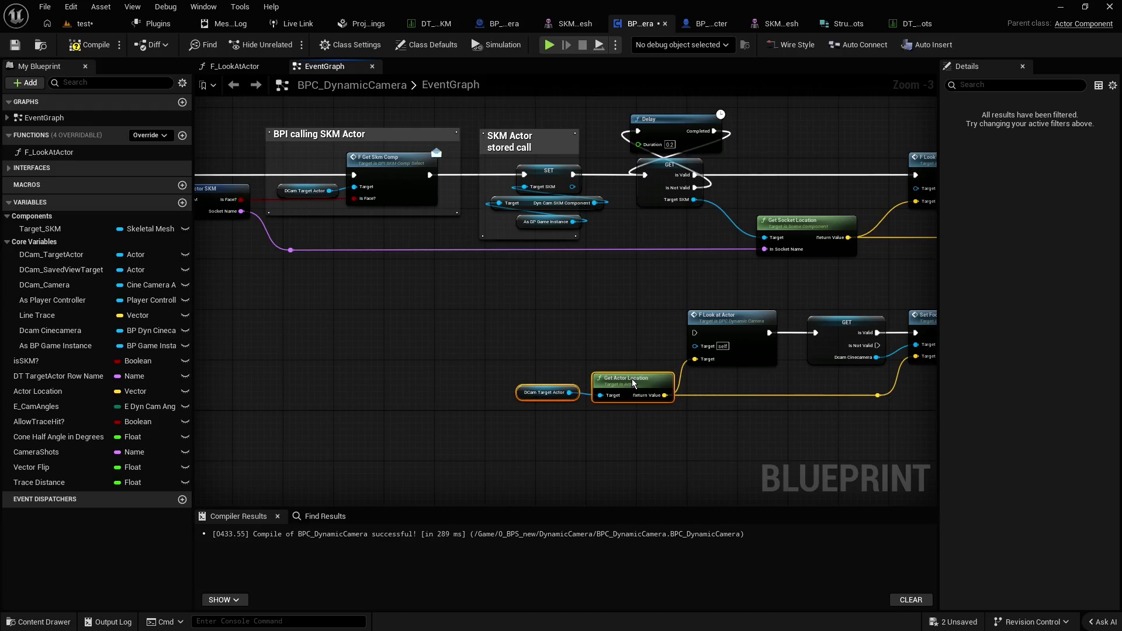
pyautogui.scroll(-1, 694, 396)
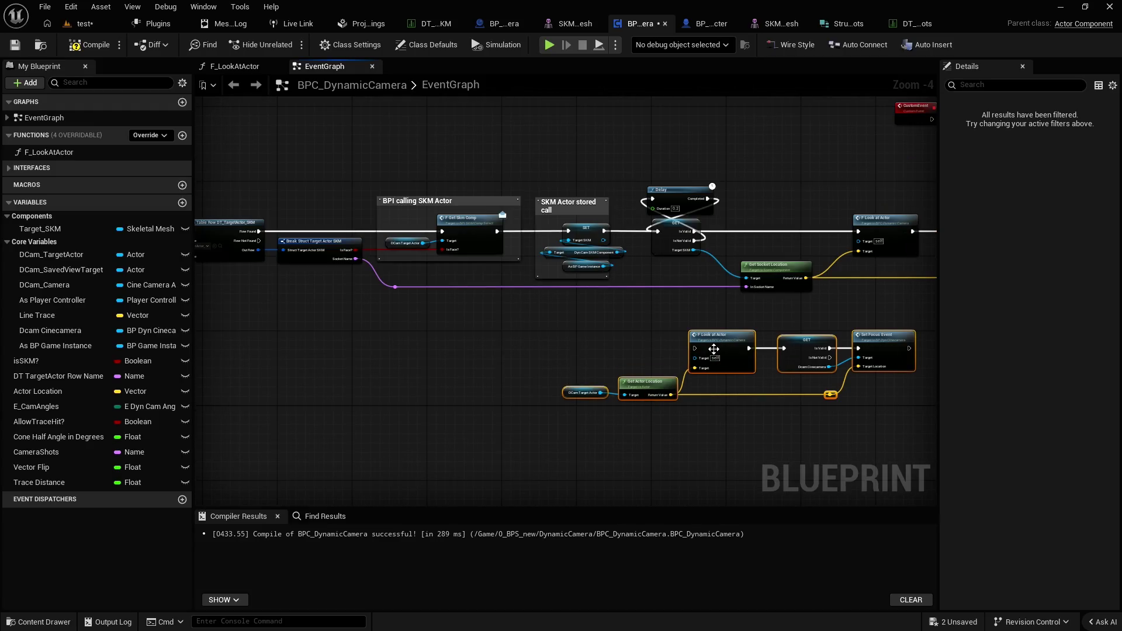
pyautogui.moveTo(715, 345); pyautogui.dragTo(321, 316)
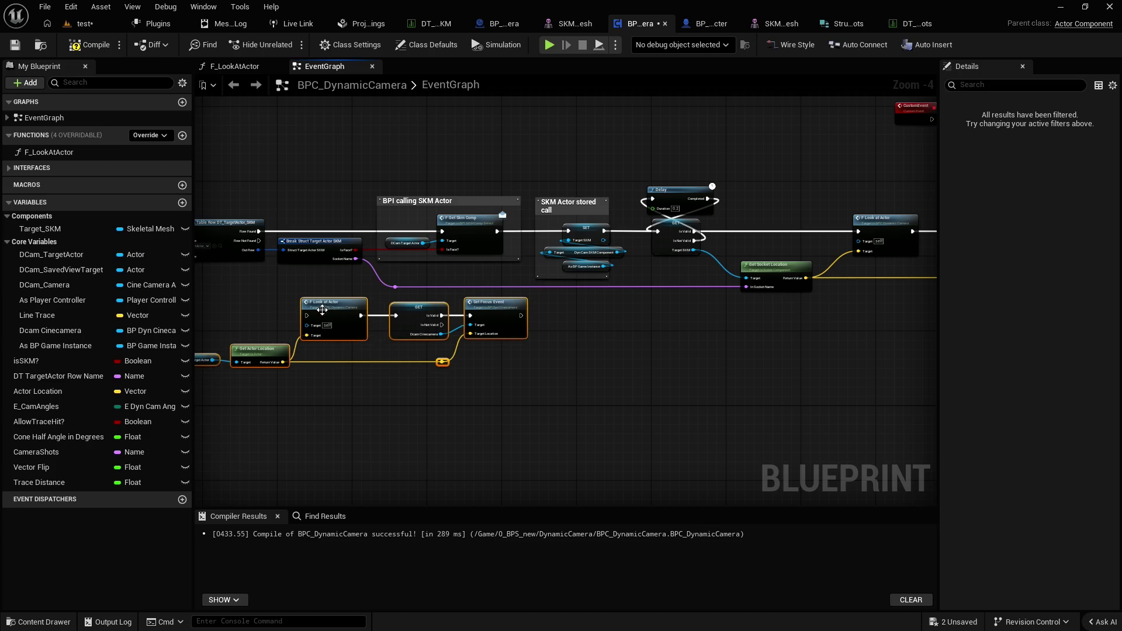
pyautogui.scroll(2, 211, 299)
pyautogui.moveTo(335, 218)
pyautogui.mouseDown()
pyautogui.moveTo(416, 341)
pyautogui.moveTo(409, 331)
pyautogui.mouseUp()
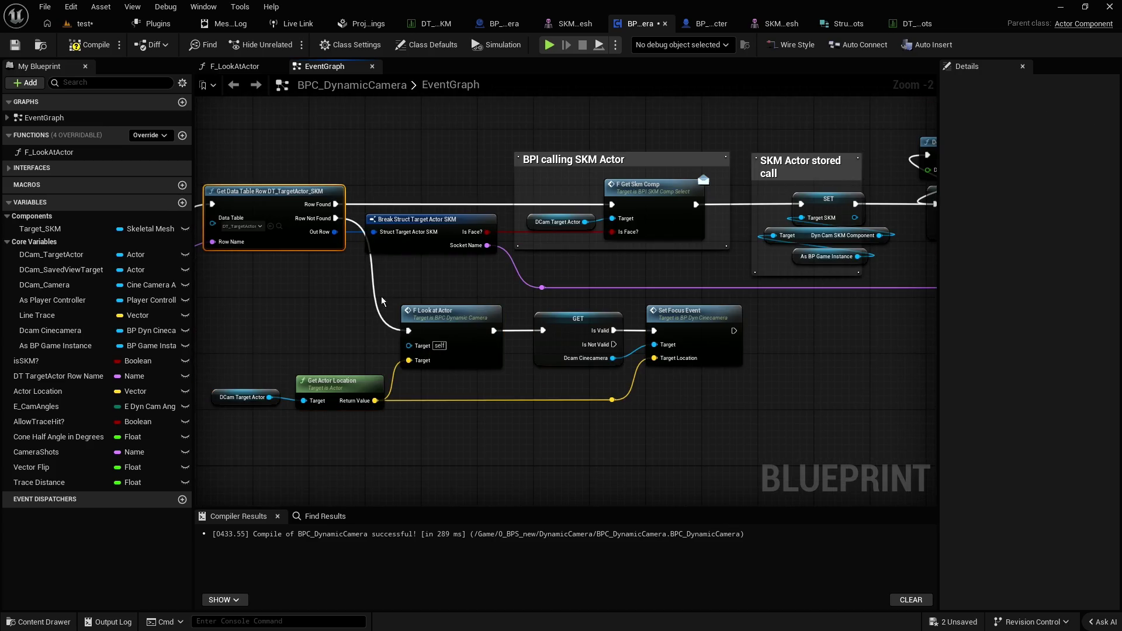
pyautogui.moveTo(423, 231); pyautogui.dragTo(440, 232)
pyautogui.click(542, 287)
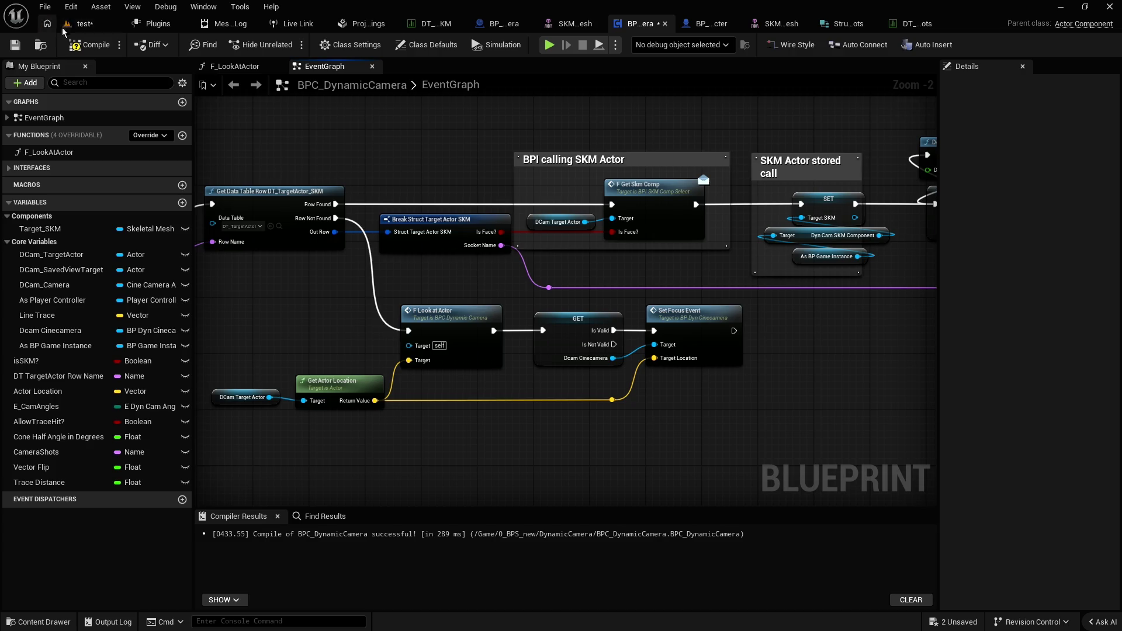
# Compile BPC_DynamicCamera and clear the Right/Left row's DT TargetActor Row Name
pyautogui.click(82, 44)
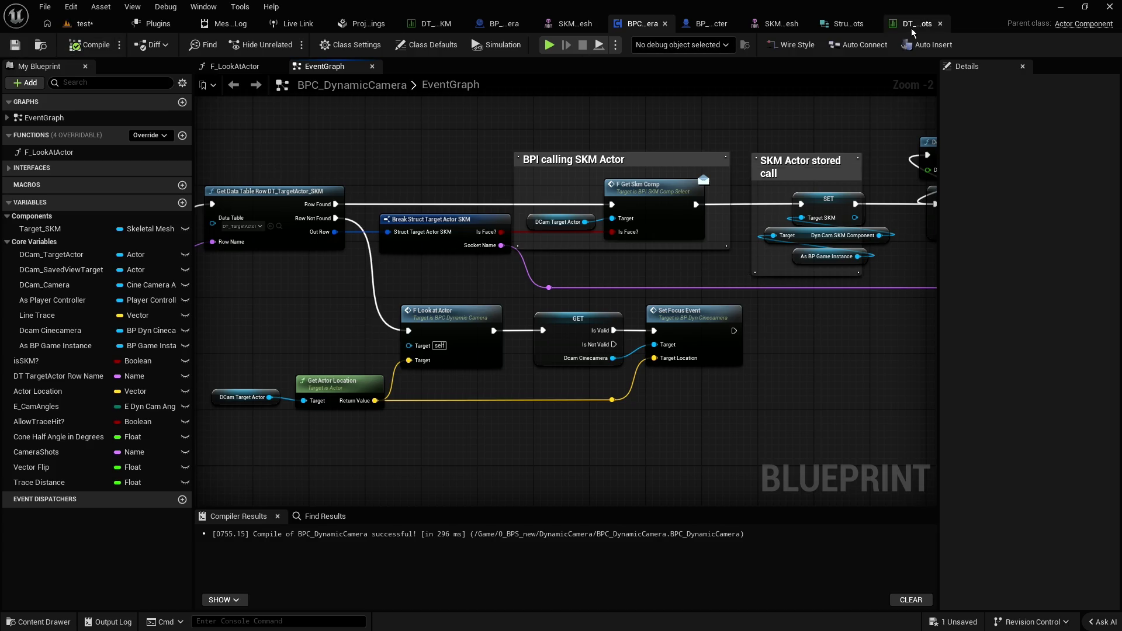
pyautogui.click(926, 22)
pyautogui.click(493, 502)
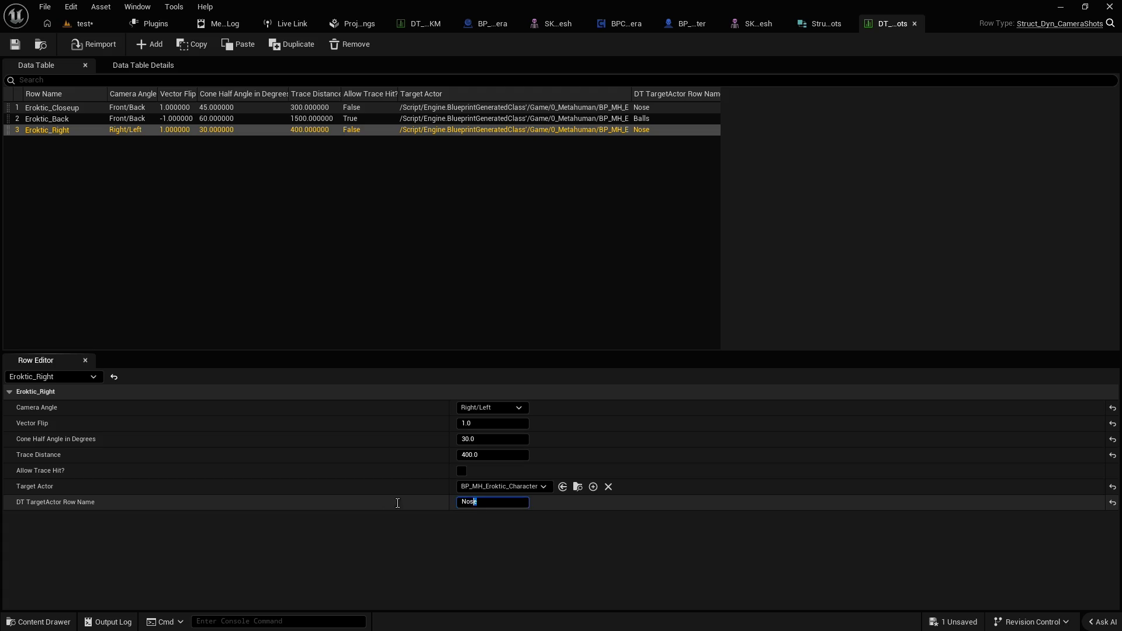
pyautogui.press('BackSpace')
pyautogui.click(135, 210)
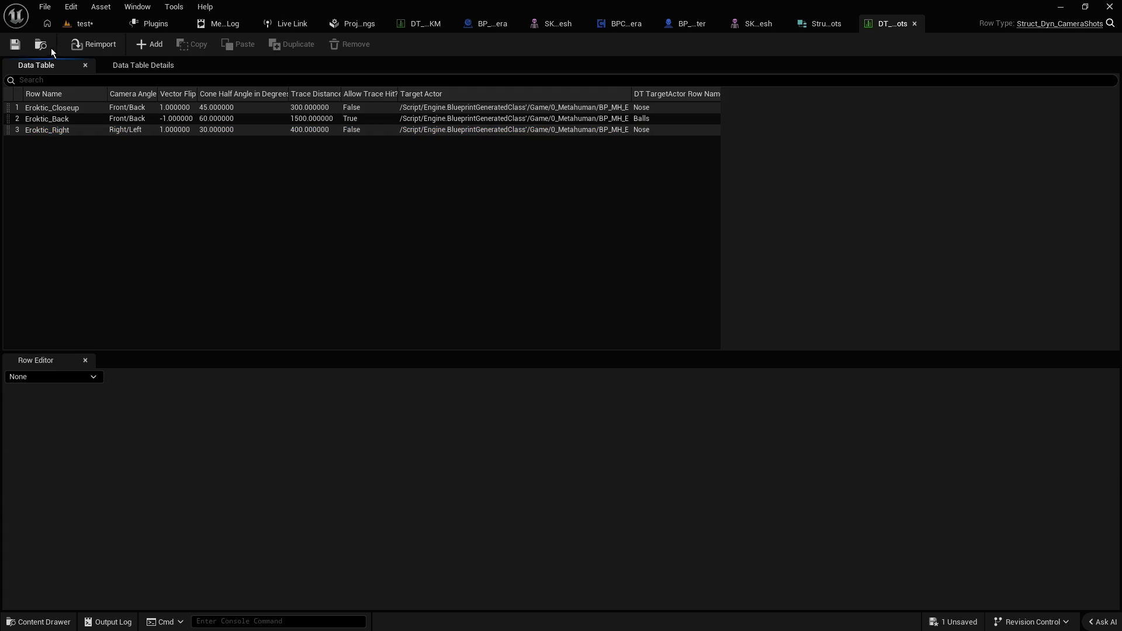
# Save the test level and run a play-in-editor test
pyautogui.click(79, 23)
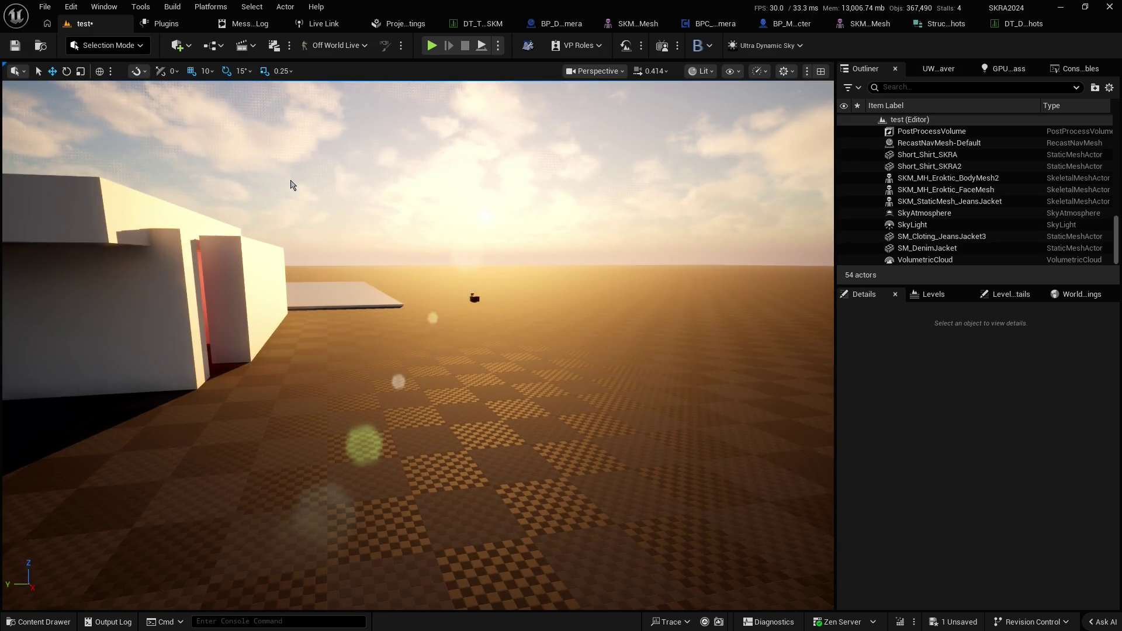
pyautogui.hotkey('ctrl', 's')
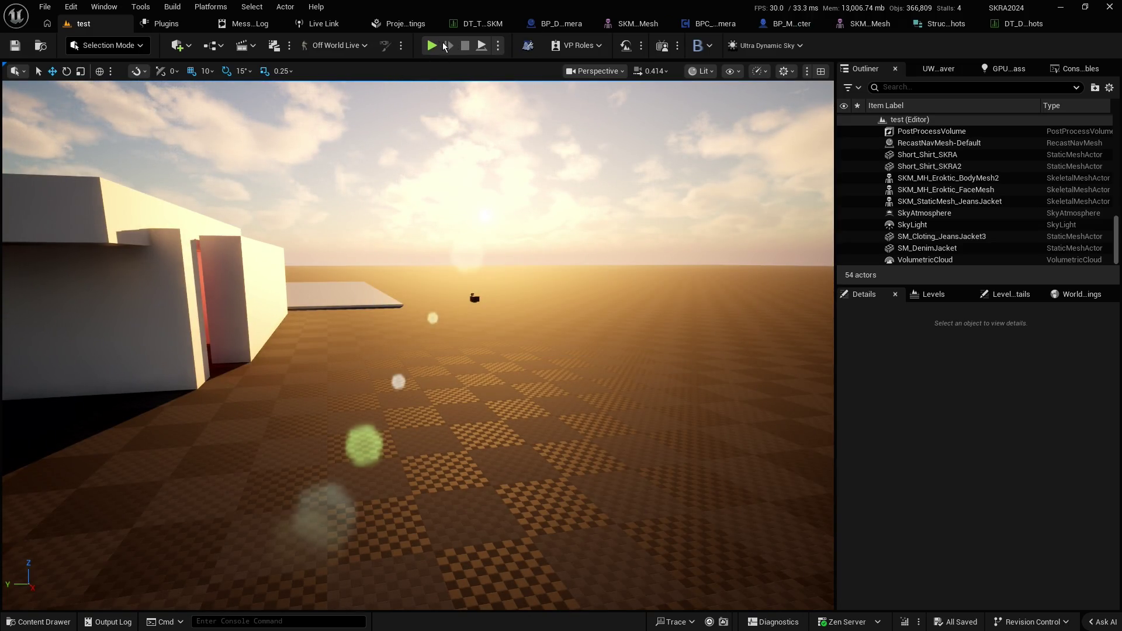
pyautogui.click(431, 45)
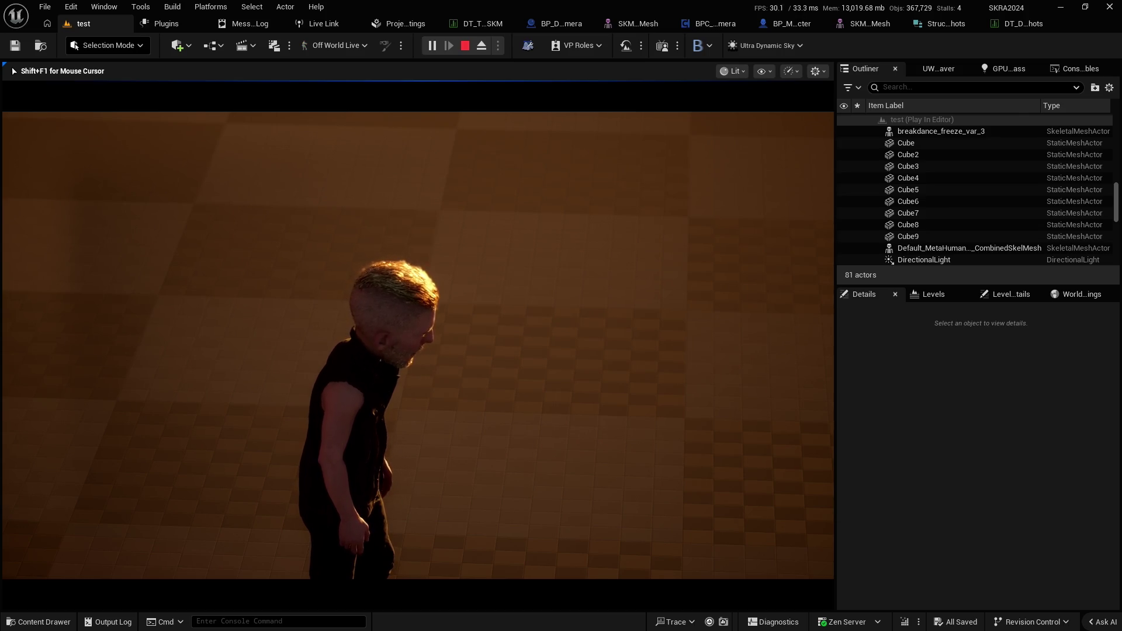
pyautogui.press('Escape')
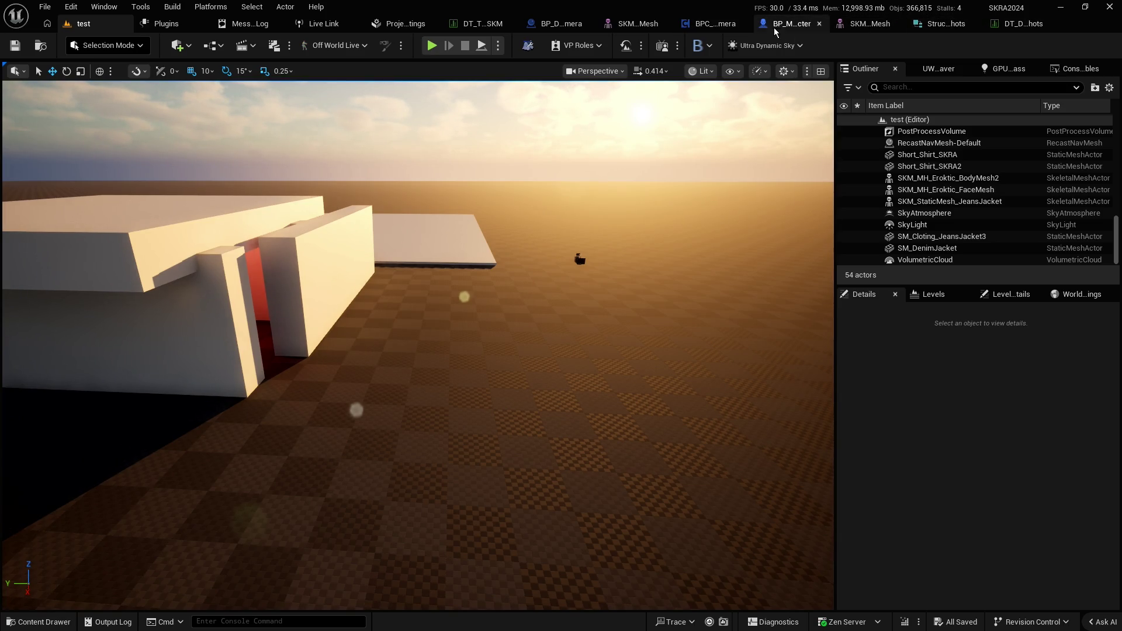
# Navigate the BPC_DynamicCamera graph to the Sphere Trace By Channel node
pyautogui.click(704, 24)
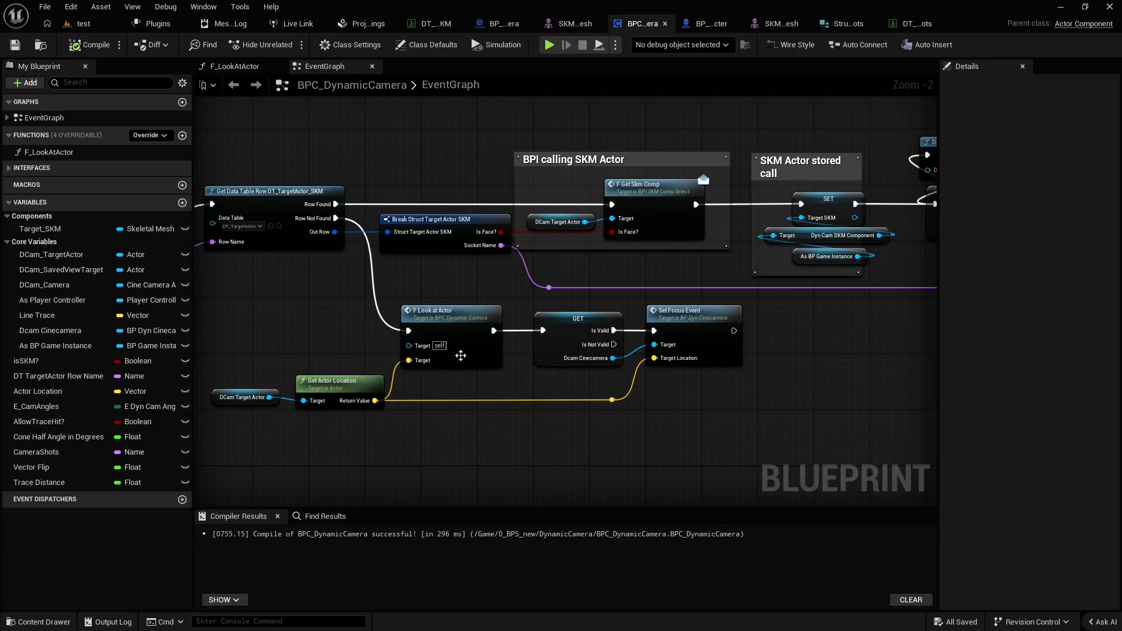
pyautogui.scroll(-1, 506, 393)
pyautogui.moveTo(506, 392)
pyautogui.mouseDown()
pyautogui.moveTo(621, 310)
pyautogui.moveTo(704, 199)
pyautogui.moveTo(517, 265)
pyautogui.moveTo(485, 236)
pyautogui.moveTo(526, 246)
pyautogui.moveTo(585, 234)
pyautogui.moveTo(618, 210)
pyautogui.moveTo(582, 288)
pyautogui.mouseUp()
pyautogui.scroll(-1, 526, 245)
pyautogui.scroll(4, 581, 288)
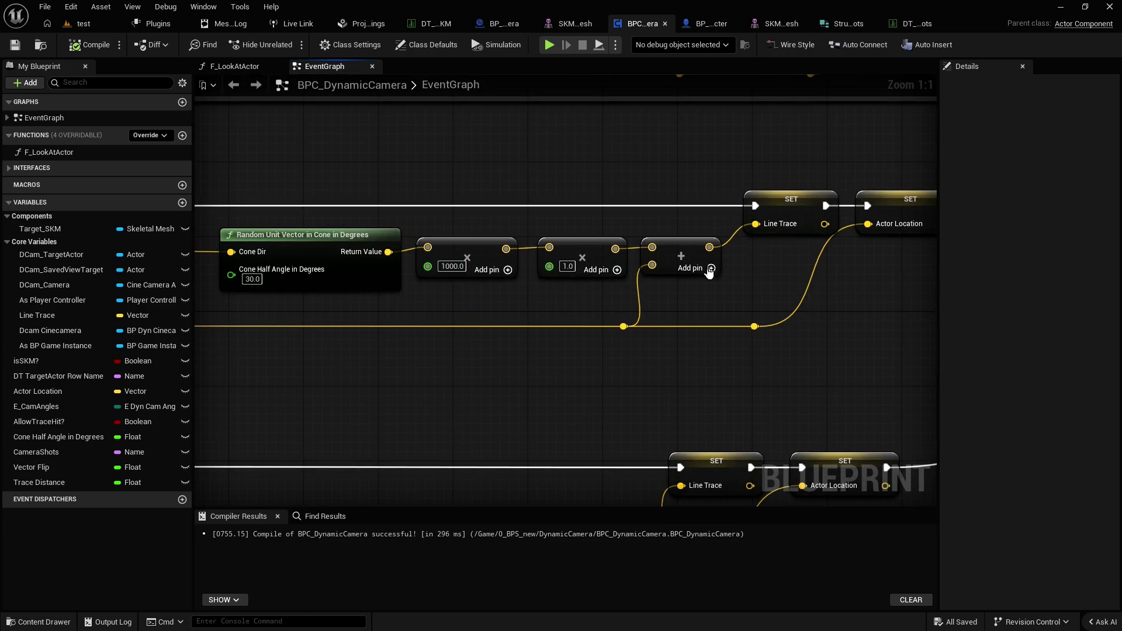
pyautogui.scroll(-4, 877, 270)
pyautogui.moveTo(796, 346)
pyautogui.mouseDown()
pyautogui.moveTo(776, 181)
pyautogui.moveTo(869, 187)
pyautogui.moveTo(694, 166)
pyautogui.moveTo(721, 249)
pyautogui.moveTo(724, 272)
pyautogui.moveTo(713, 273)
pyautogui.mouseUp()
pyautogui.scroll(2, 776, 181)
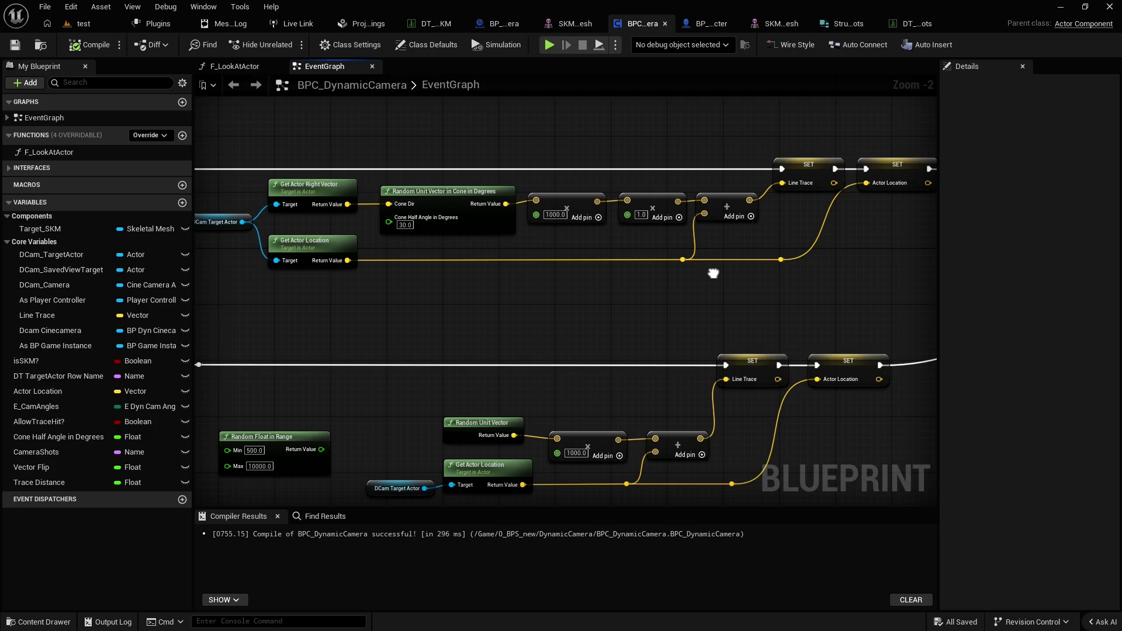
pyautogui.scroll(-4, 713, 274)
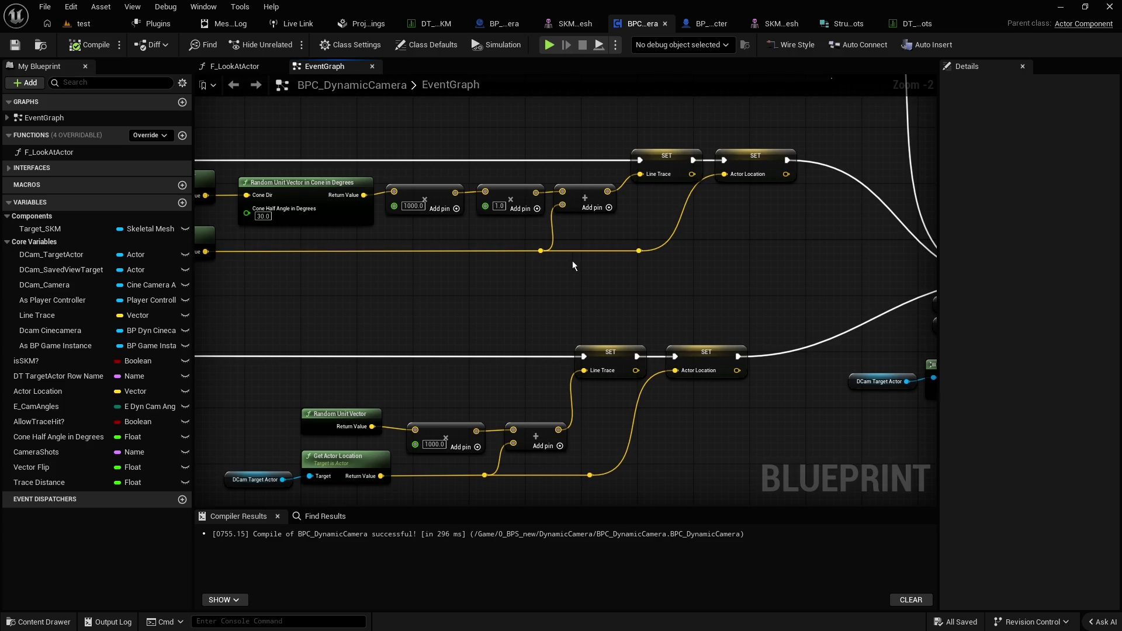
pyautogui.scroll(4, 750, 227)
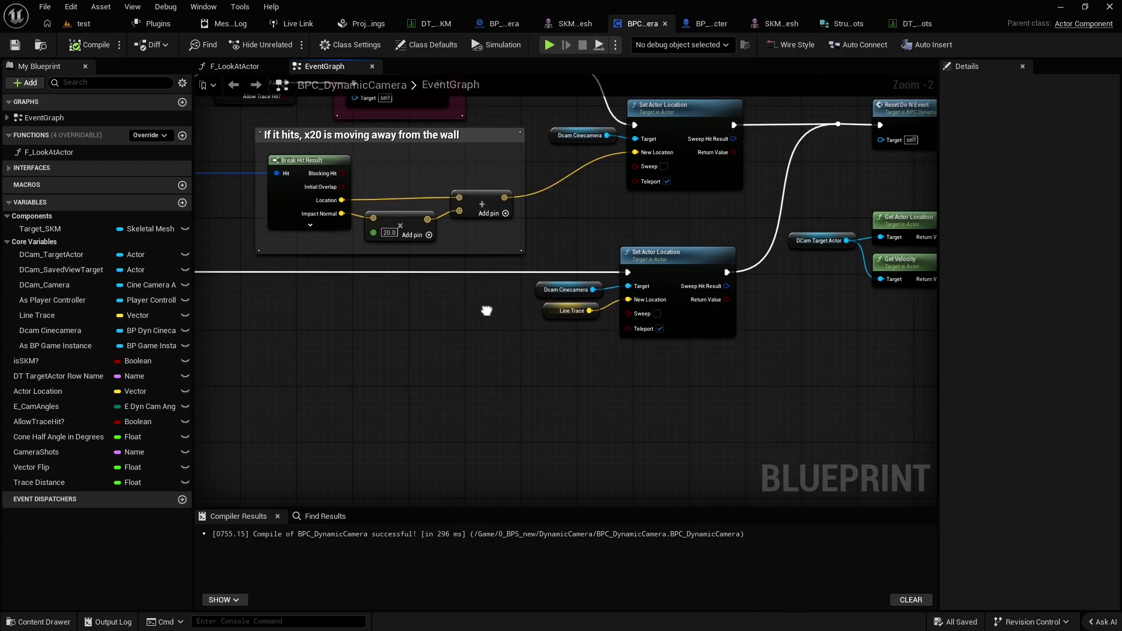
pyautogui.moveTo(664, 350)
pyautogui.mouseDown()
pyautogui.moveTo(540, 319)
pyautogui.moveTo(508, 325)
pyautogui.moveTo(734, 293)
pyautogui.moveTo(359, 292)
pyautogui.mouseUp()
pyautogui.scroll(1, 400, 344)
# Set the sphere trace's Draw Debug Type to For Duration, save, and launch Play-in-Editor
pyautogui.click(389, 344)
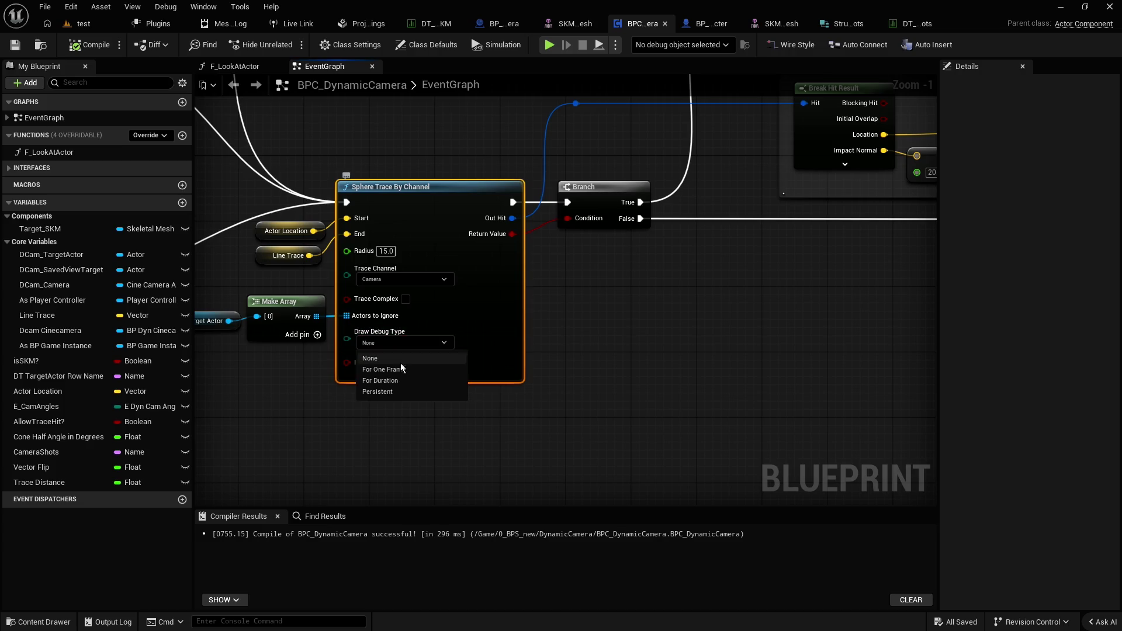
pyautogui.click(386, 385)
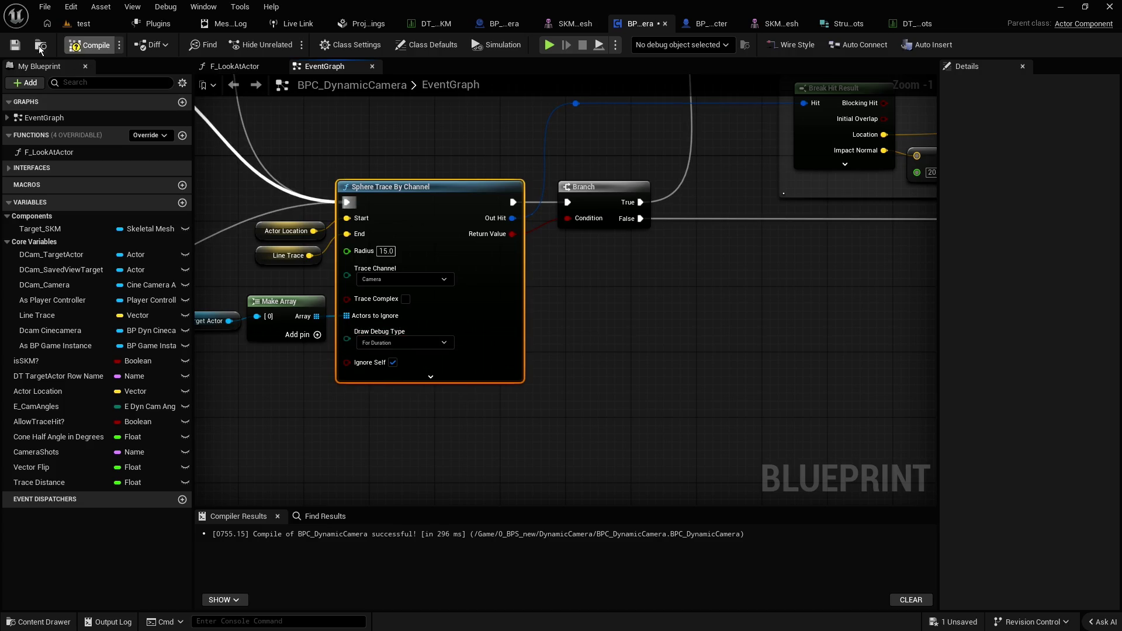
pyautogui.click(15, 45)
pyautogui.hotkey('alt', 'p')
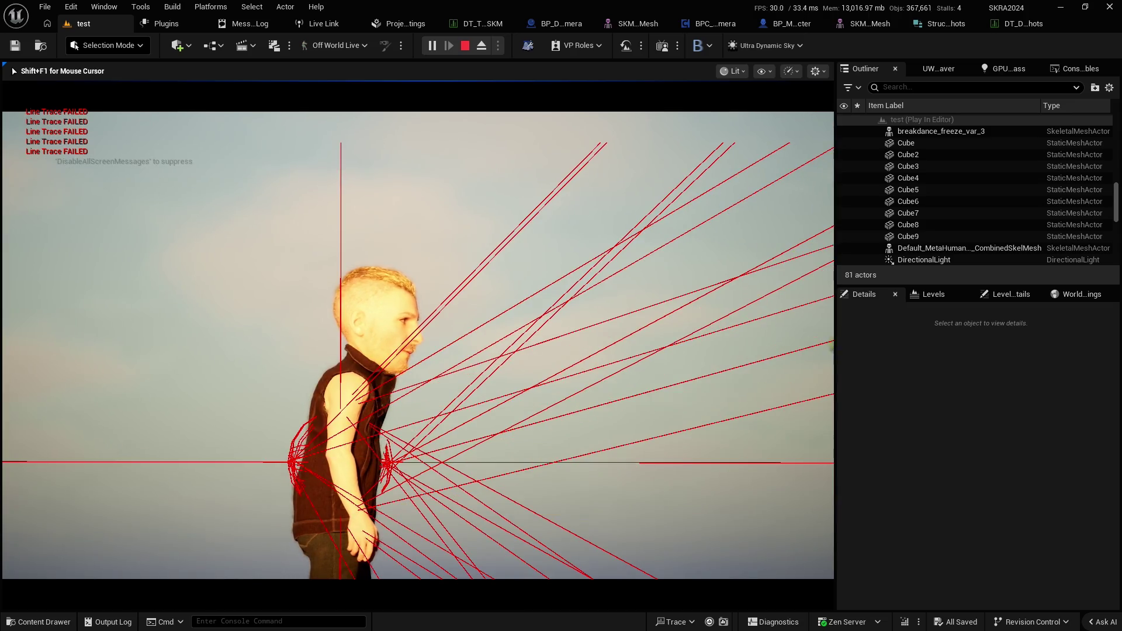
# Stop the play test after watching the red debug traces around the character
pyautogui.press('Escape')
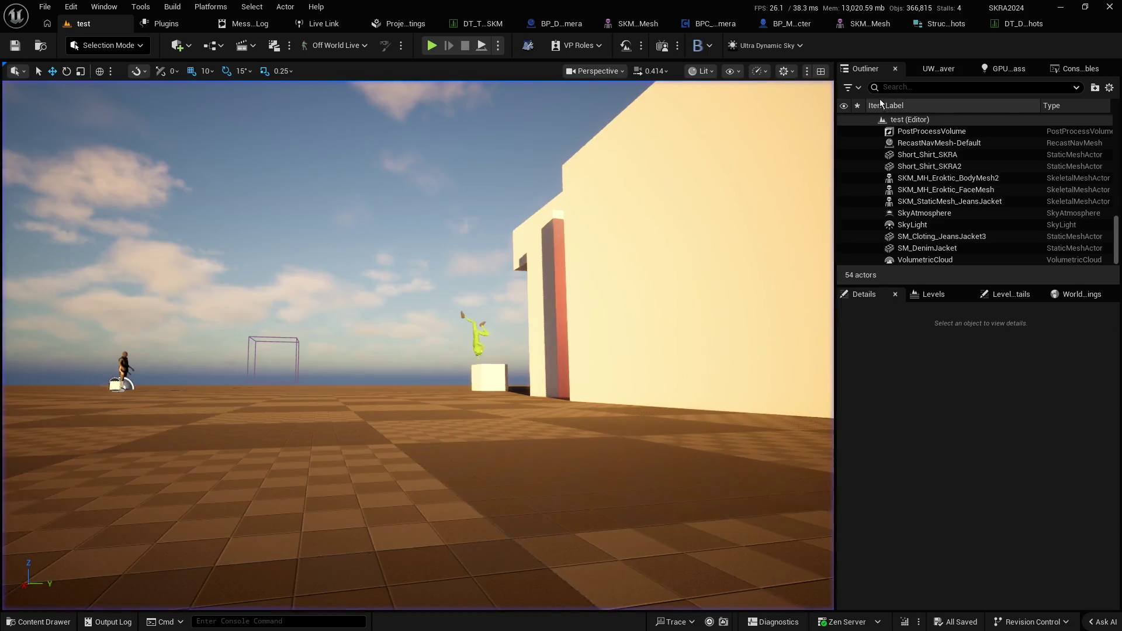
# Compare the Eroktic_Closeup and Eroktic_Back rows, then switch to the SKM_MH_Eroktic_FaceMesh asset
pyautogui.click(1022, 23)
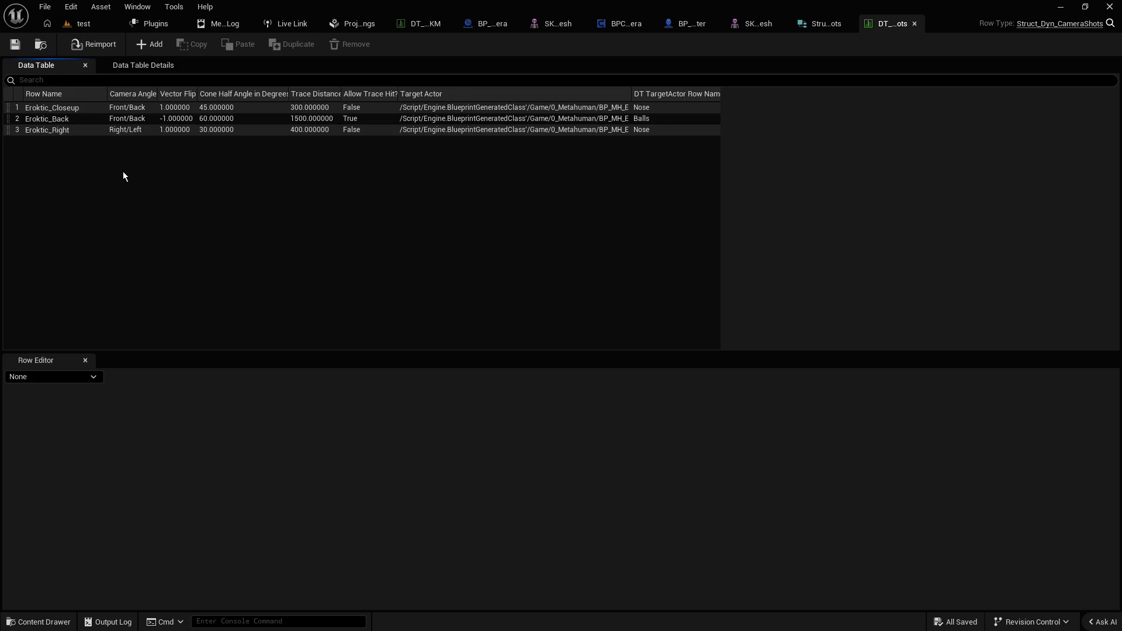
pyautogui.click(53, 110)
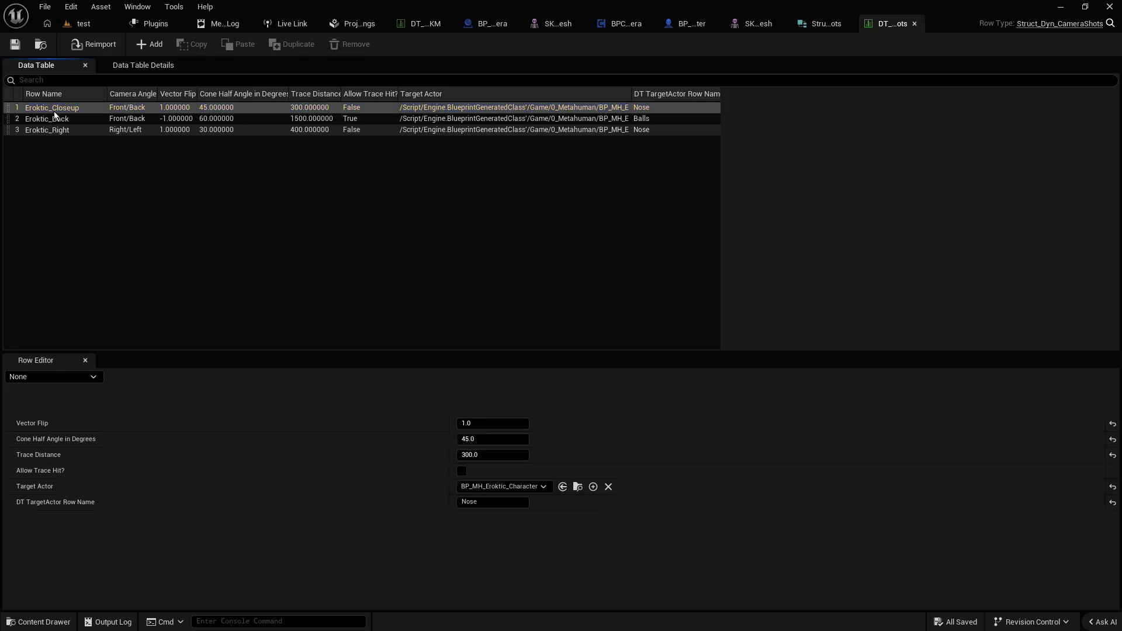
pyautogui.click(61, 121)
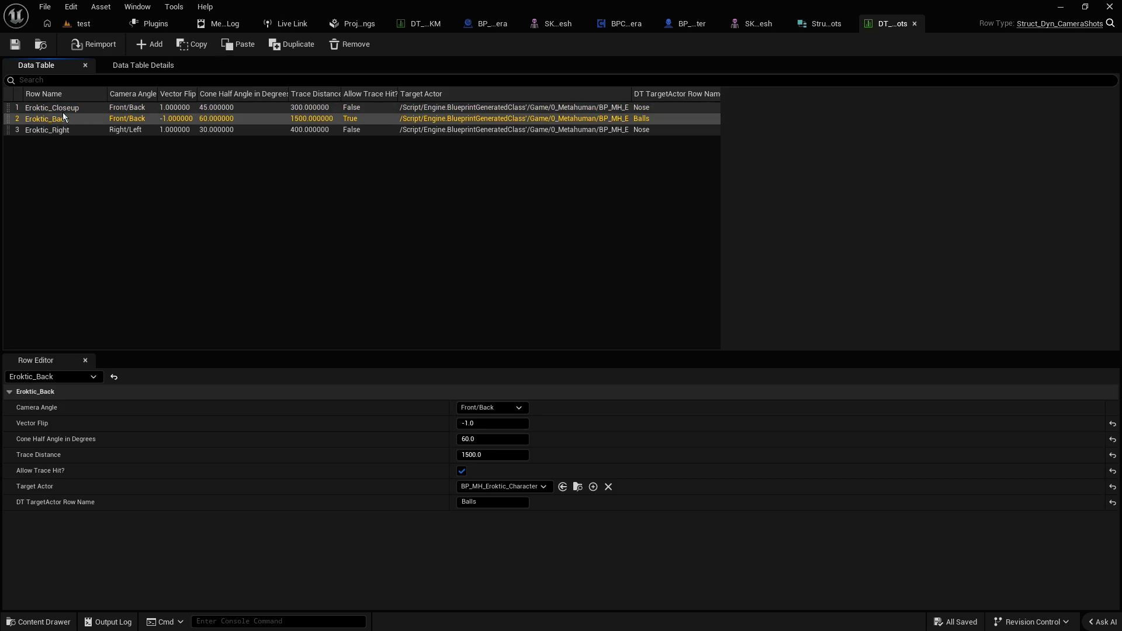
pyautogui.click(62, 112)
pyautogui.click(61, 121)
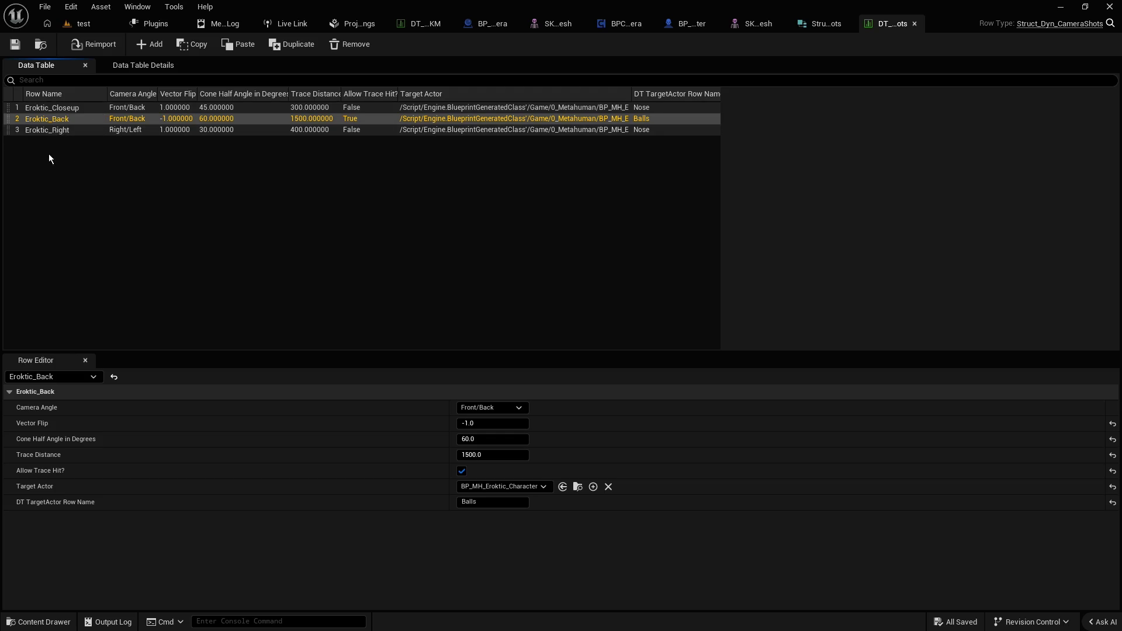
pyautogui.click(75, 158)
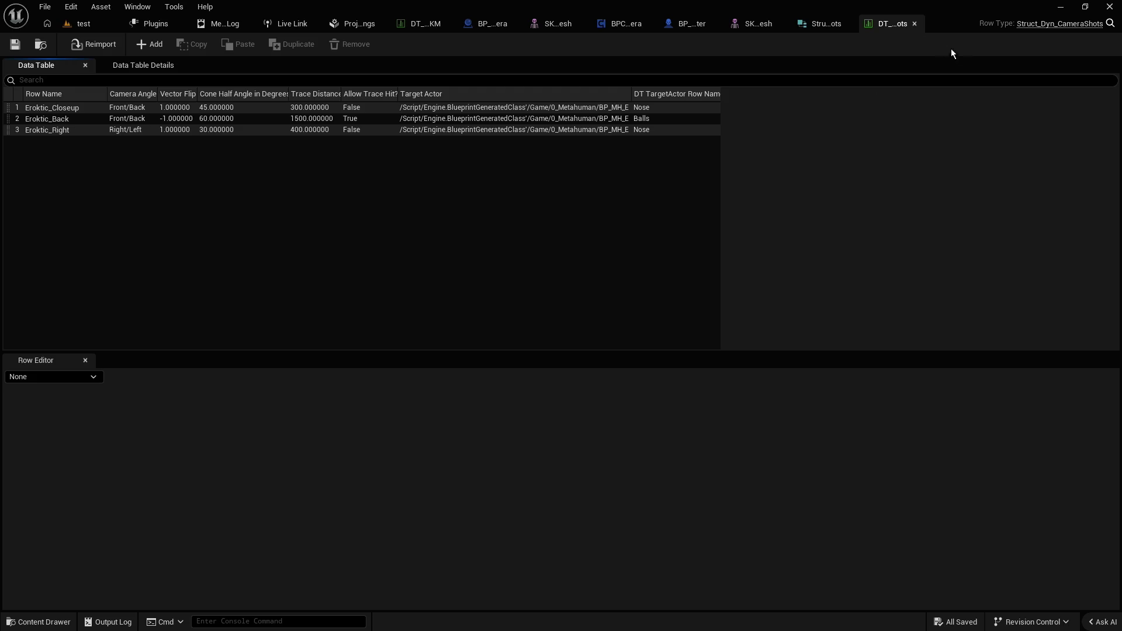
pyautogui.click(829, 26)
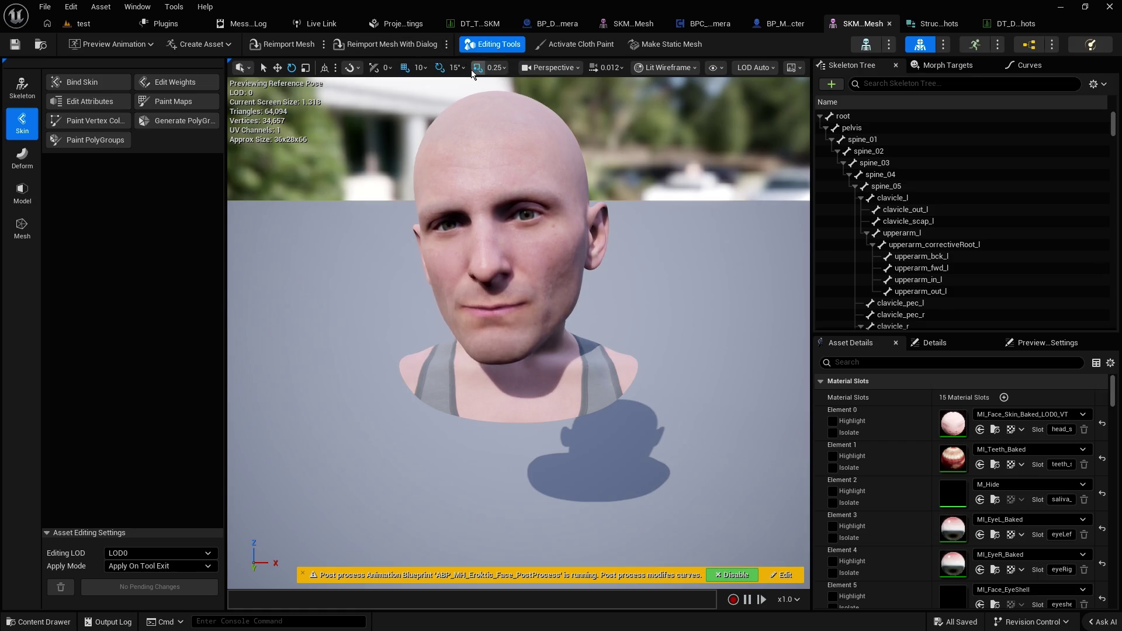
# Look closely at the MetaHuman face's lips and teeth, frame the head, then return to the test level
pyautogui.moveTo(511, 215); pyautogui.dragTo(511, 215)
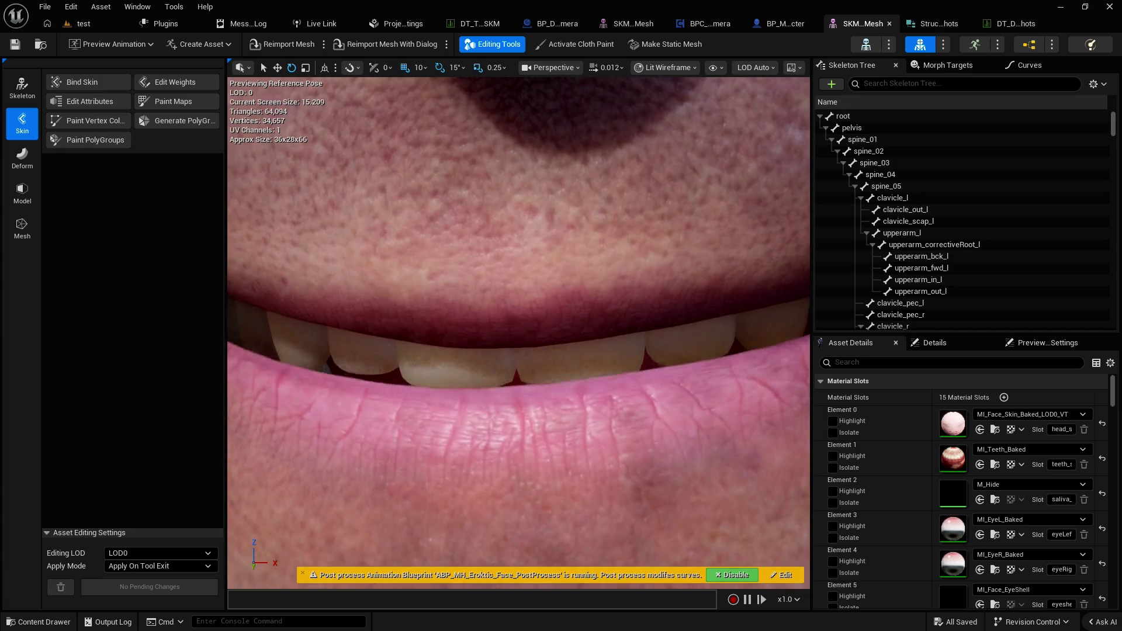
pyautogui.press('f')
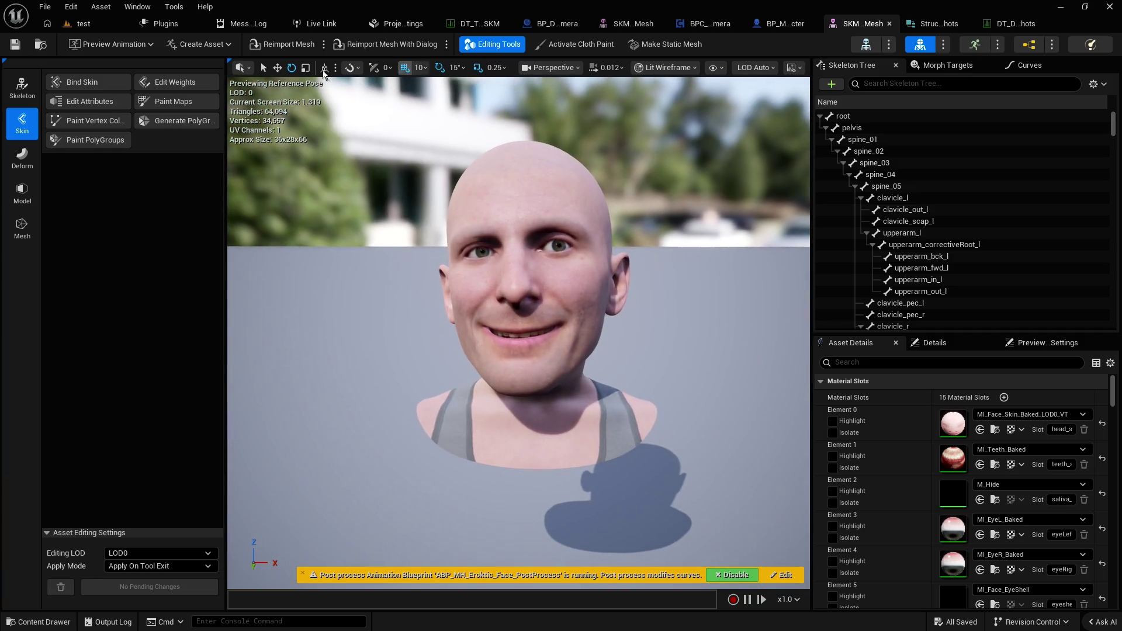
pyautogui.click(83, 24)
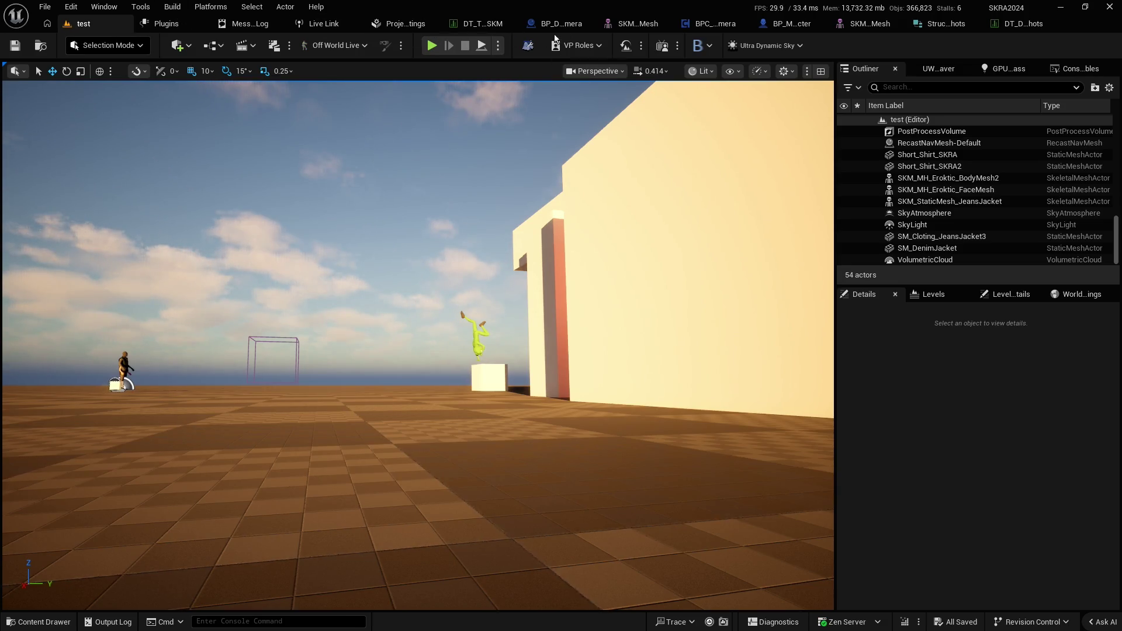
# Turn off debug drawing on BPC_DynamicCamera's sphere trace and save the blueprint
pyautogui.click(552, 24)
pyautogui.click(654, 26)
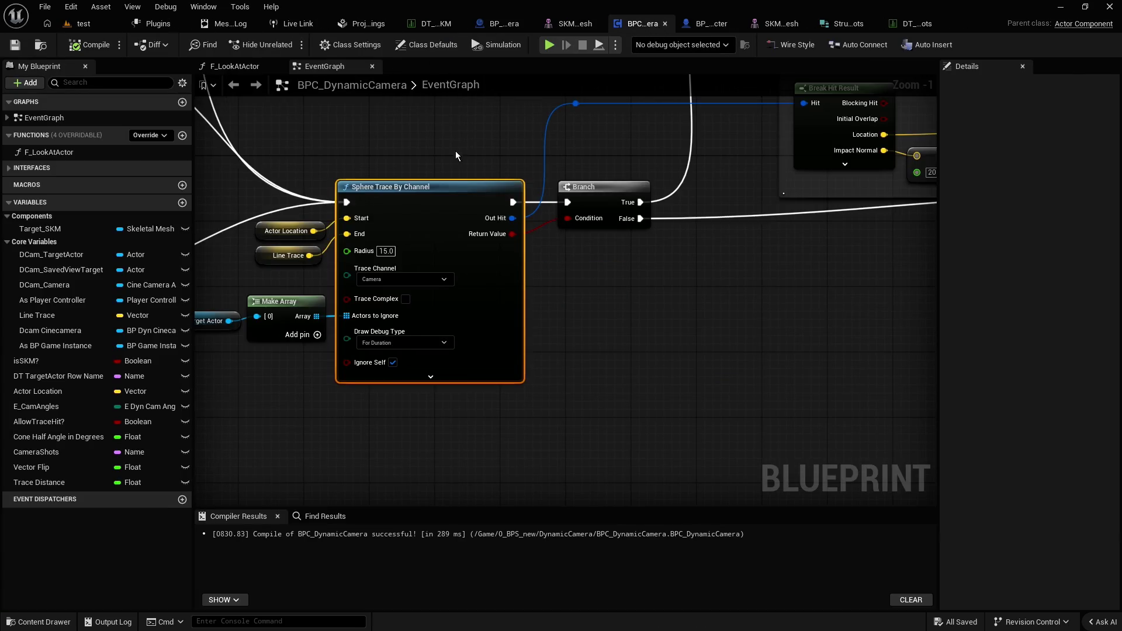
pyautogui.moveTo(457, 141); pyautogui.dragTo(609, 131)
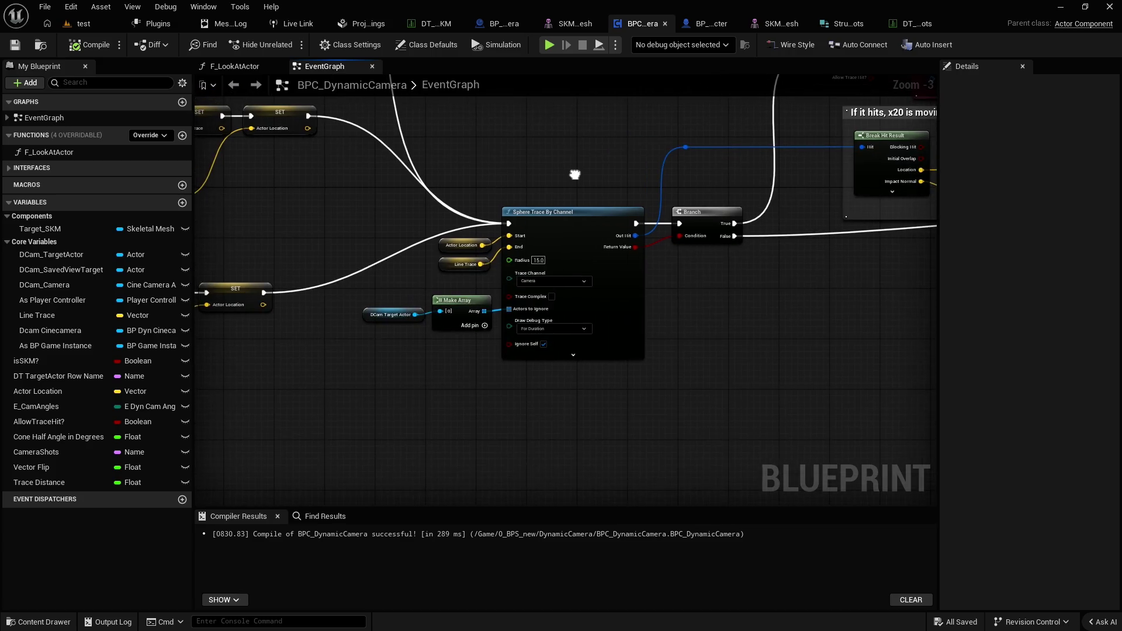
pyautogui.click(538, 340)
pyautogui.click(529, 345)
pyautogui.scroll(-3, 584, 351)
pyautogui.moveTo(706, 294); pyautogui.dragTo(729, 398)
pyautogui.moveTo(548, 272); pyautogui.dragTo(721, 329)
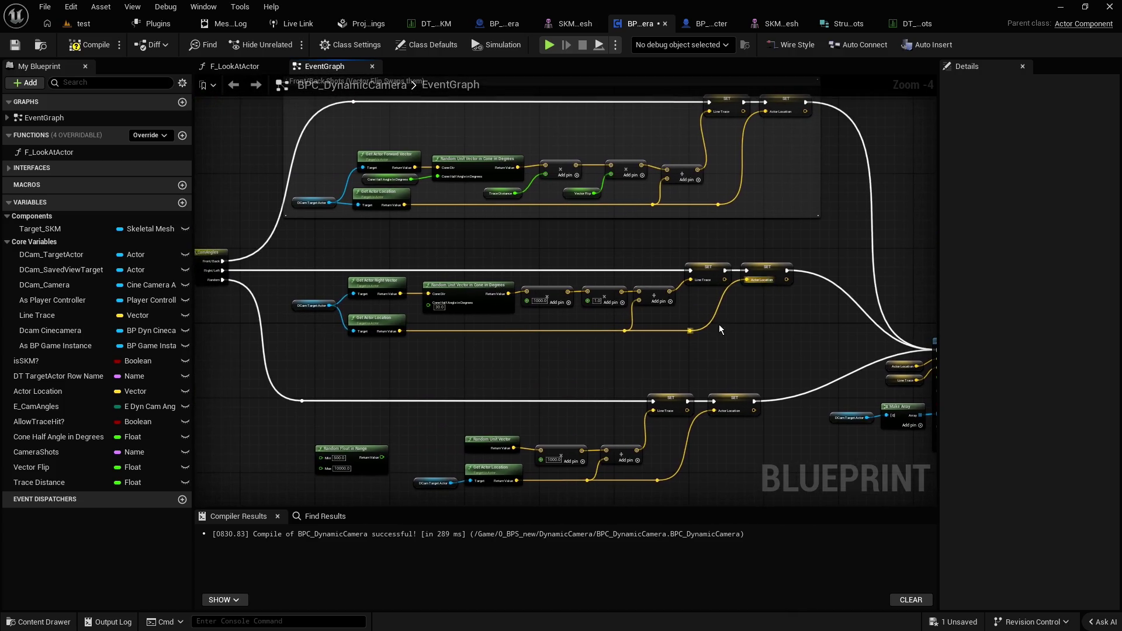
pyautogui.click(15, 45)
# Move the Get Actor Location, DCam Target Actor and right-vector/cone nodes to make room
pyautogui.scroll(2, 581, 355)
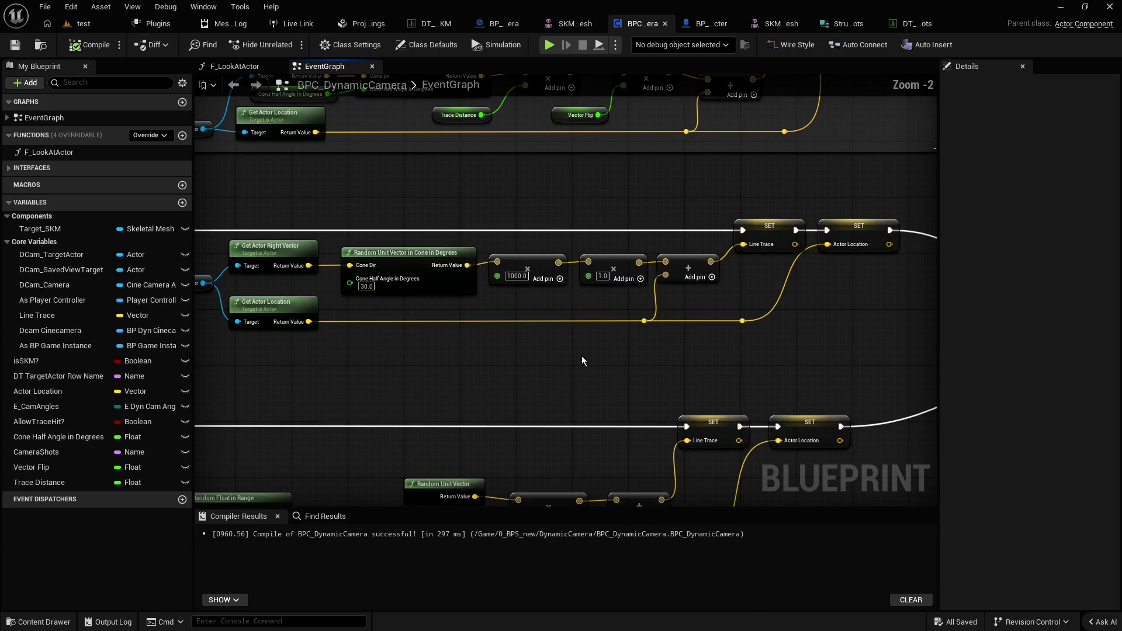
pyautogui.scroll(1, 590, 365)
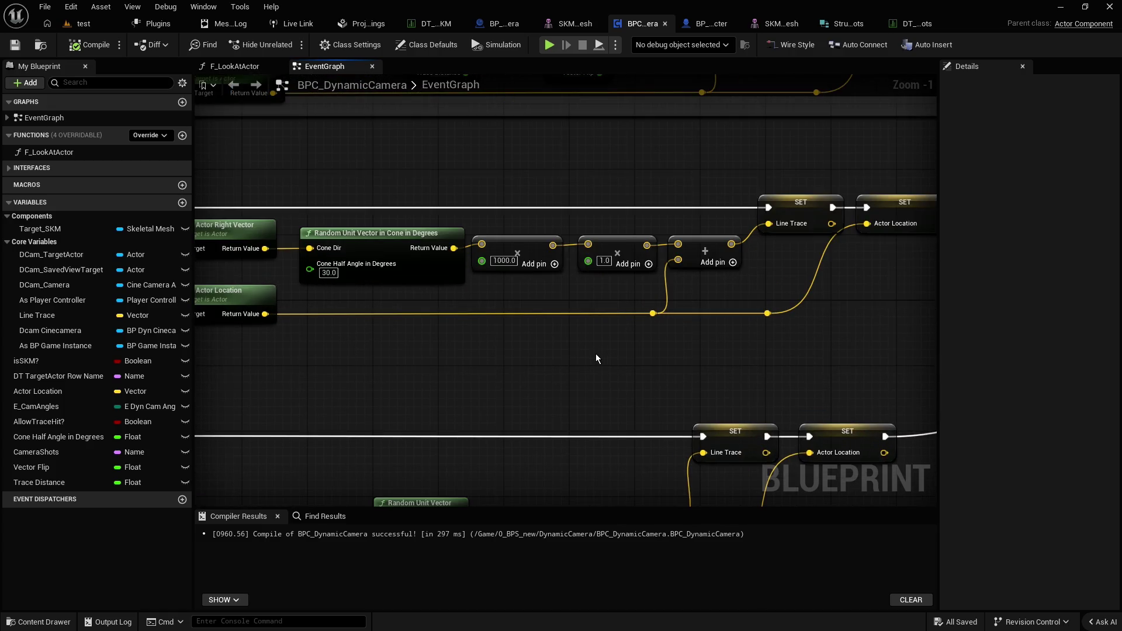
pyautogui.scroll(-1, 565, 357)
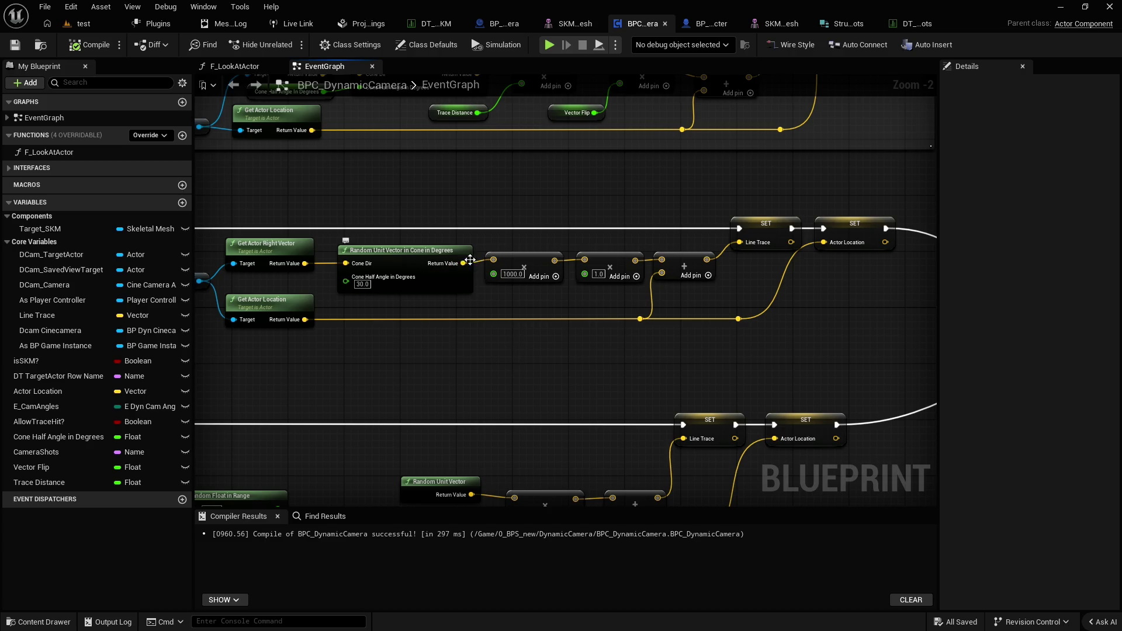
pyautogui.scroll(-1, 444, 277)
pyautogui.moveTo(444, 277); pyautogui.dragTo(682, 291)
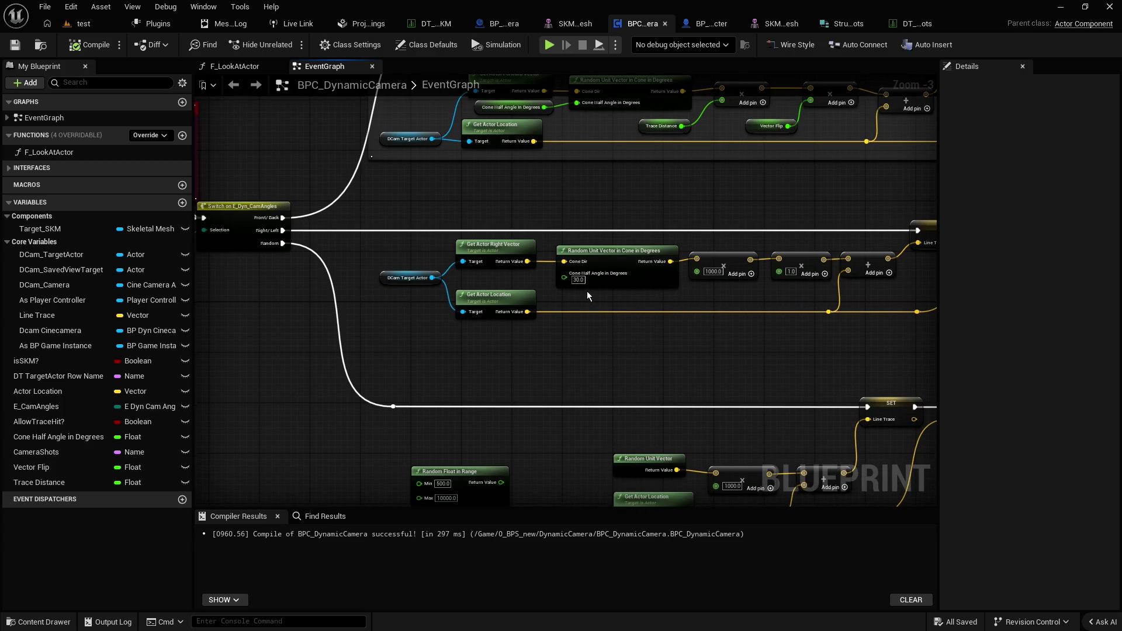
pyautogui.moveTo(511, 306); pyautogui.dragTo(510, 331)
pyautogui.moveTo(384, 278); pyautogui.dragTo(347, 265)
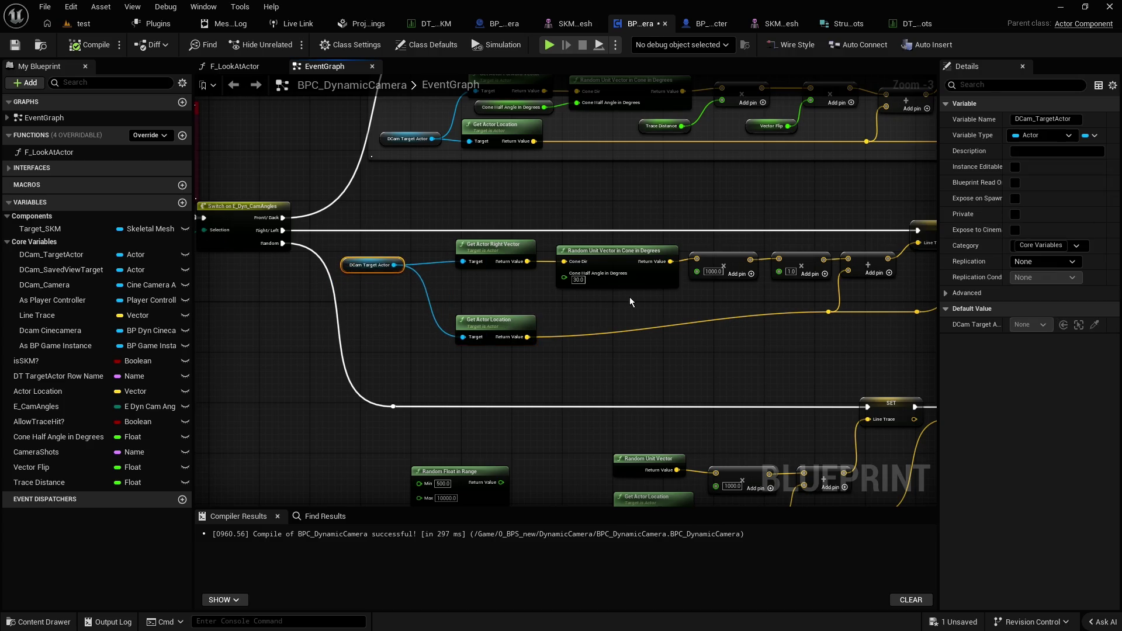
pyautogui.moveTo(630, 302); pyautogui.dragTo(503, 249)
pyautogui.moveTo(596, 267); pyautogui.dragTo(565, 269)
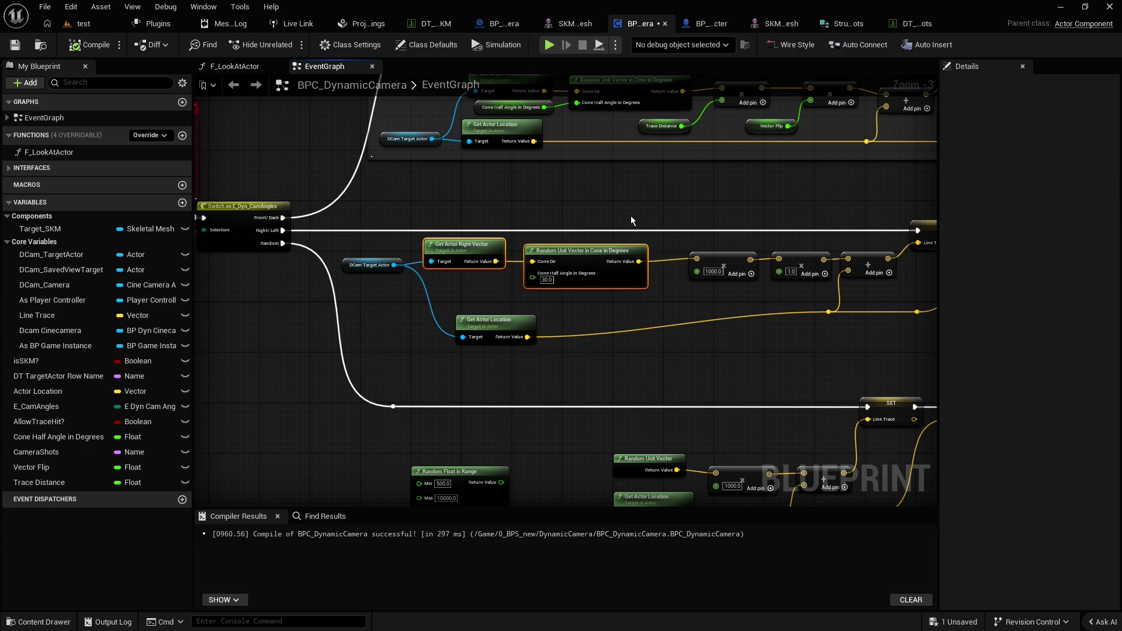
pyautogui.moveTo(631, 220); pyautogui.dragTo(542, 225)
# Insert a vector Add node on the cone vector's output wire
pyautogui.moveTo(549, 266); pyautogui.dragTo(566, 208)
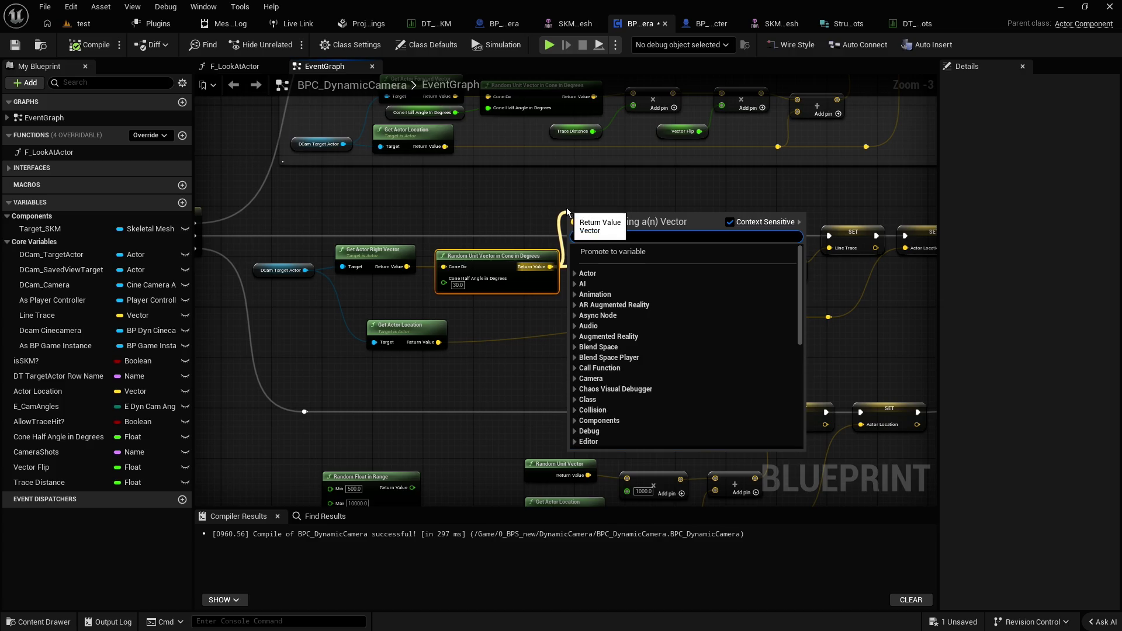
pyautogui.write('+')
pyautogui.press('Return')
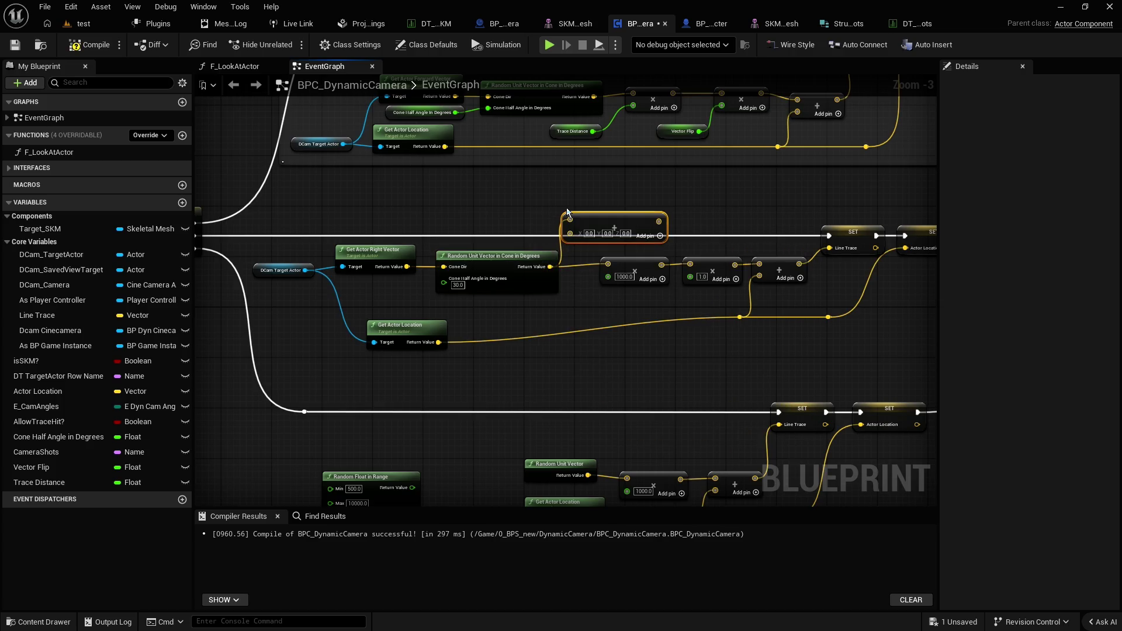
pyautogui.moveTo(608, 227)
pyautogui.mouseDown()
pyautogui.moveTo(589, 202)
pyautogui.moveTo(608, 264)
pyautogui.mouseUp()
pyautogui.scroll(2, 544, 215)
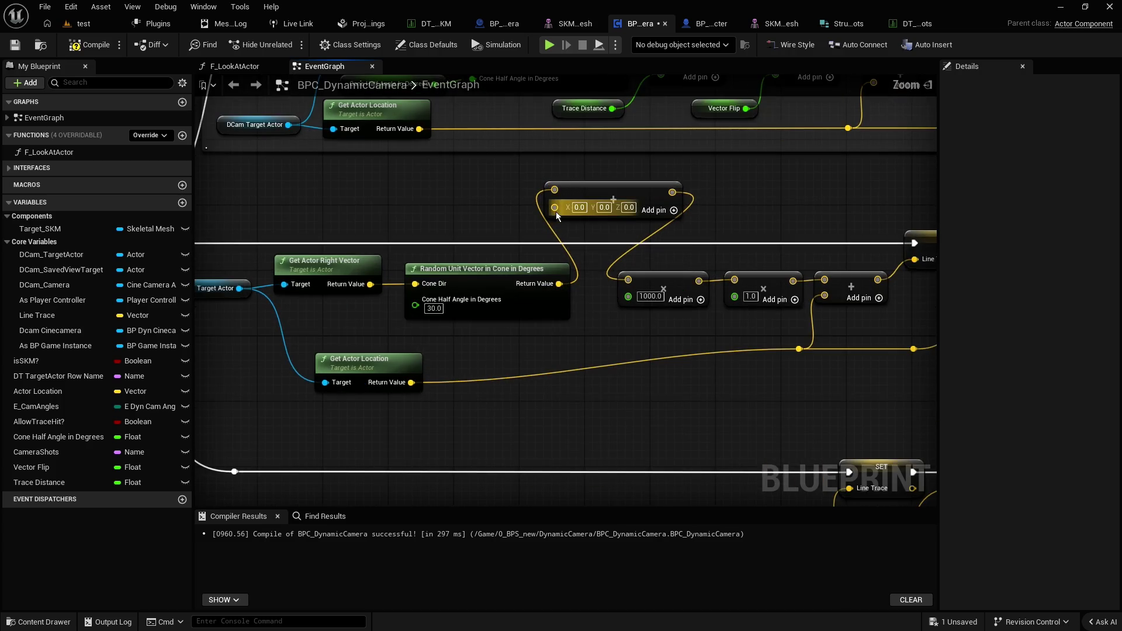
pyautogui.moveTo(555, 208); pyautogui.dragTo(473, 208)
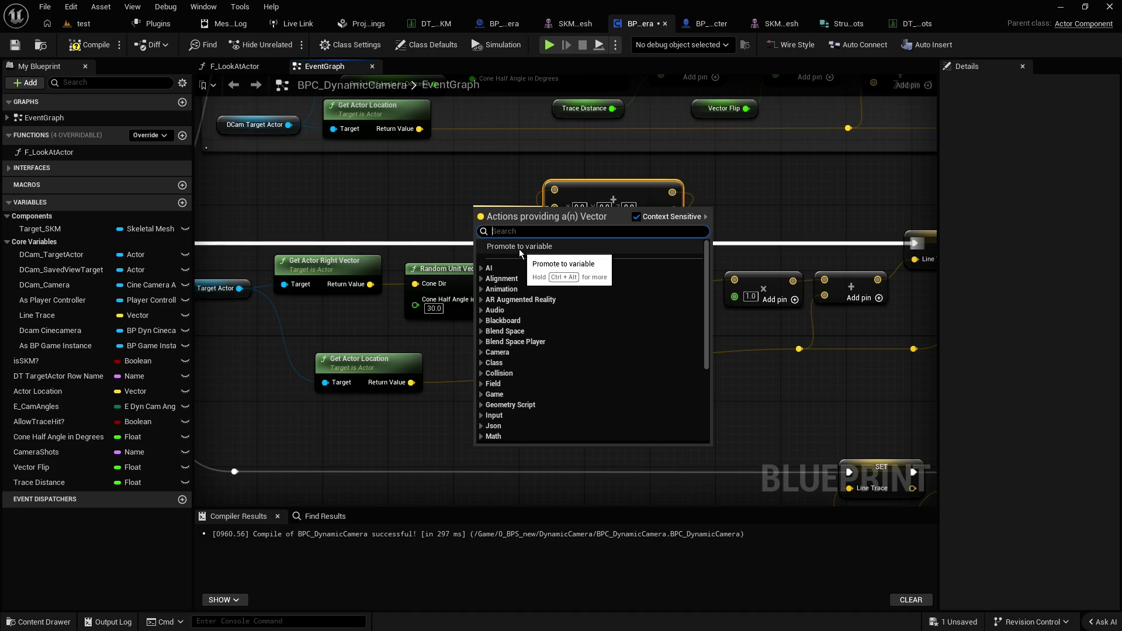
pyautogui.click(400, 192)
# Set the Add node's Z offset to 200, then compile and save the blueprint
pyautogui.click(629, 208)
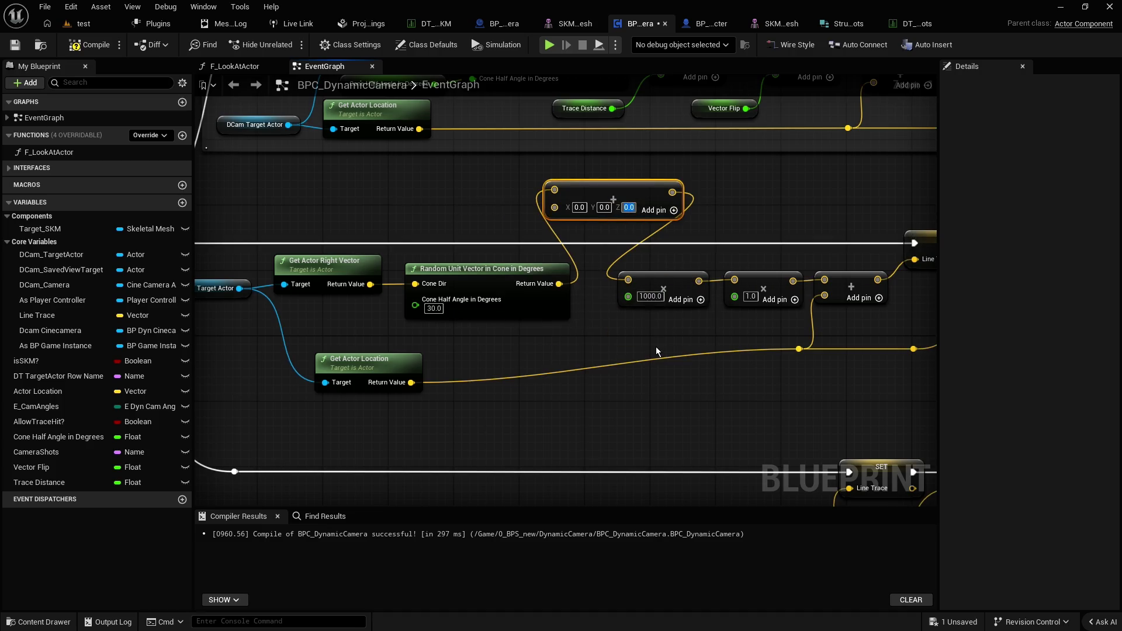
pyautogui.write('100')
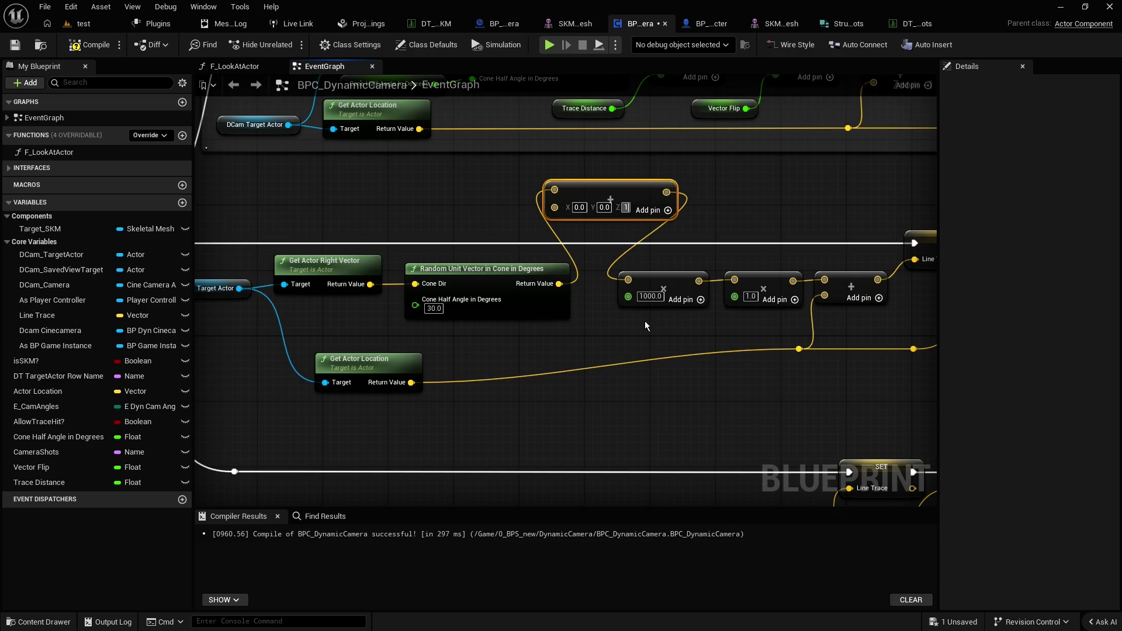
pyautogui.press('BackSpace')
pyautogui.press('BackSpace')
pyautogui.press('BackSpace')
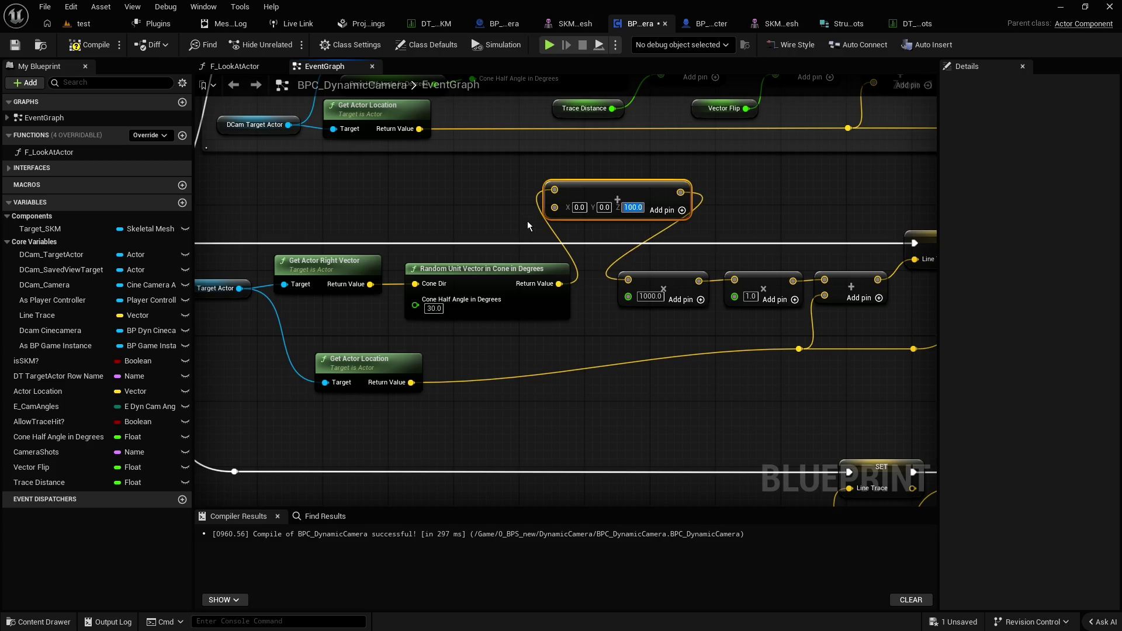
pyautogui.write('2000')
pyautogui.press('BackSpace')
pyautogui.click(90, 45)
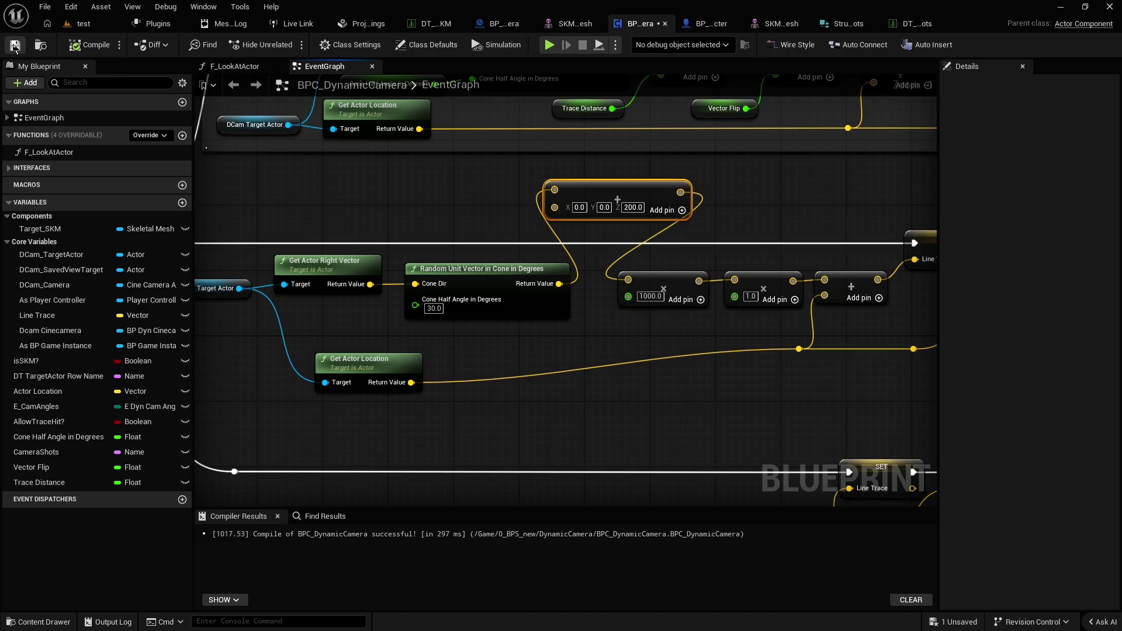
pyautogui.click(14, 45)
# Play-test the level with the Z 200 trace offset, then stop and return to the blueprint
pyautogui.click(88, 24)
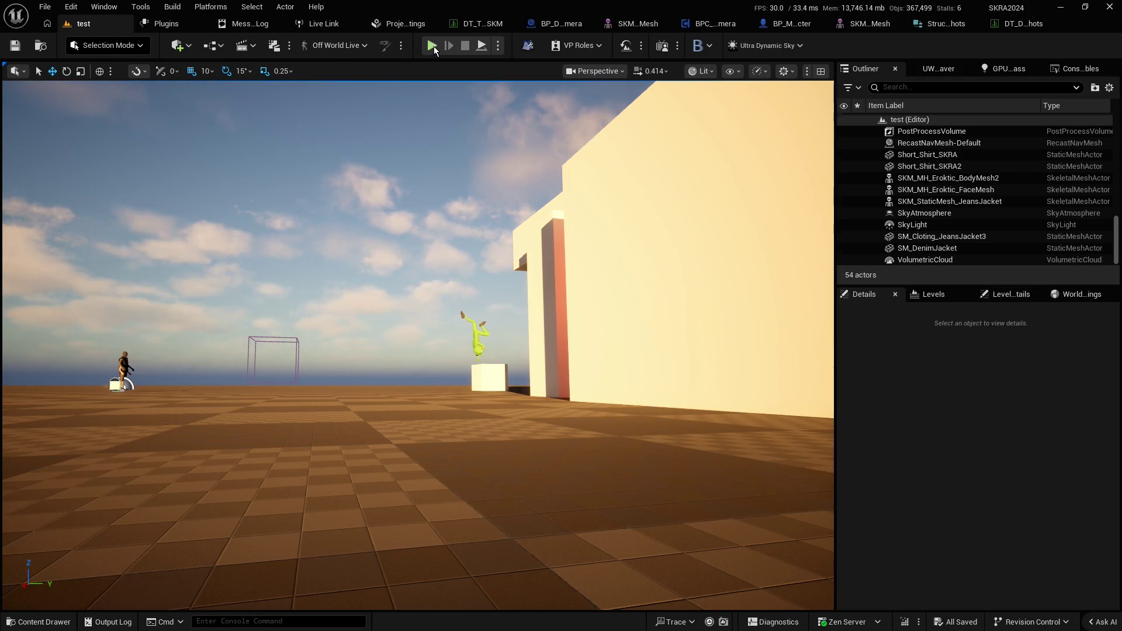
pyautogui.hotkey('alt', 'p')
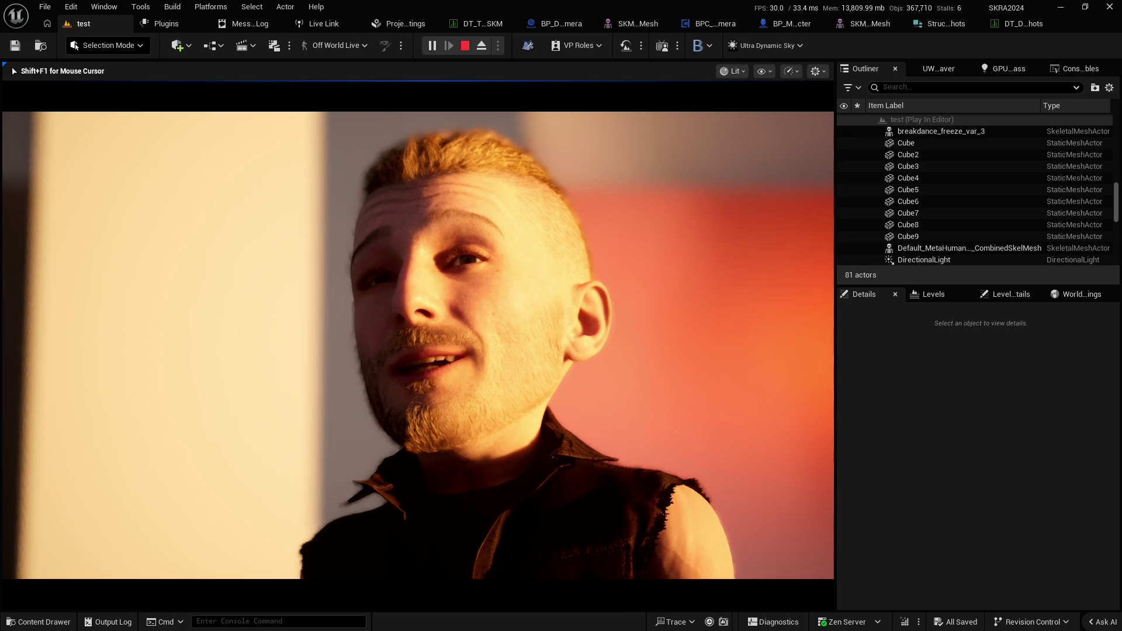
pyautogui.press('Escape')
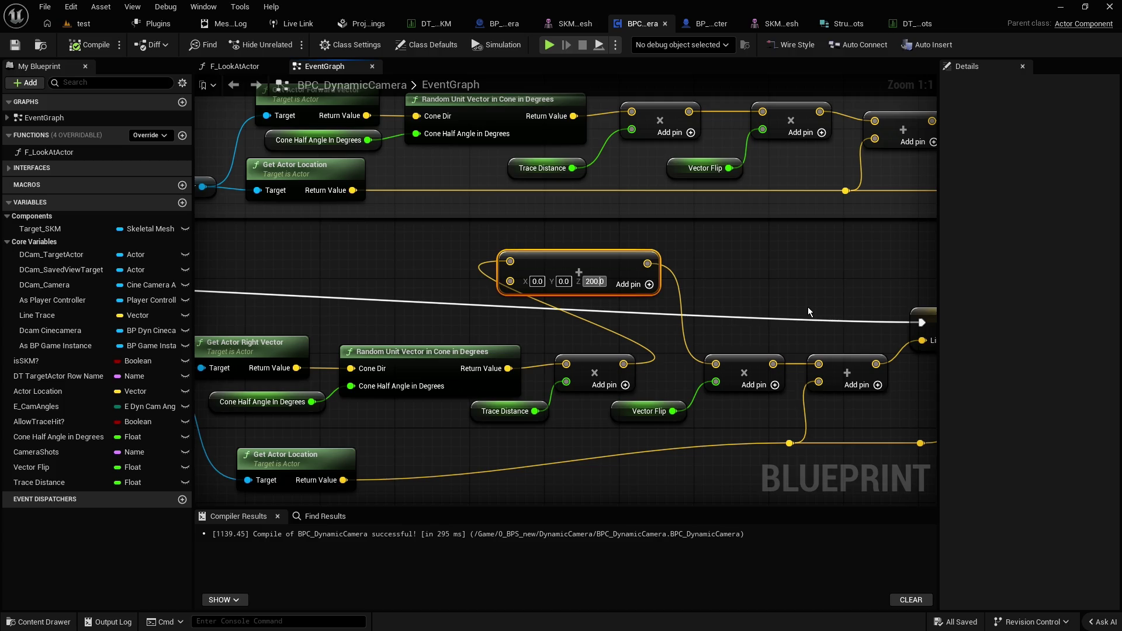
# Change the offset's Z to -200, save, and play-test by walking into open terrain
pyautogui.write('-')
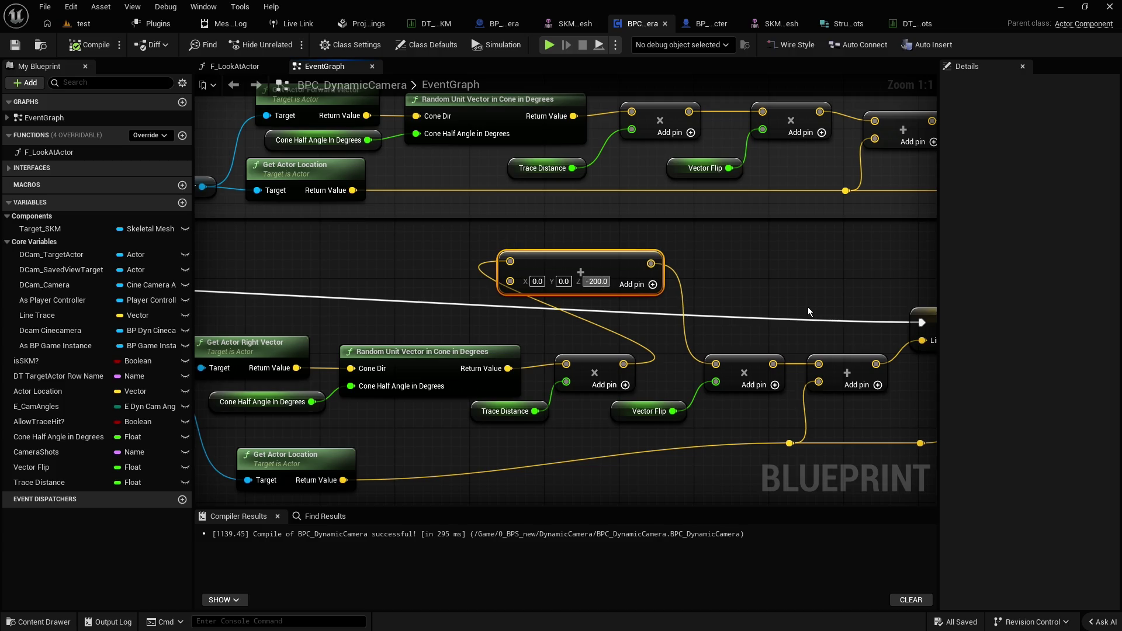
pyautogui.click(720, 275)
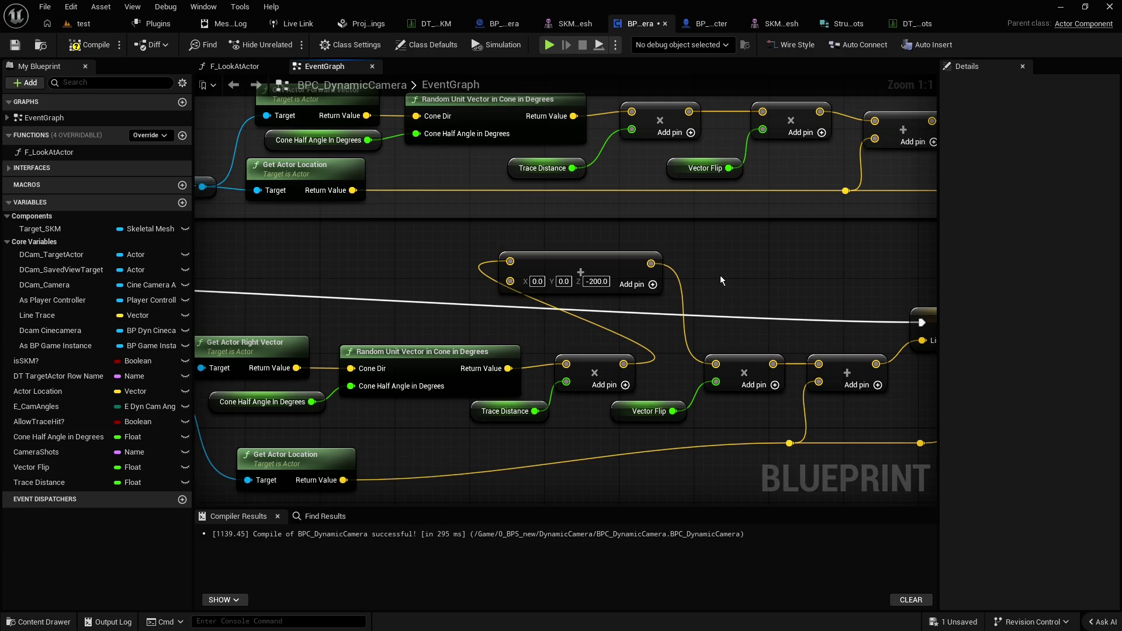
pyautogui.click(15, 45)
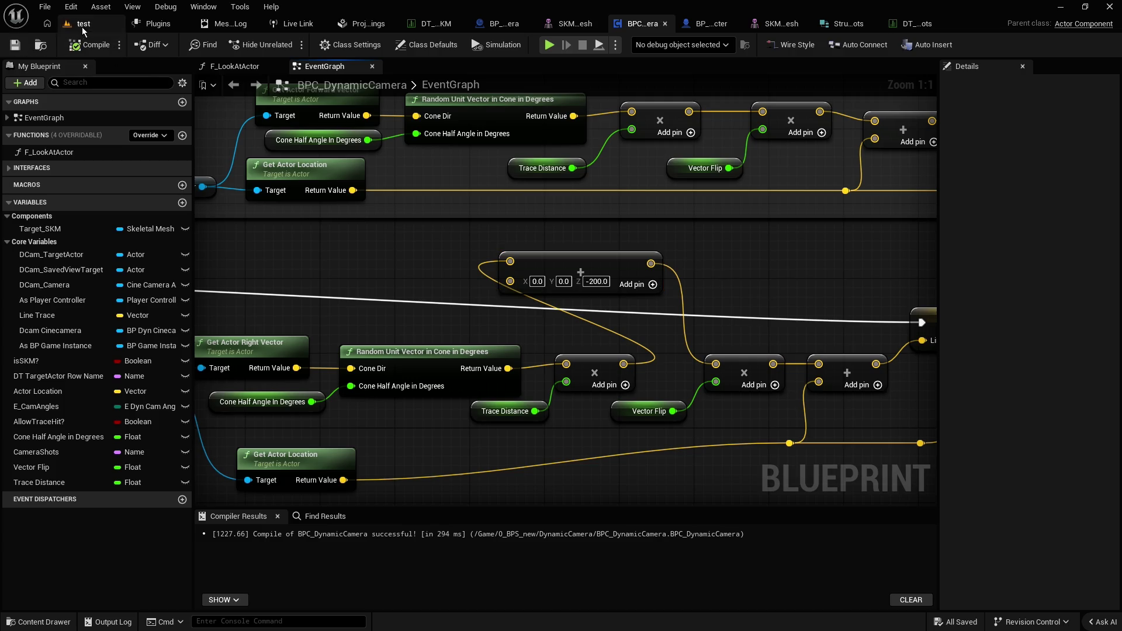
pyautogui.click(84, 23)
pyautogui.hotkey('alt', 'p')
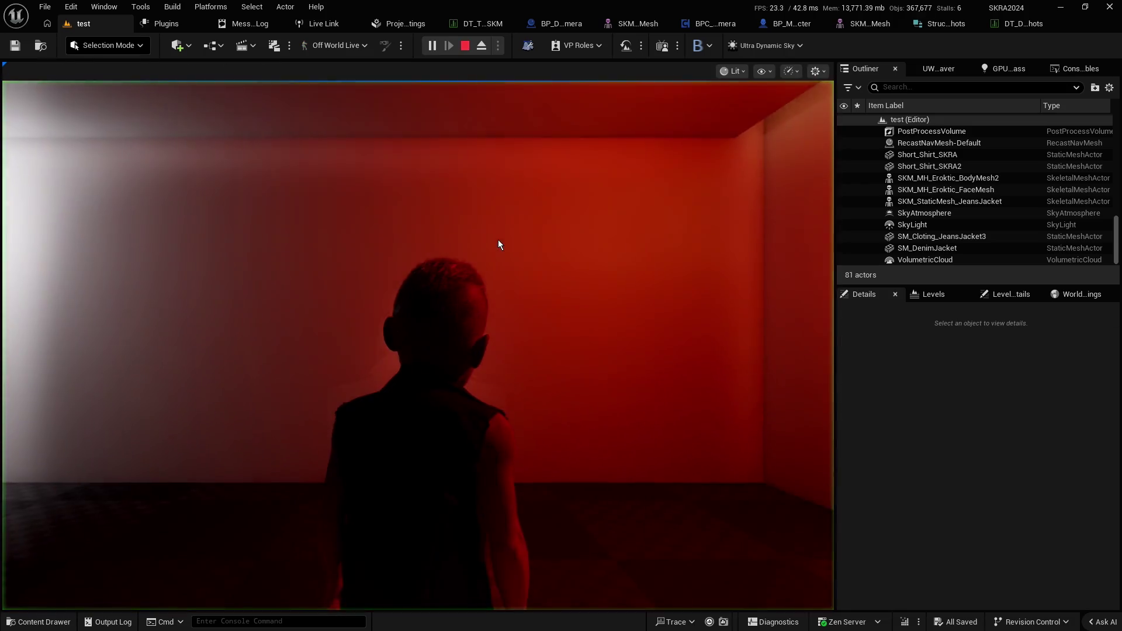
pyautogui.press('w')
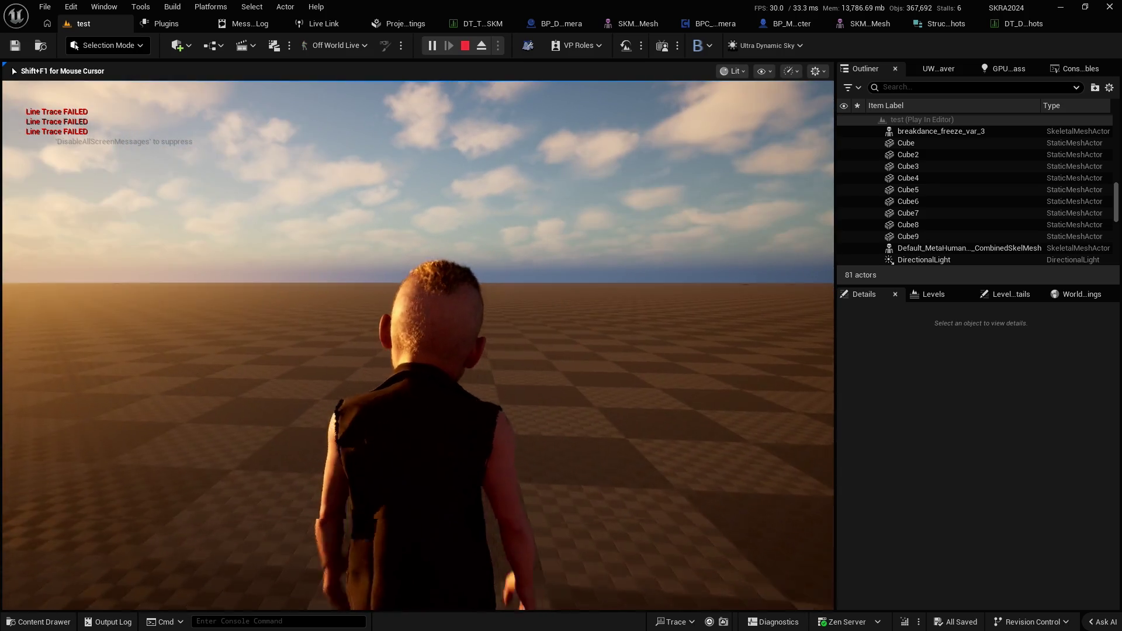
pyautogui.press('Escape')
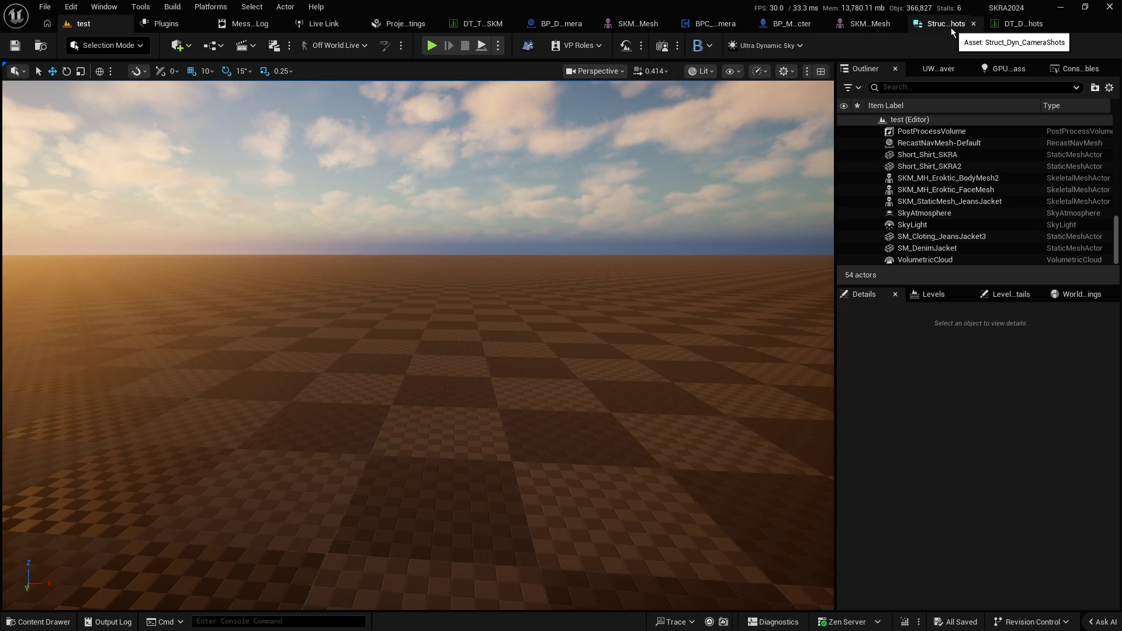
# Set the offset vector's Z to -50 in BPC_DynamicCamera and compile
pyautogui.click(717, 23)
pyautogui.click(596, 281)
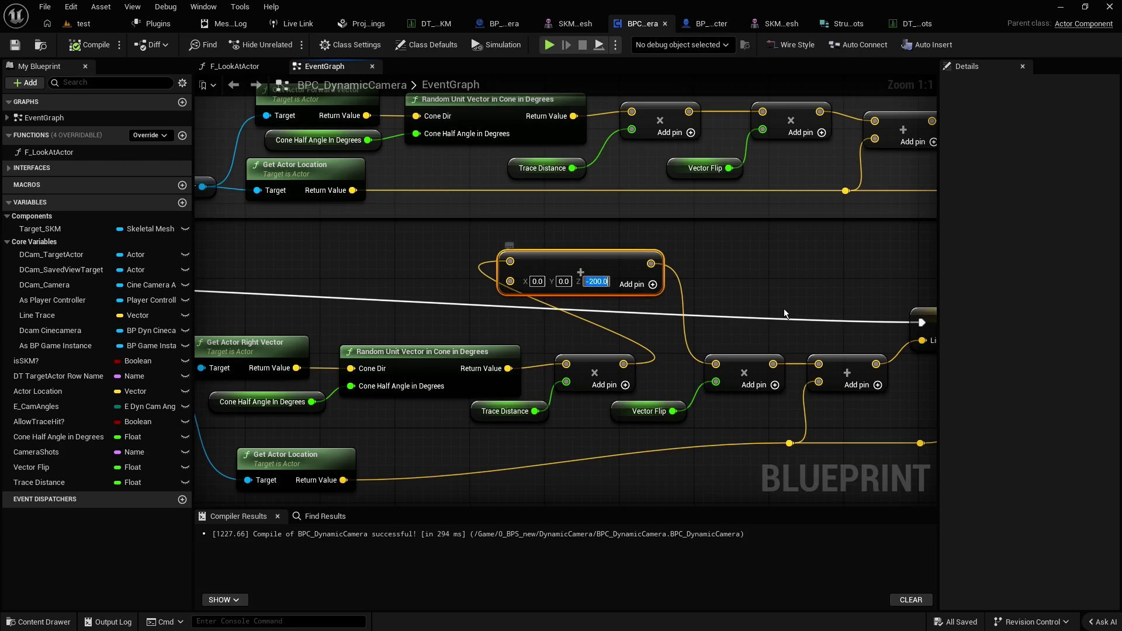
pyautogui.write('-')
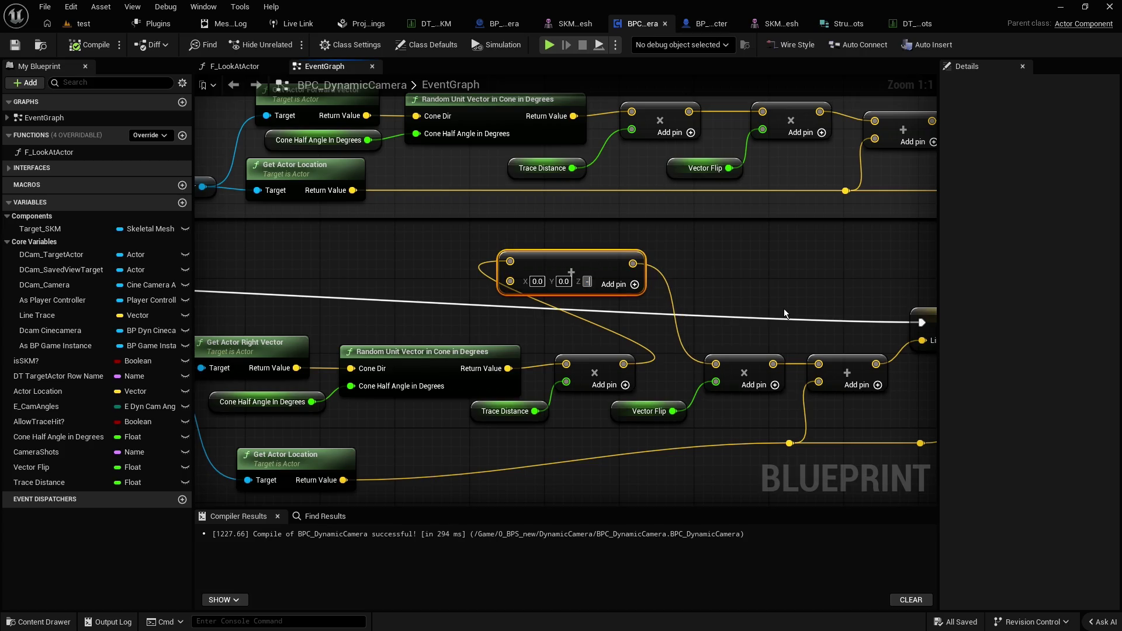
pyautogui.write('50')
pyautogui.press('Return')
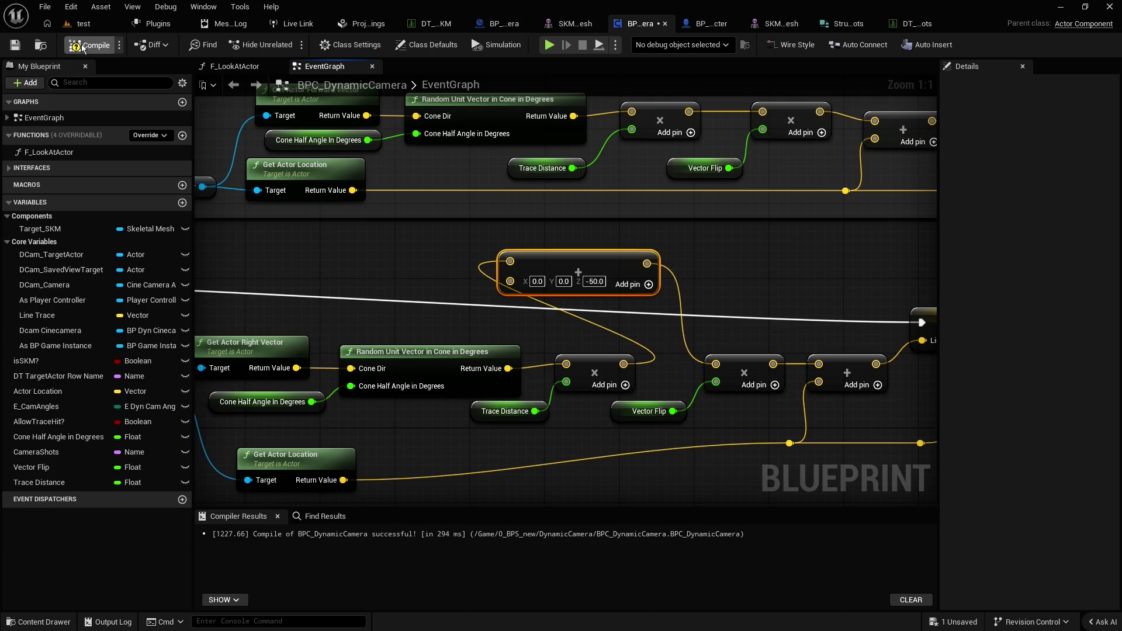
pyautogui.click(83, 24)
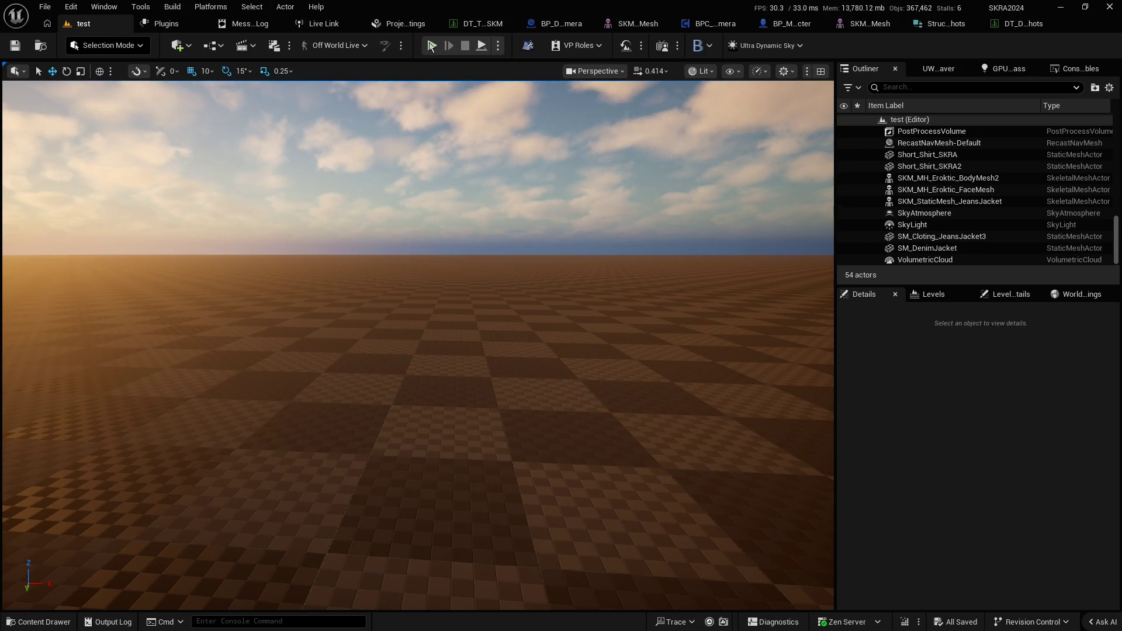
pyautogui.hotkey('alt', 'p')
pyautogui.click(474, 188)
pyautogui.press('w')
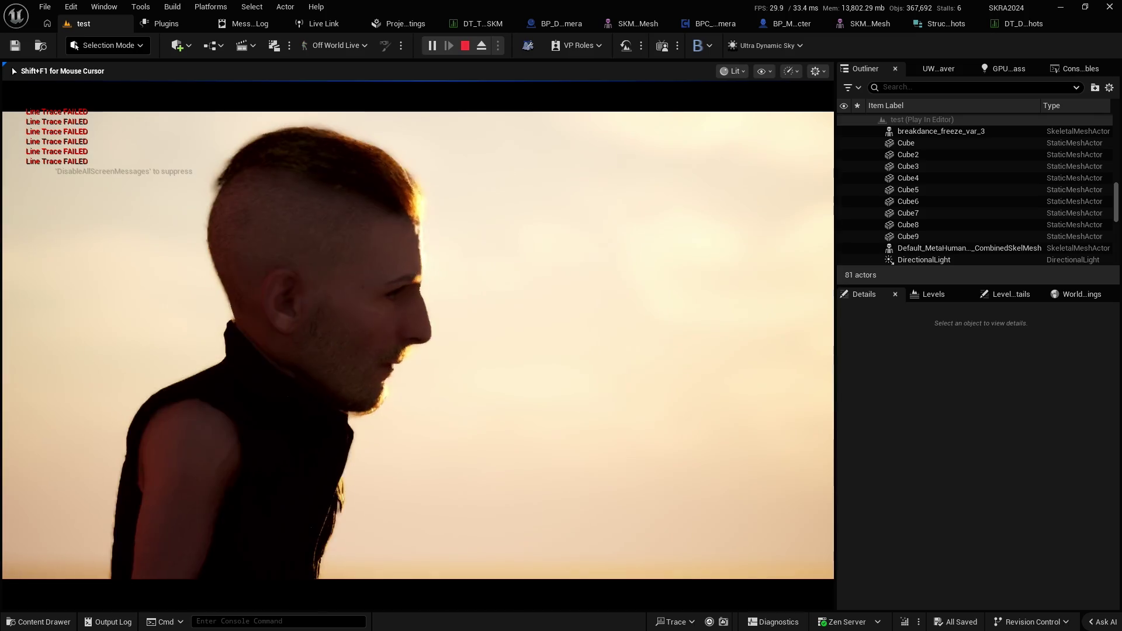
pyautogui.press('F11')
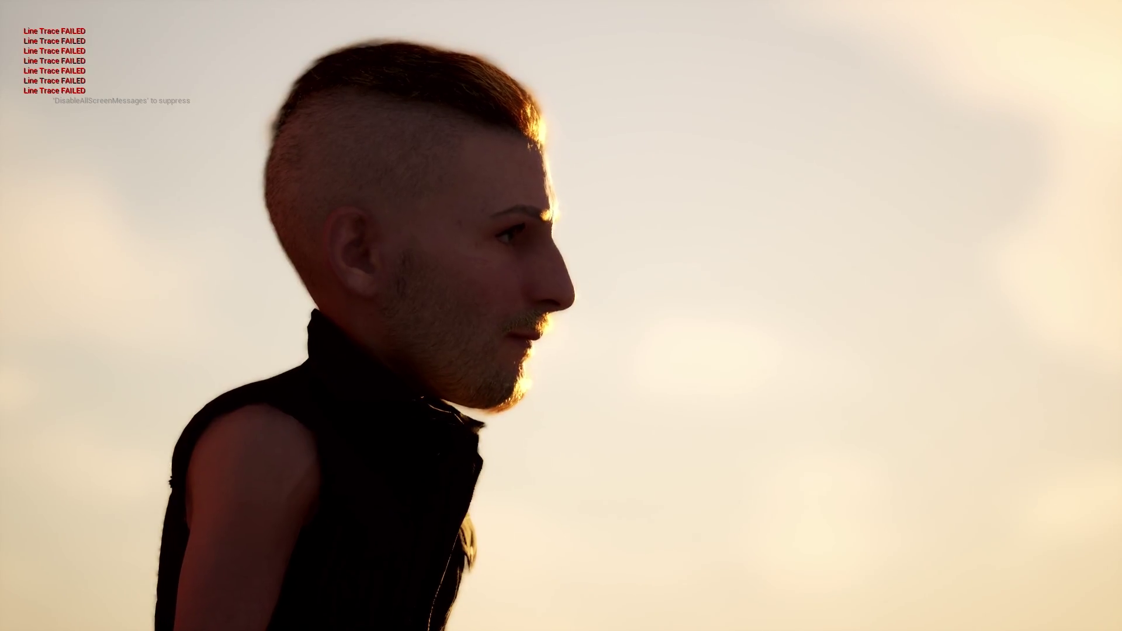
pyautogui.press('Escape')
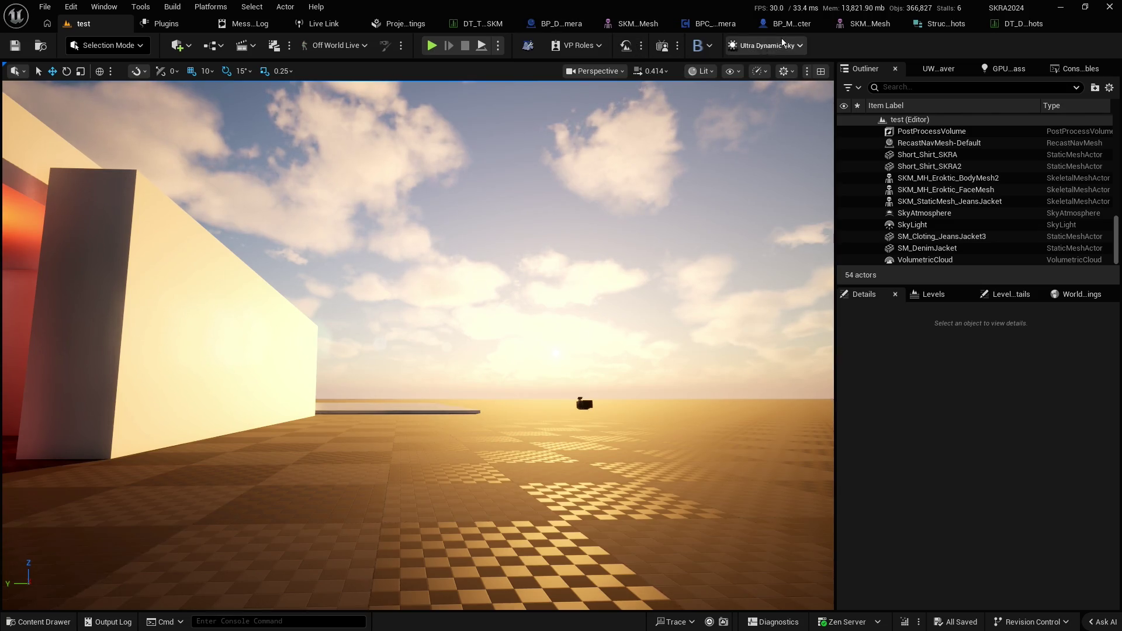
pyautogui.click(719, 23)
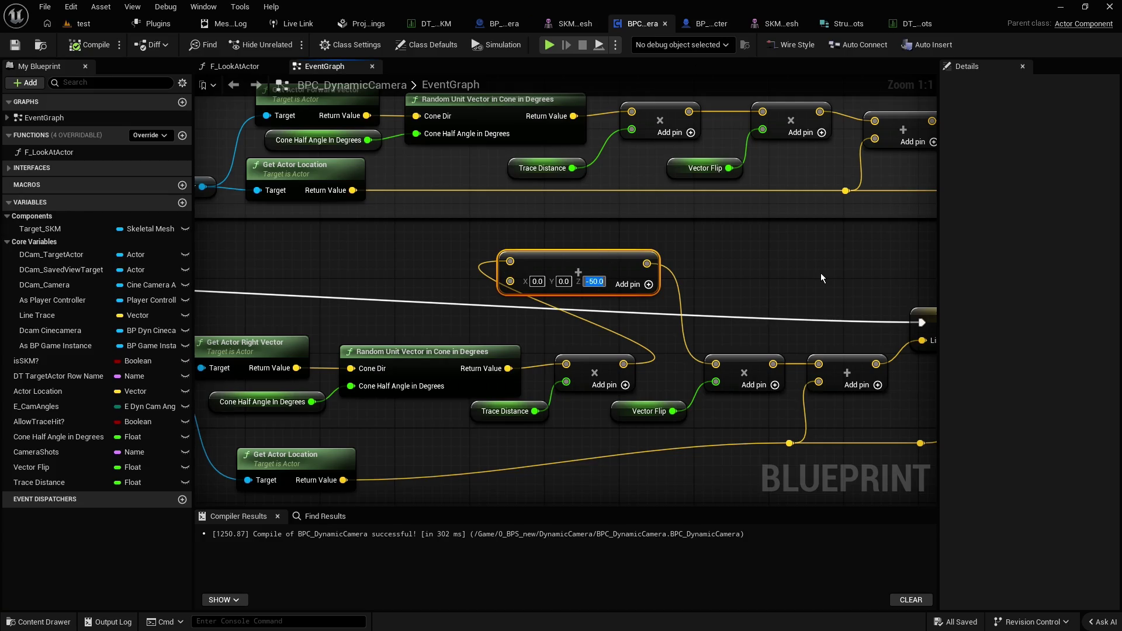
# Set the trace offset vector's Z value to -100
pyautogui.write('-100')
pyautogui.press('Return')
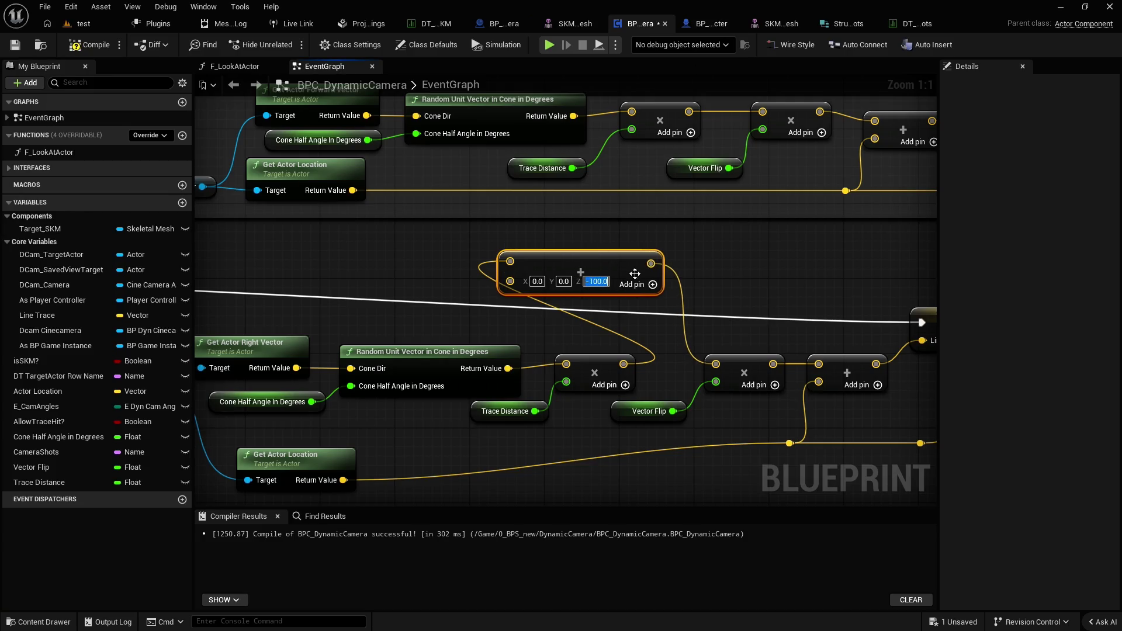
pyautogui.scroll(-3, 630, 233)
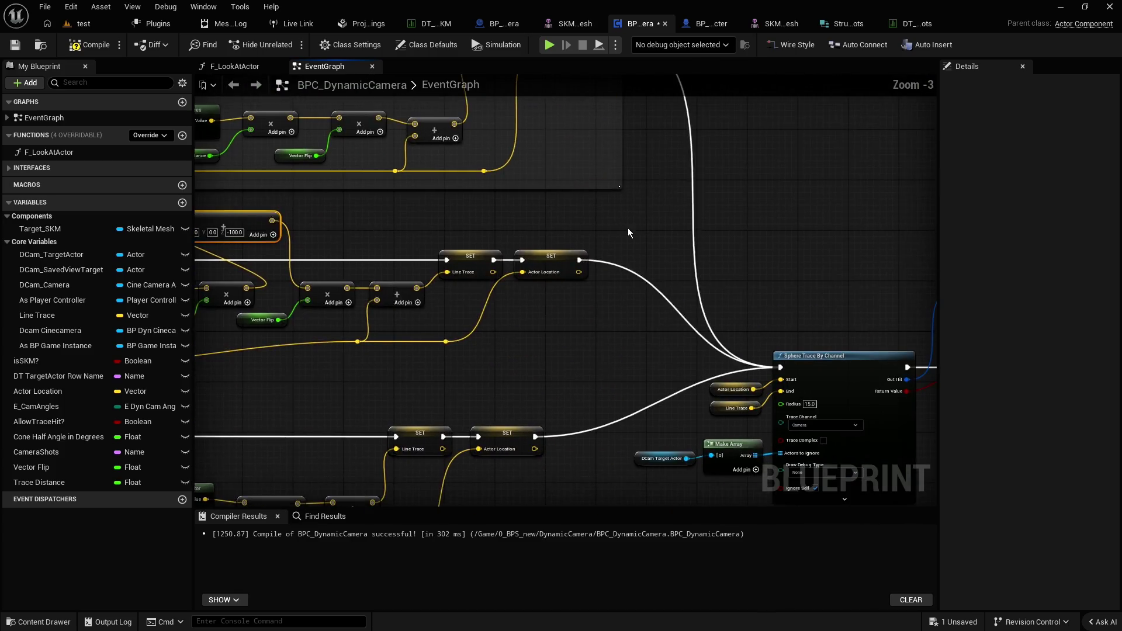
pyautogui.scroll(2, 580, 405)
# Set Sphere Trace By Channel's Draw Debug Type to Persistent, compile and save, then play-test
pyautogui.click(576, 408)
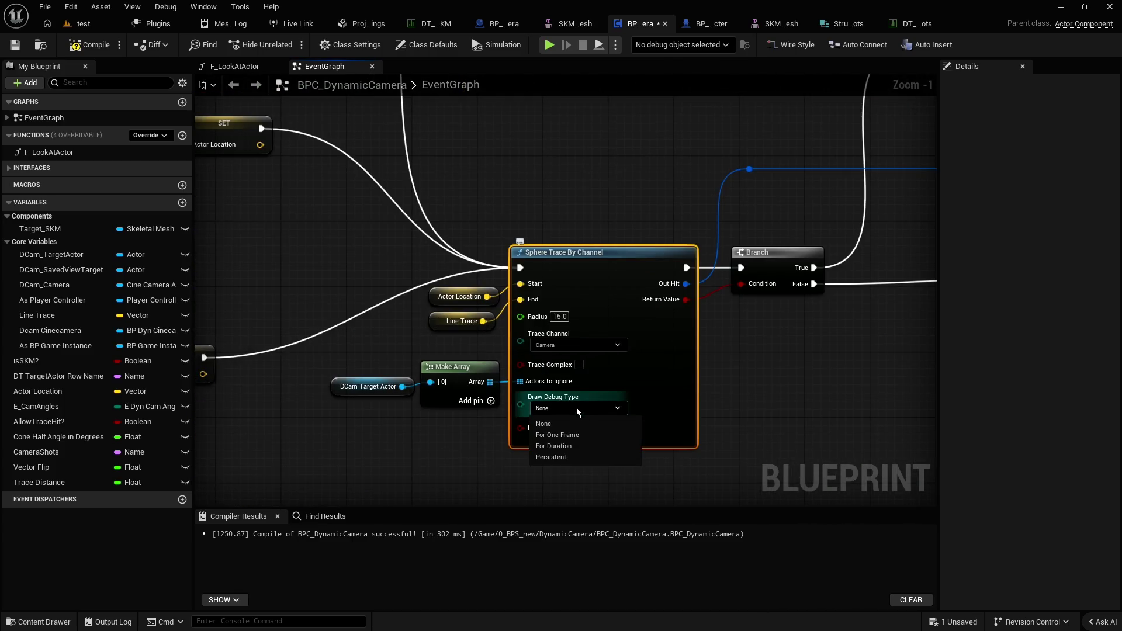
pyautogui.click(560, 456)
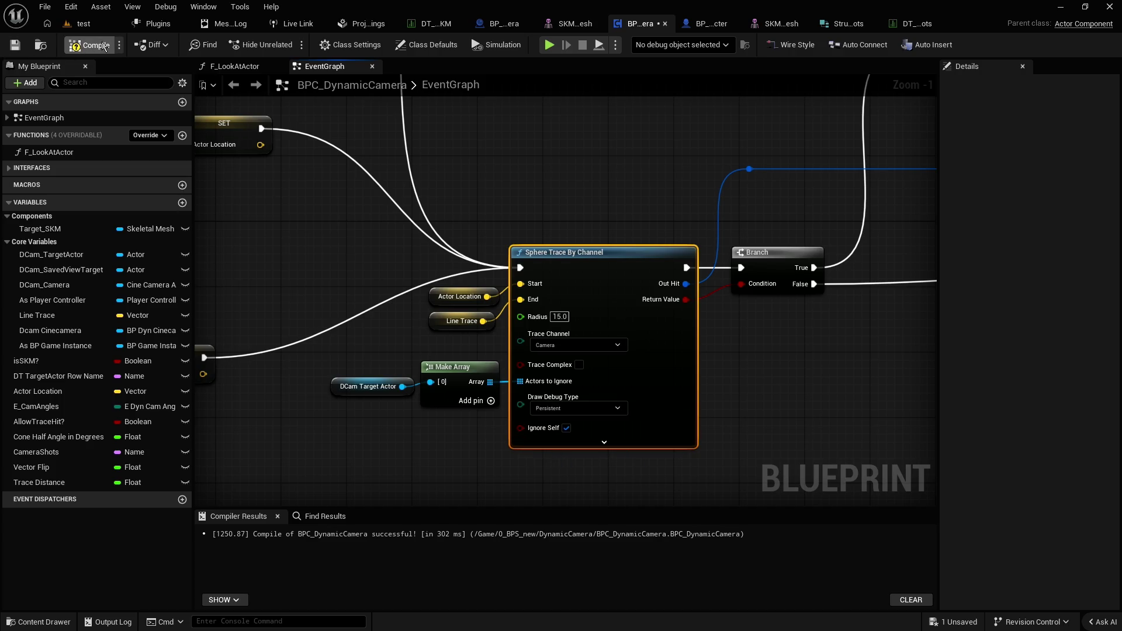
pyautogui.click(15, 45)
pyautogui.click(84, 23)
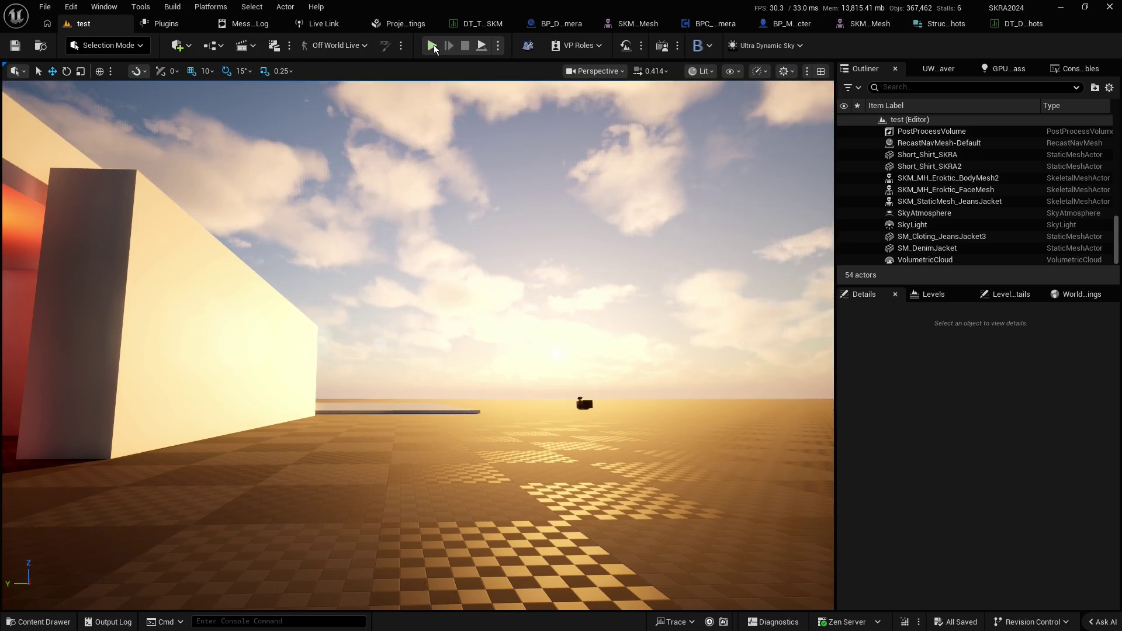
pyautogui.hotkey('alt', 'p')
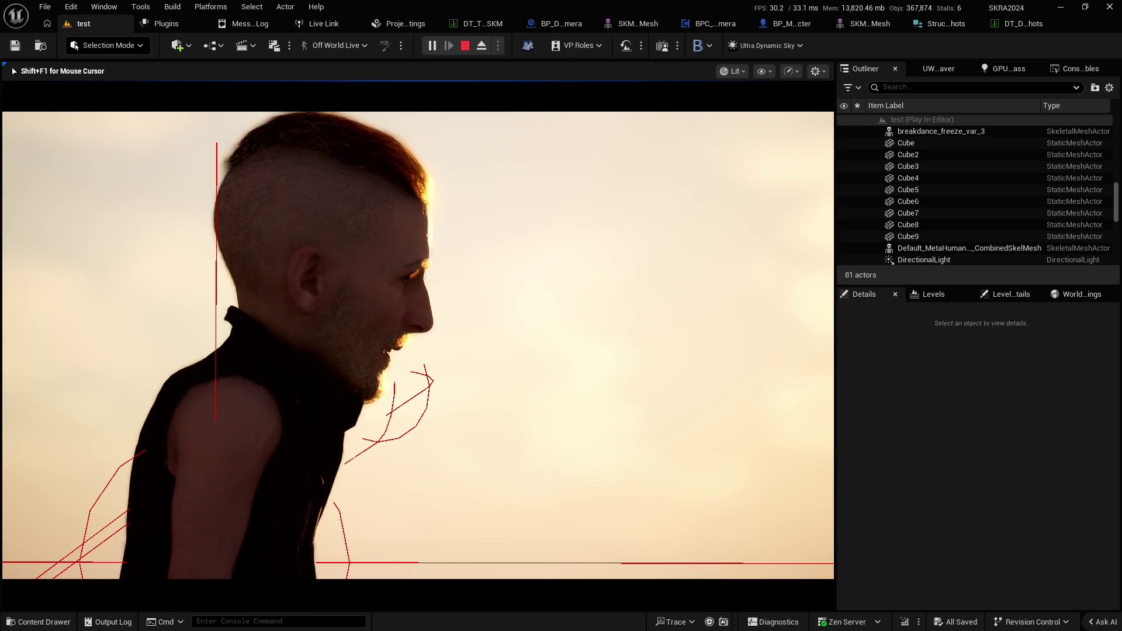
pyautogui.press('Escape')
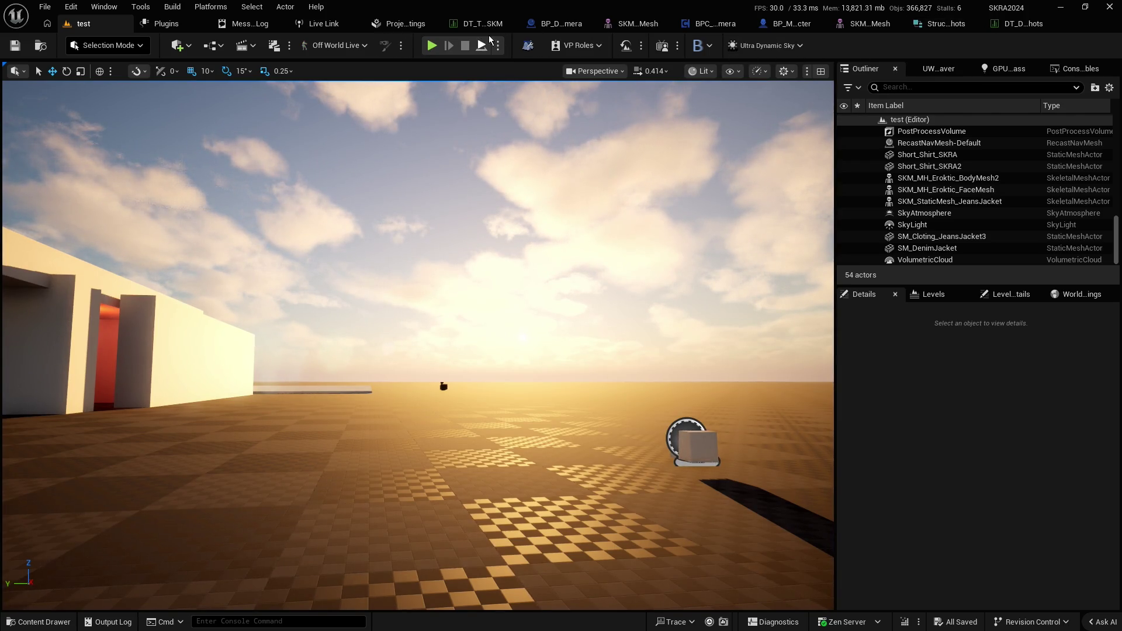
# Tick Allow Trace Hit? for Eroktic_Right in DT_Dyn_CameraShots, then play-test on the test level
pyautogui.click(476, 23)
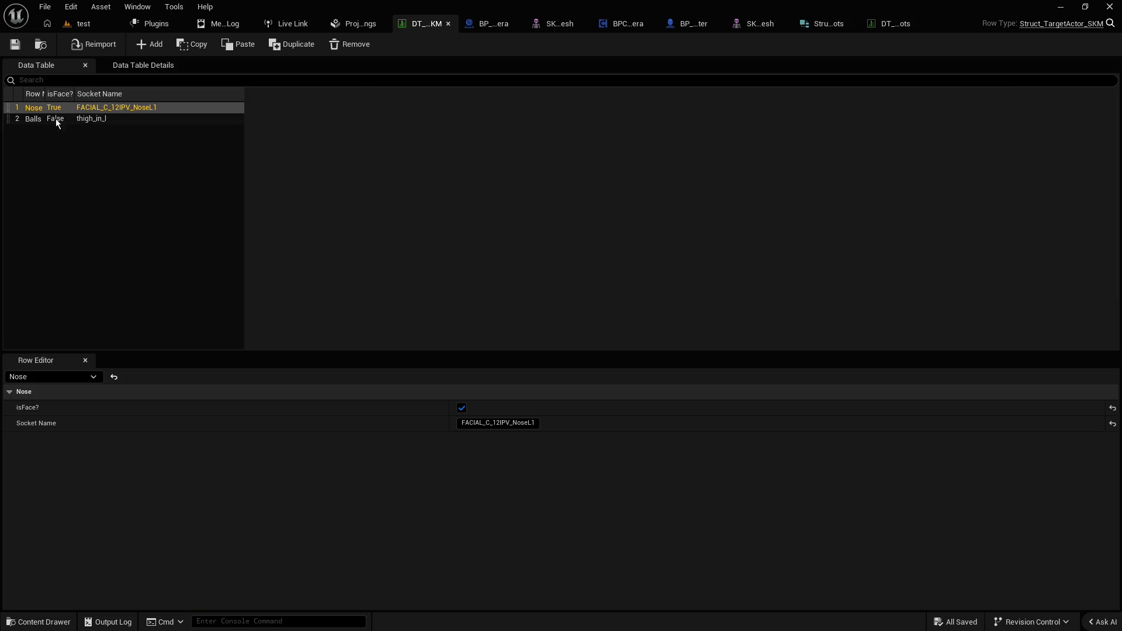
pyautogui.click(891, 24)
pyautogui.click(47, 130)
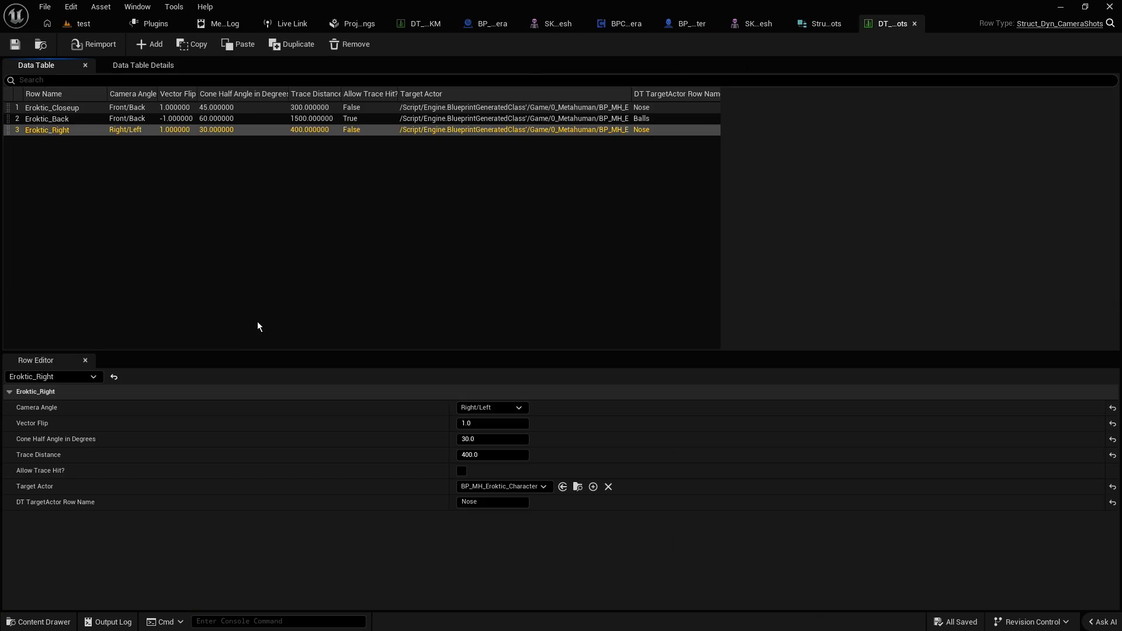
pyautogui.click(461, 471)
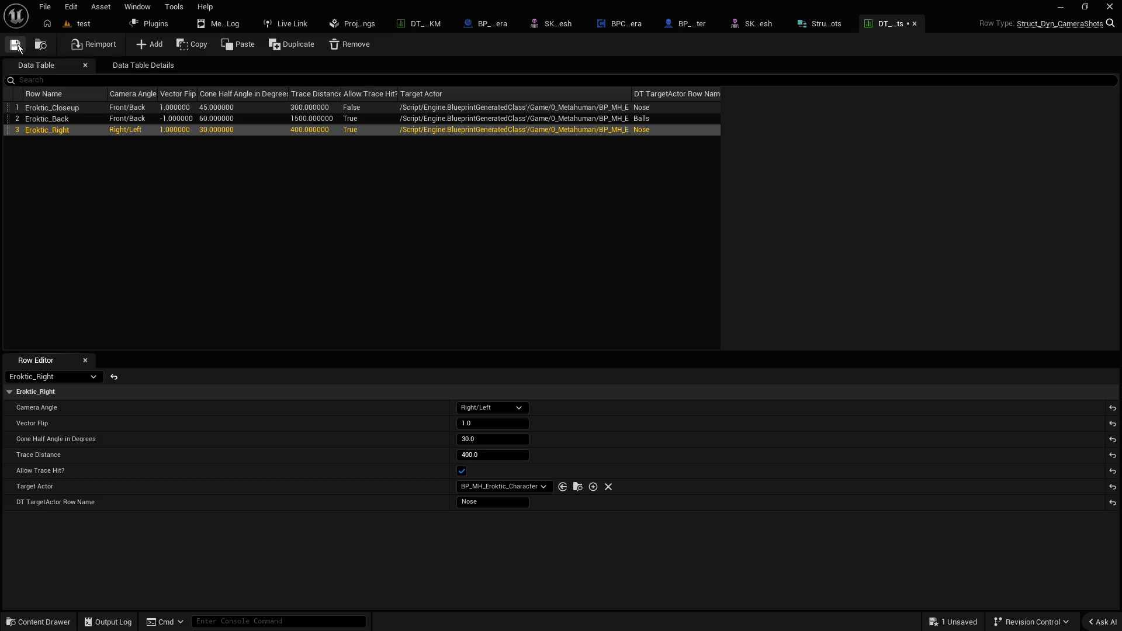
pyautogui.click(82, 24)
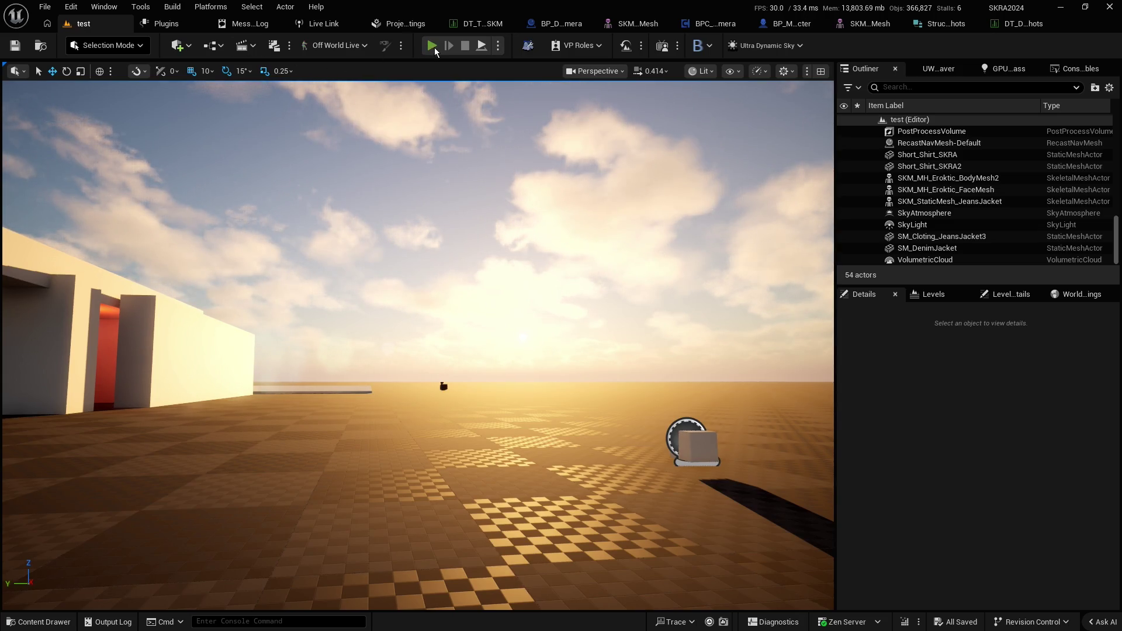
pyautogui.click(432, 46)
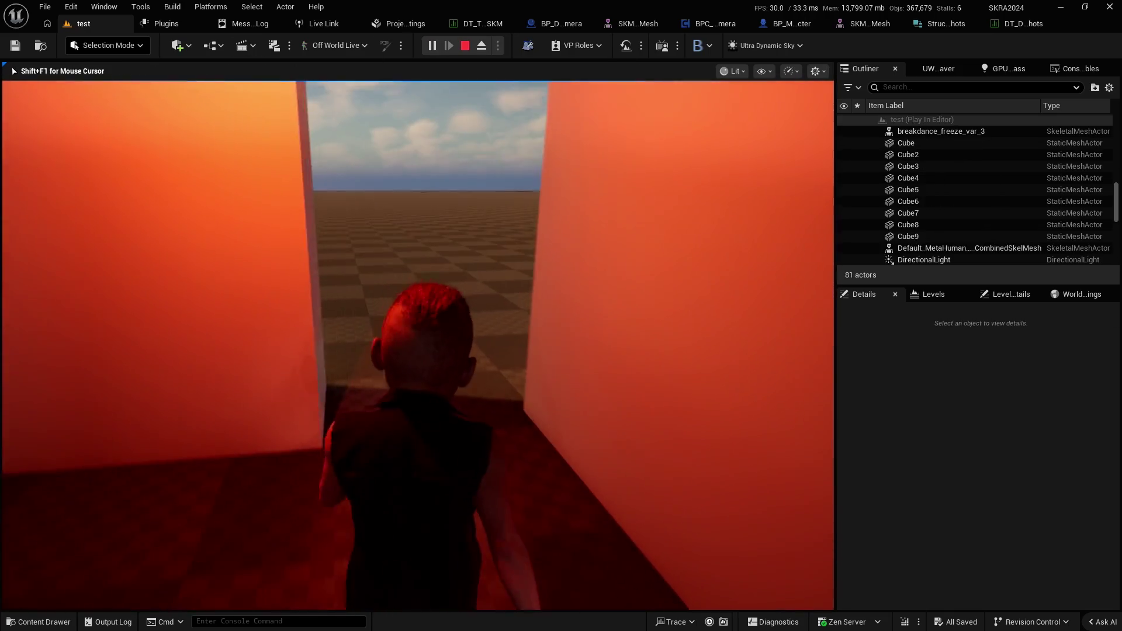
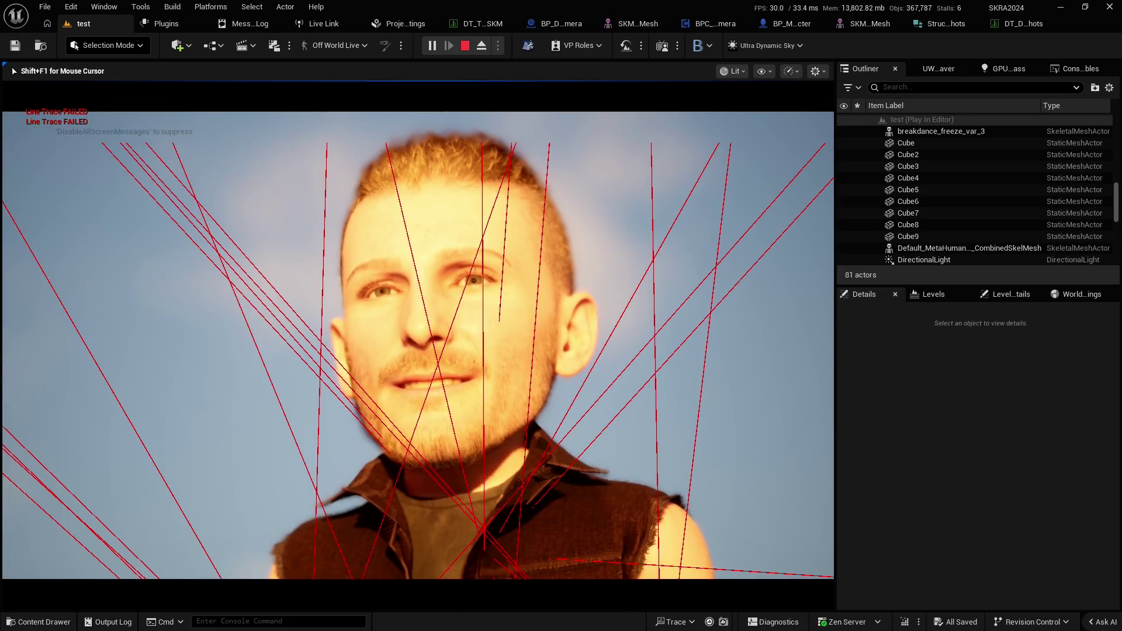
# Stop the play session and bring up the DT_Dyn_CameraShots data table
pyautogui.press('Escape')
pyautogui.moveTo(566, 187)
pyautogui.mouseDown()
pyautogui.moveTo(541, 192)
pyautogui.moveTo(617, 179)
pyautogui.moveTo(611, 198)
pyautogui.mouseUp()
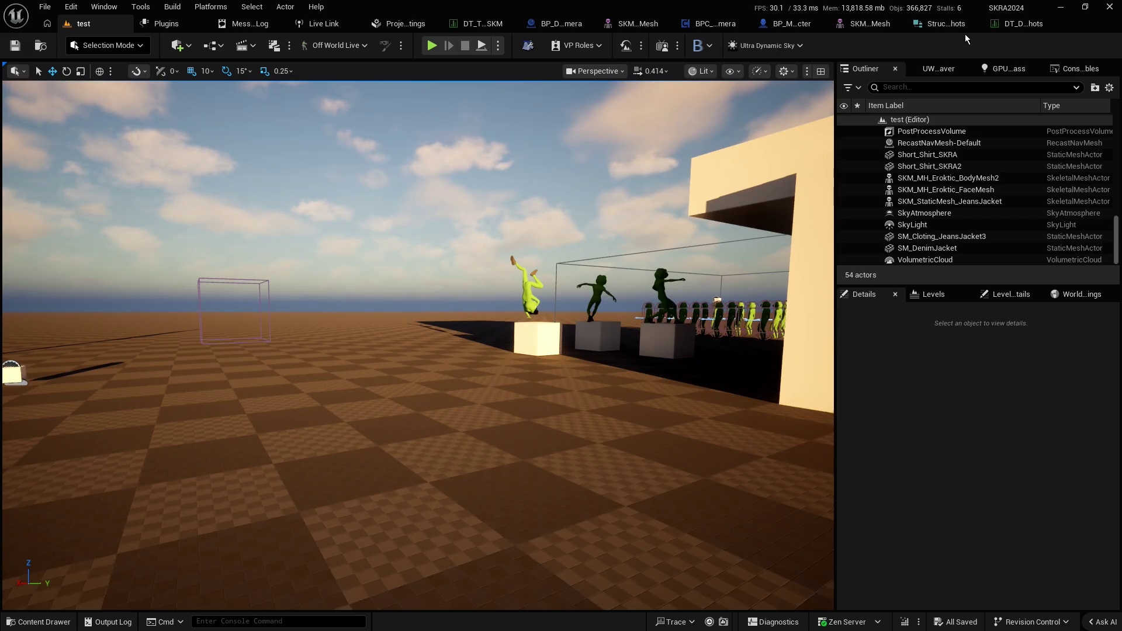
pyautogui.click(1022, 25)
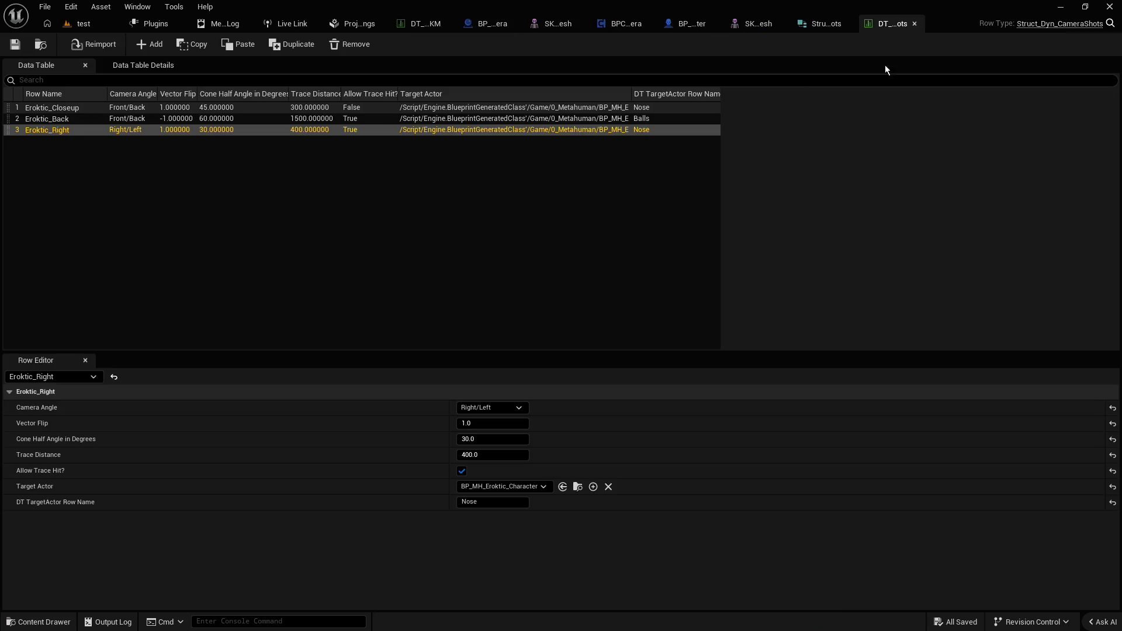
# Clear the table selection and open the Eroktic_Closeup row's context menu
pyautogui.click(108, 151)
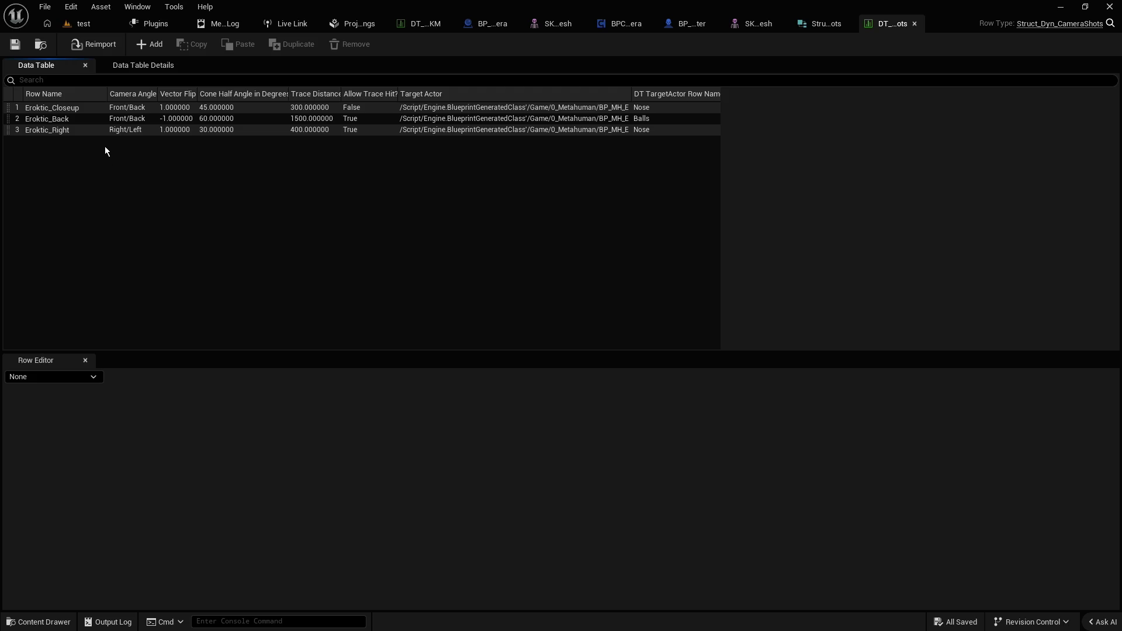
pyautogui.rightClick(47, 110)
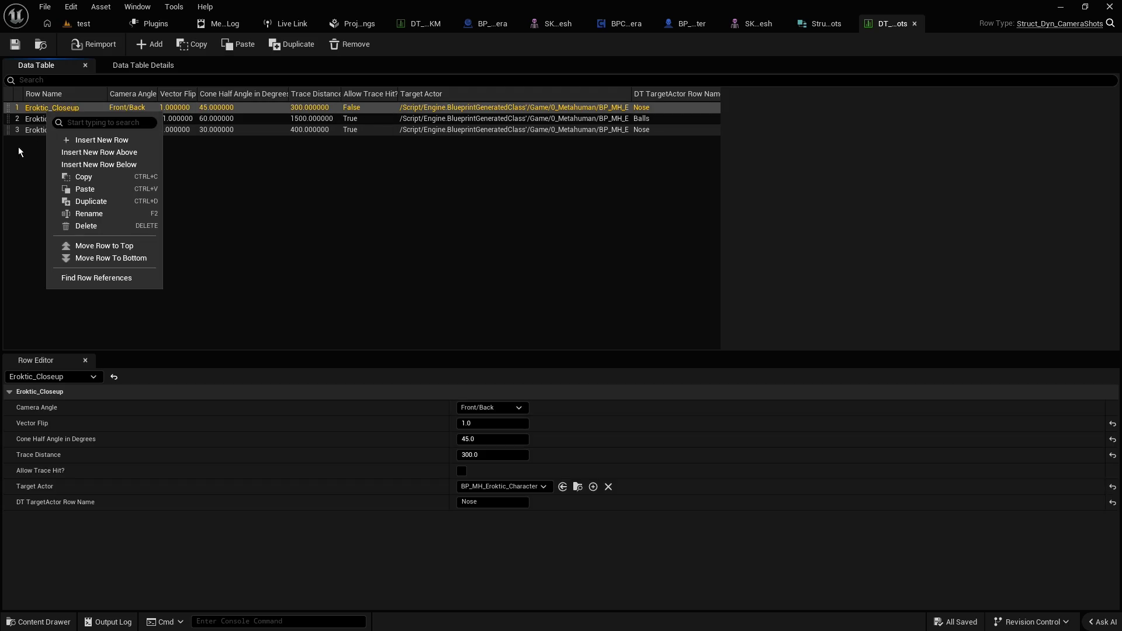
# Duplicate the Eroktic_Closeup row in the camera-shots table
pyautogui.click(24, 145)
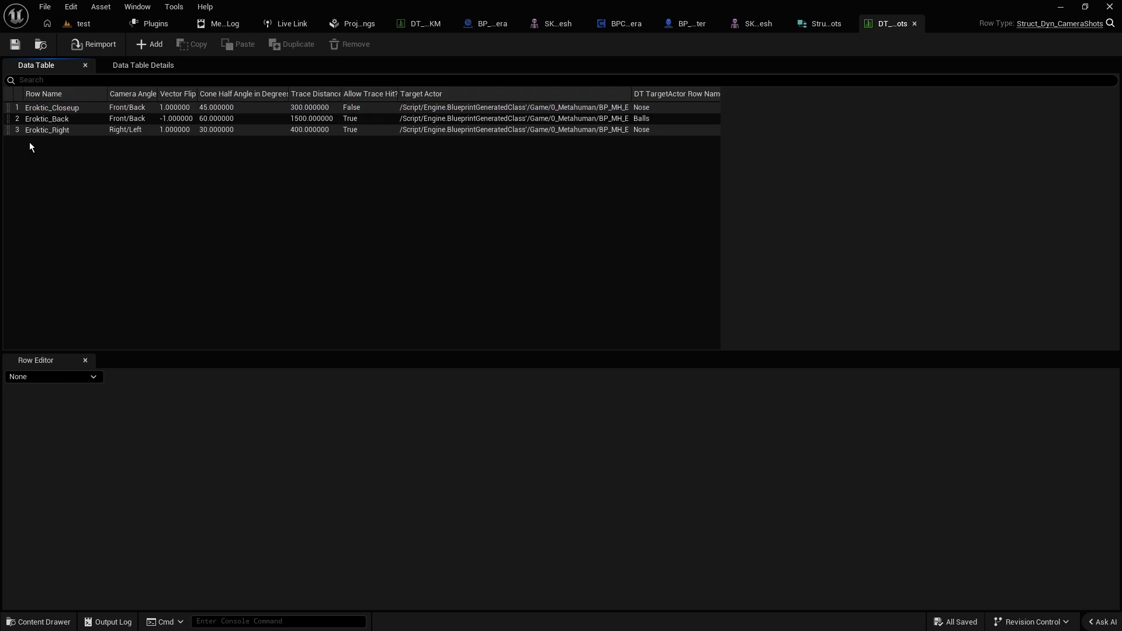
pyautogui.rightClick(41, 109)
pyautogui.click(159, 149)
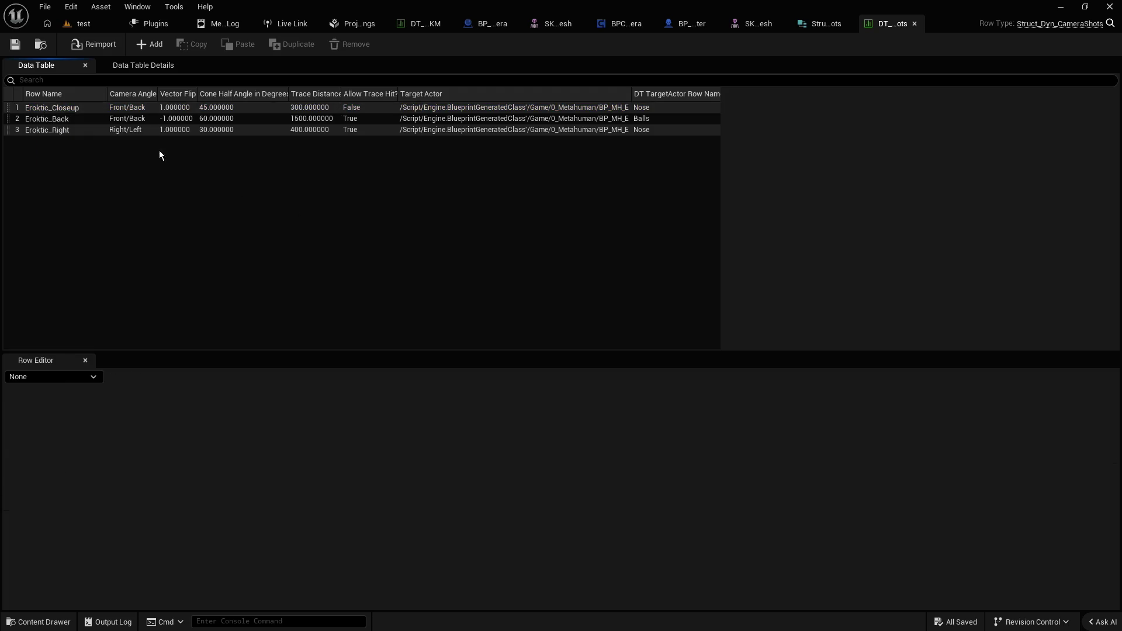
pyautogui.rightClick(45, 110)
pyautogui.click(309, 244)
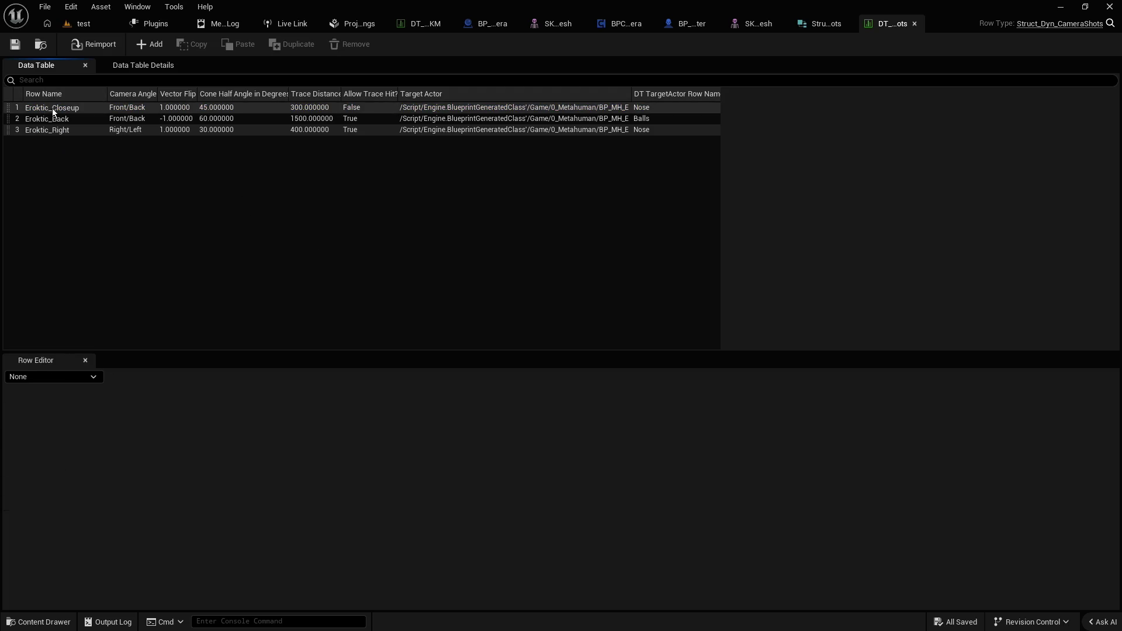
pyautogui.rightClick(52, 108)
pyautogui.click(113, 201)
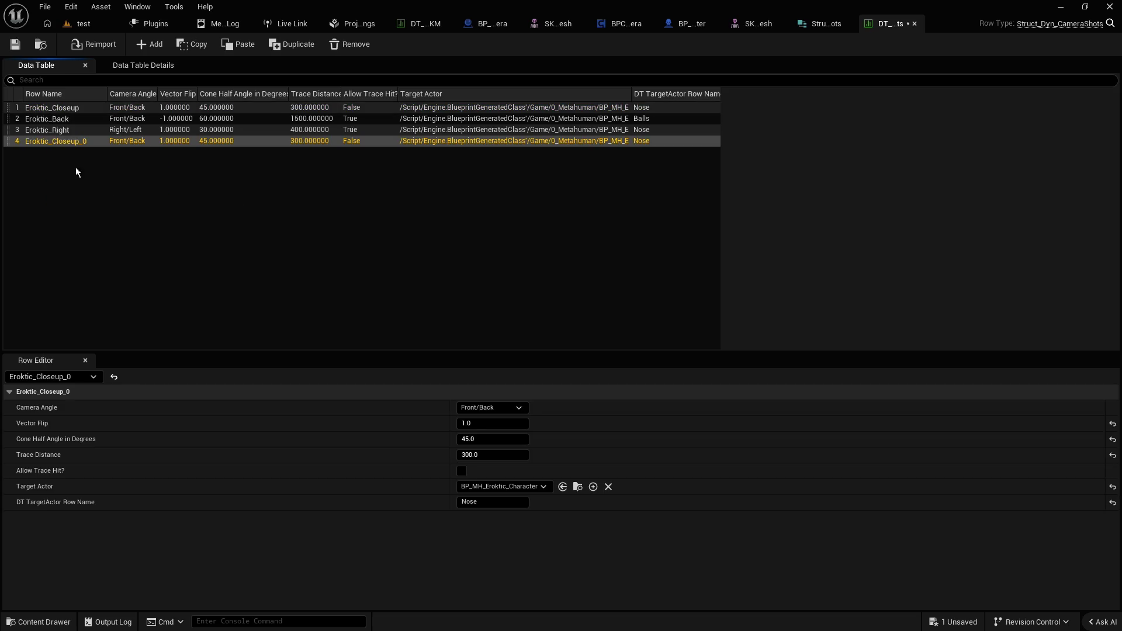
# Rename the duplicated row to Eroktic_Front_Close
pyautogui.click(59, 143)
pyautogui.moveTo(63, 142); pyautogui.dragTo(205, 147)
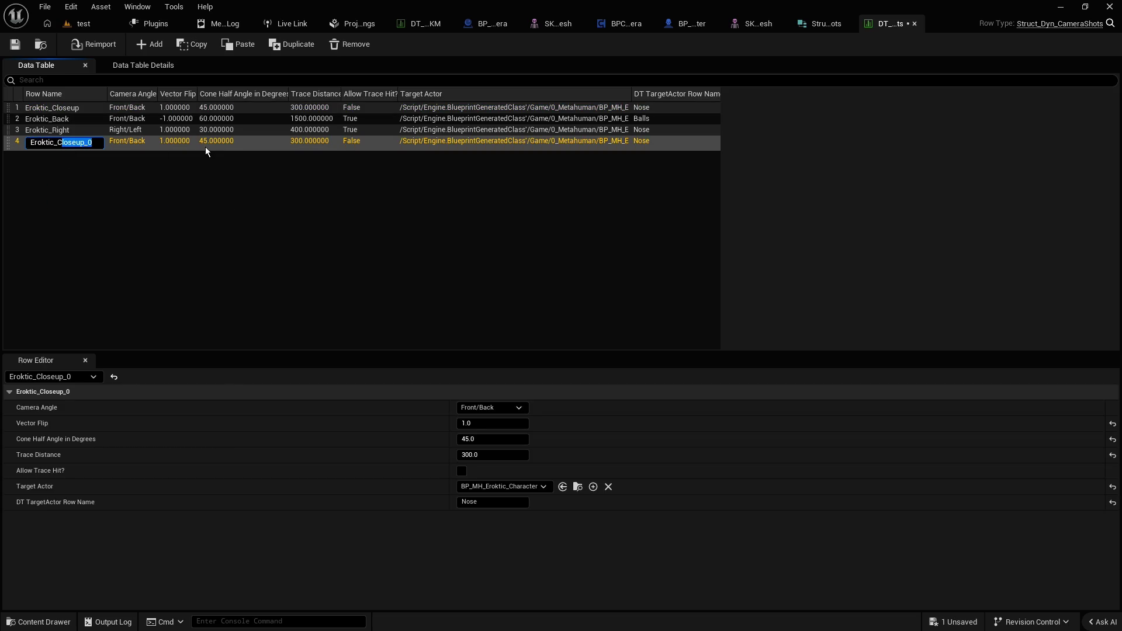
pyautogui.press('BackSpace')
pyautogui.press('BackSpace')
pyautogui.write('F')
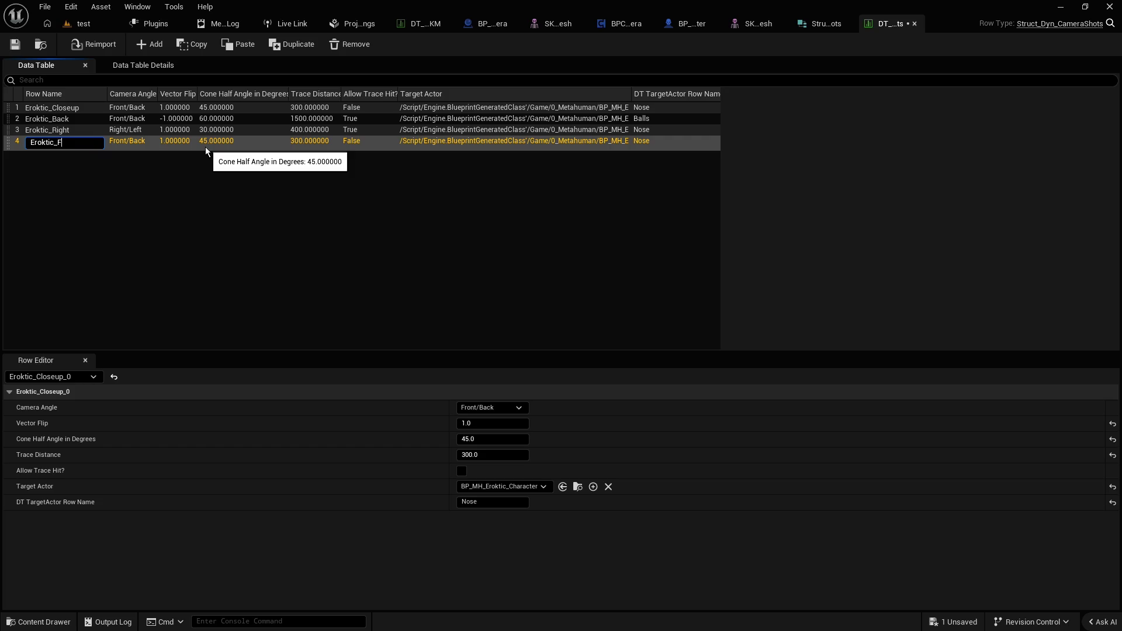
pyautogui.write('ront_')
pyautogui.write('Close')
pyautogui.press('Return')
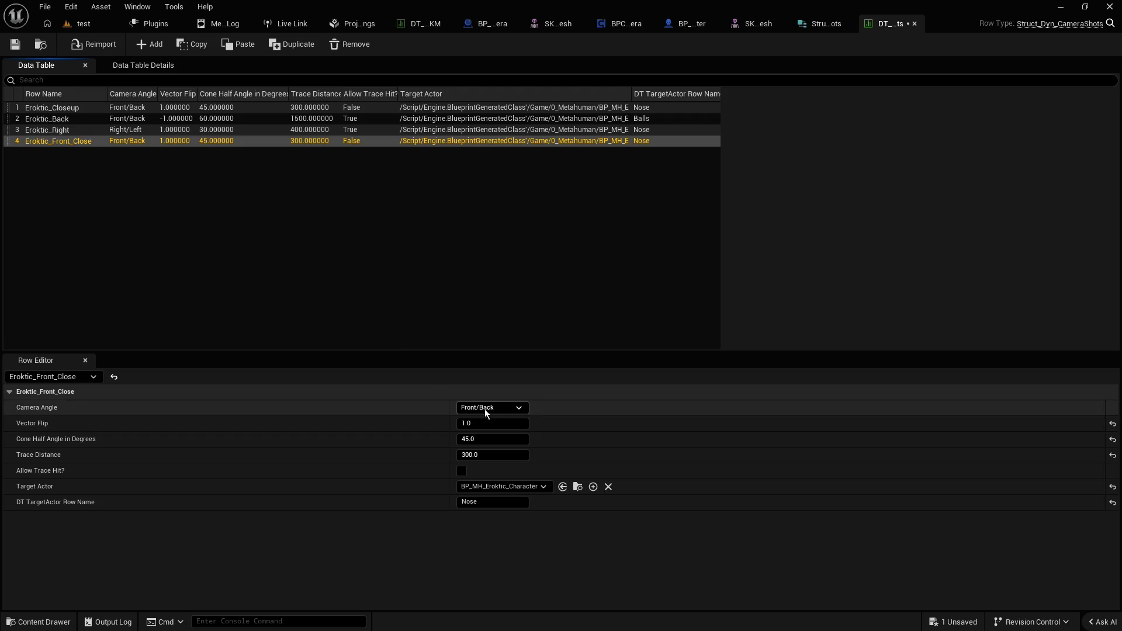
# Set Cone Half Angle to 0 and Trace Distance to 250, then save the table
pyautogui.click(487, 442)
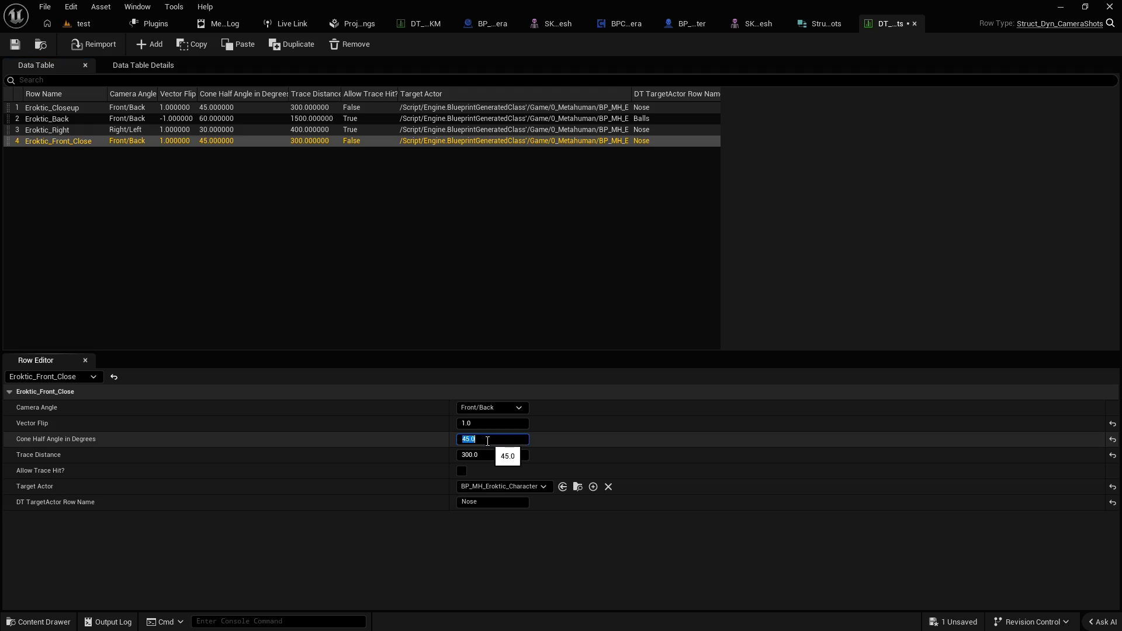
pyautogui.write('0')
pyautogui.press('Return')
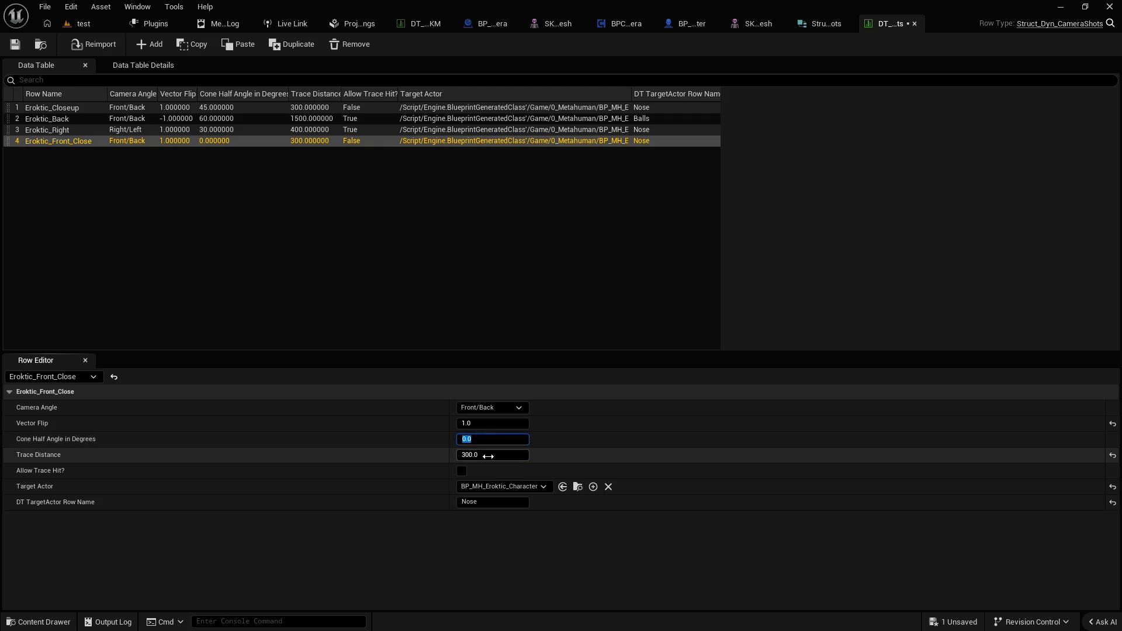
pyautogui.click(490, 455)
pyautogui.write('250')
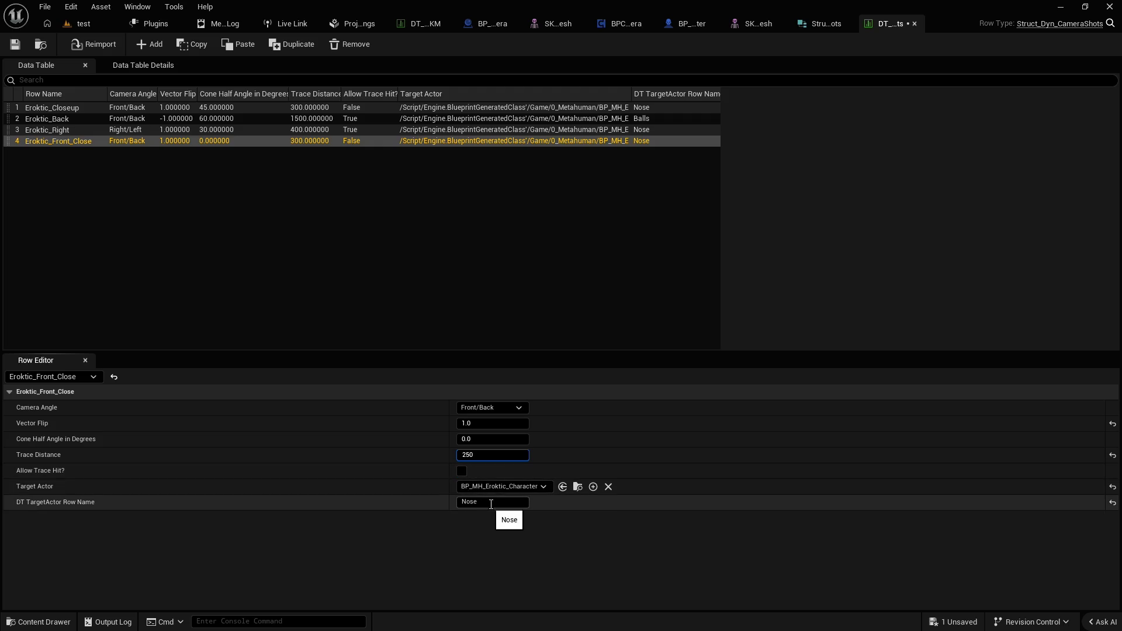
pyautogui.click(16, 47)
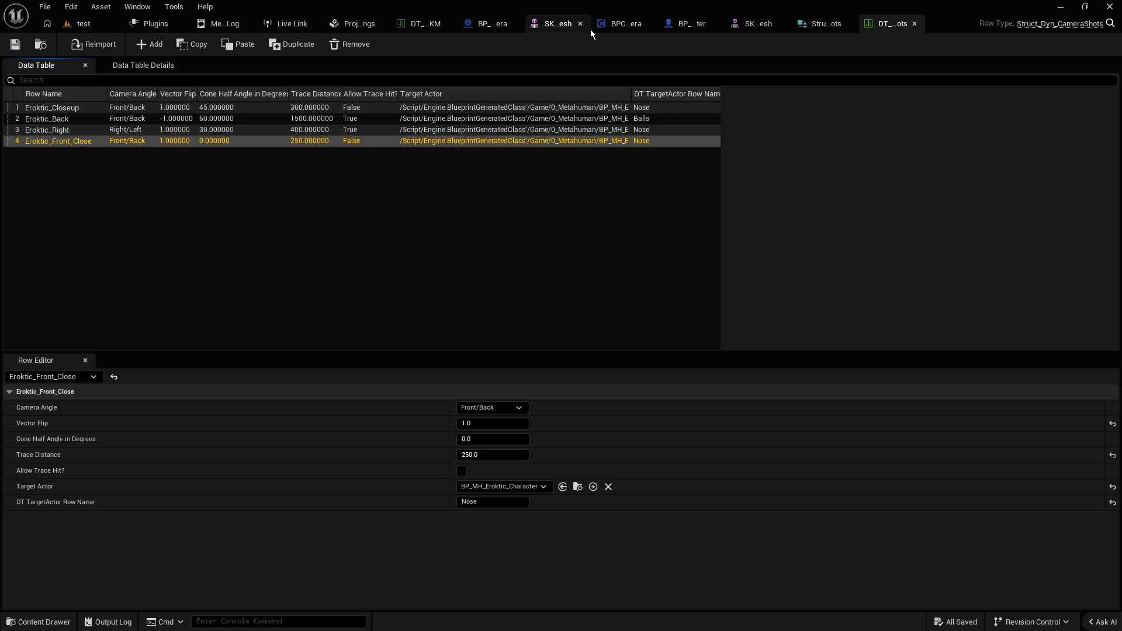
# In BPC_DynamicCamera, copy and paste the V key's Eroktic_Right SET node
pyautogui.click(624, 24)
pyautogui.scroll(-7, 342, 219)
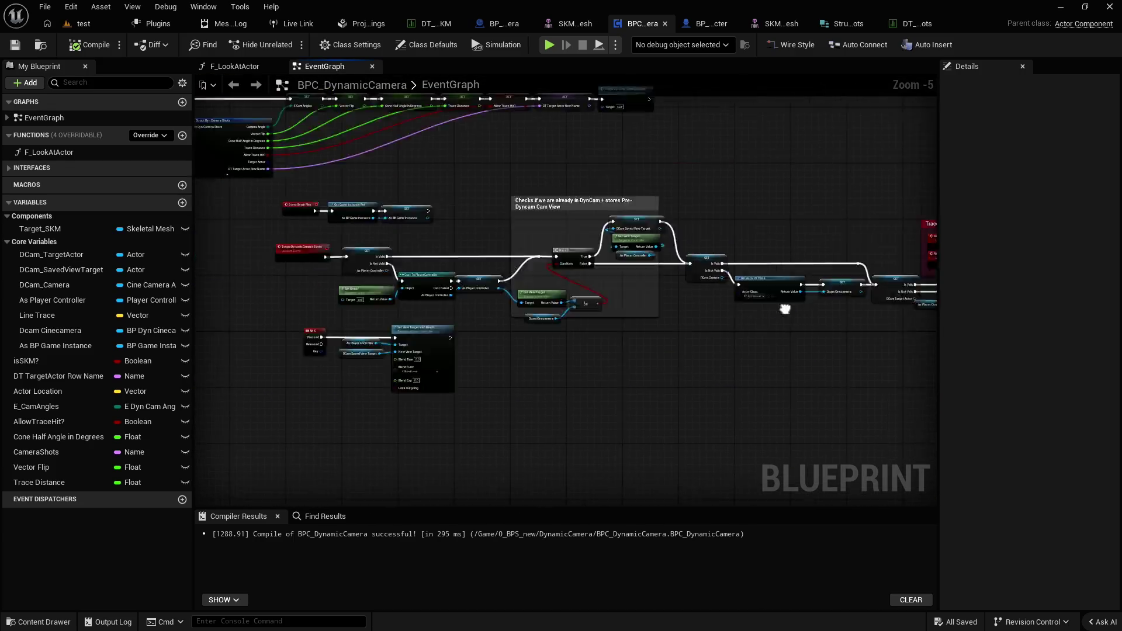
pyautogui.scroll(8, 343, 220)
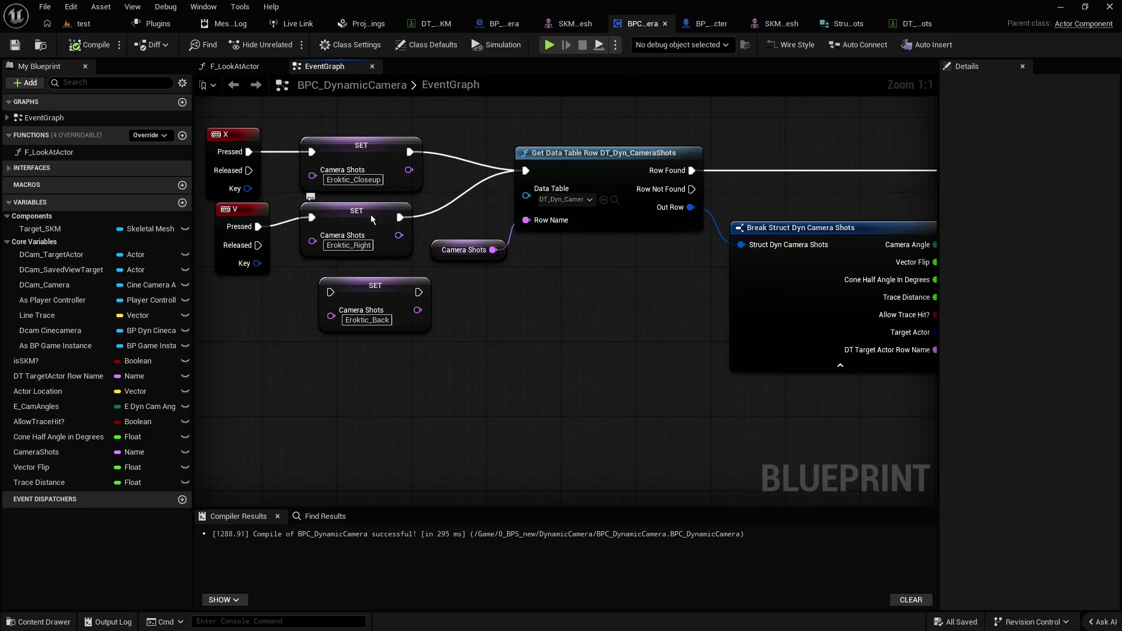
pyautogui.click(395, 250)
pyautogui.hotkey('ctrl', 'c')
pyautogui.hotkey('ctrl', 'v')
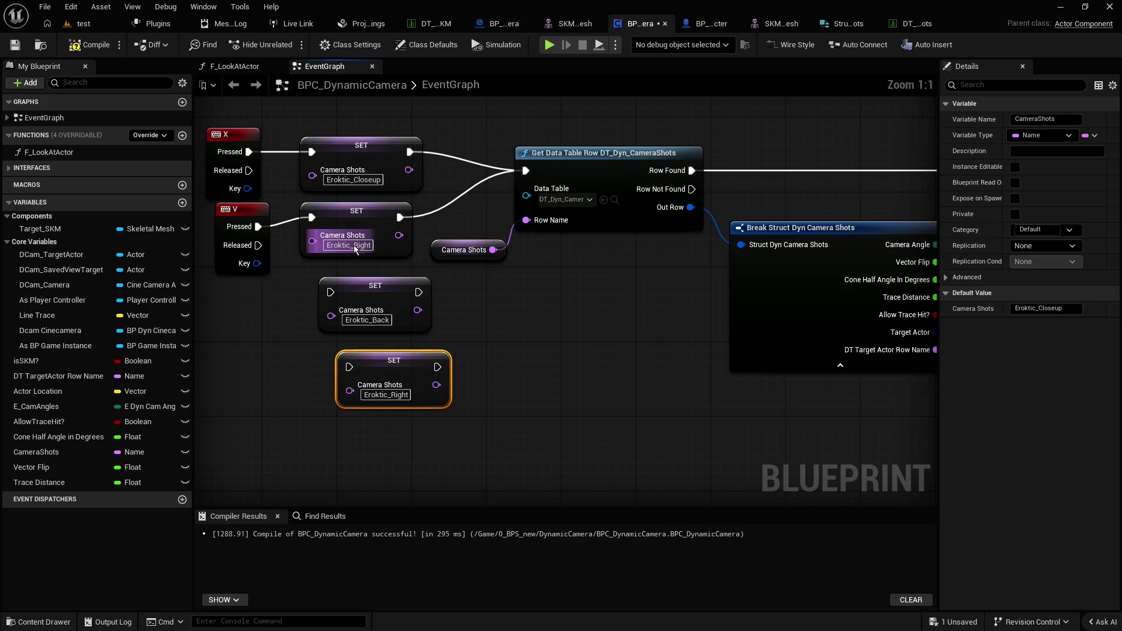
# Change the V key's shot to Eroktic_Front_Close, save the blueprint, and return to the test level
pyautogui.click(357, 245)
pyautogui.doubleClick(358, 246)
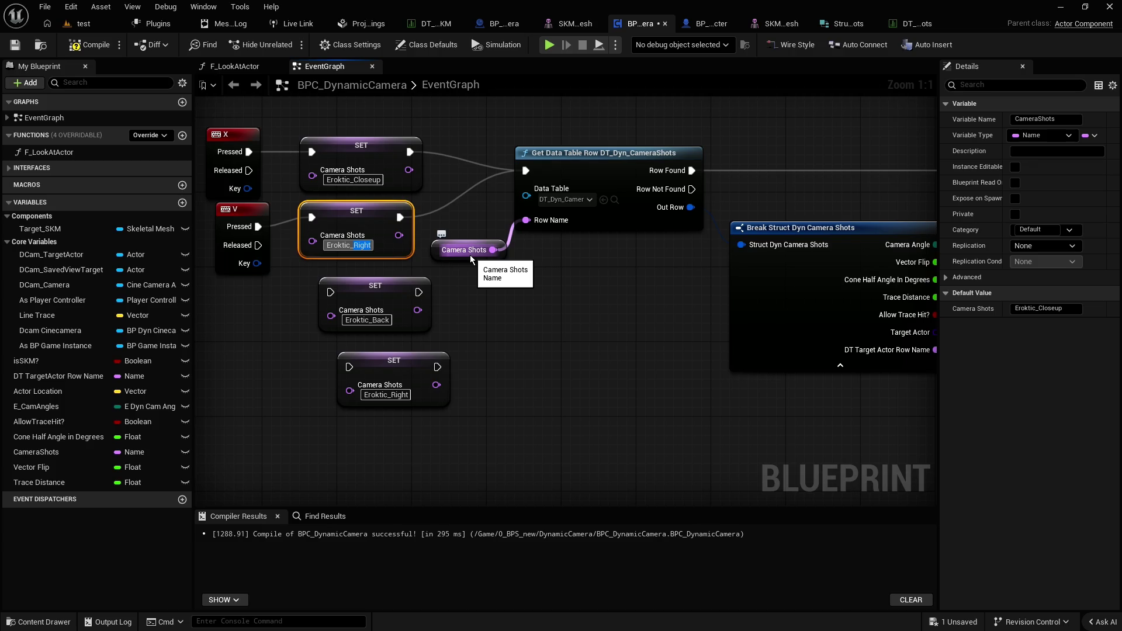
pyautogui.write('Eroktic_Front_C')
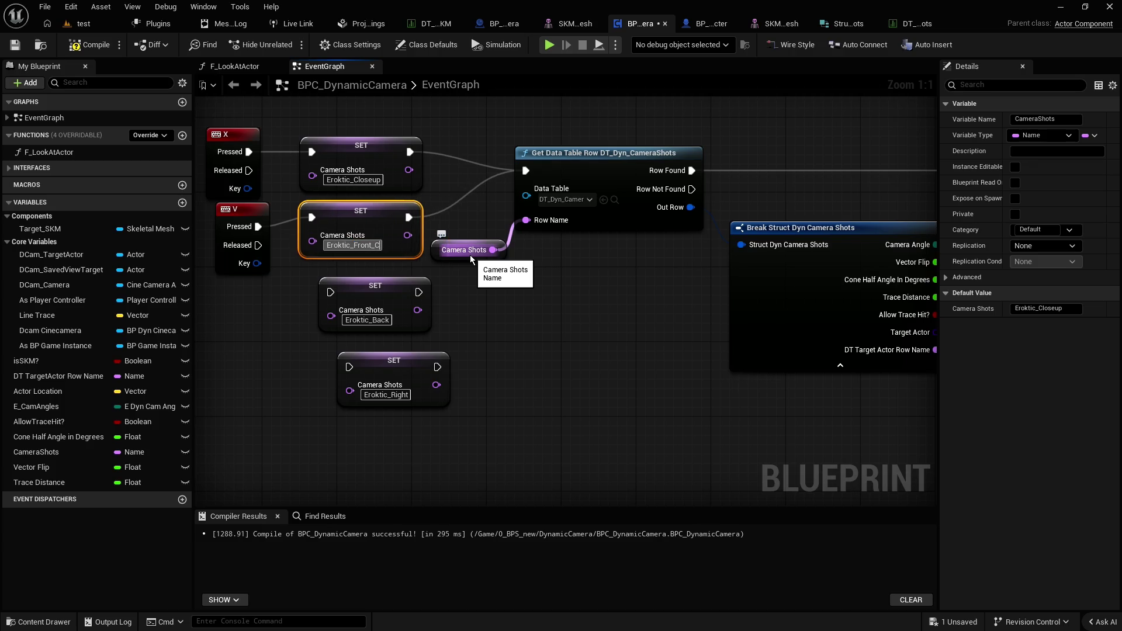
pyautogui.write('lose')
pyautogui.press('Return')
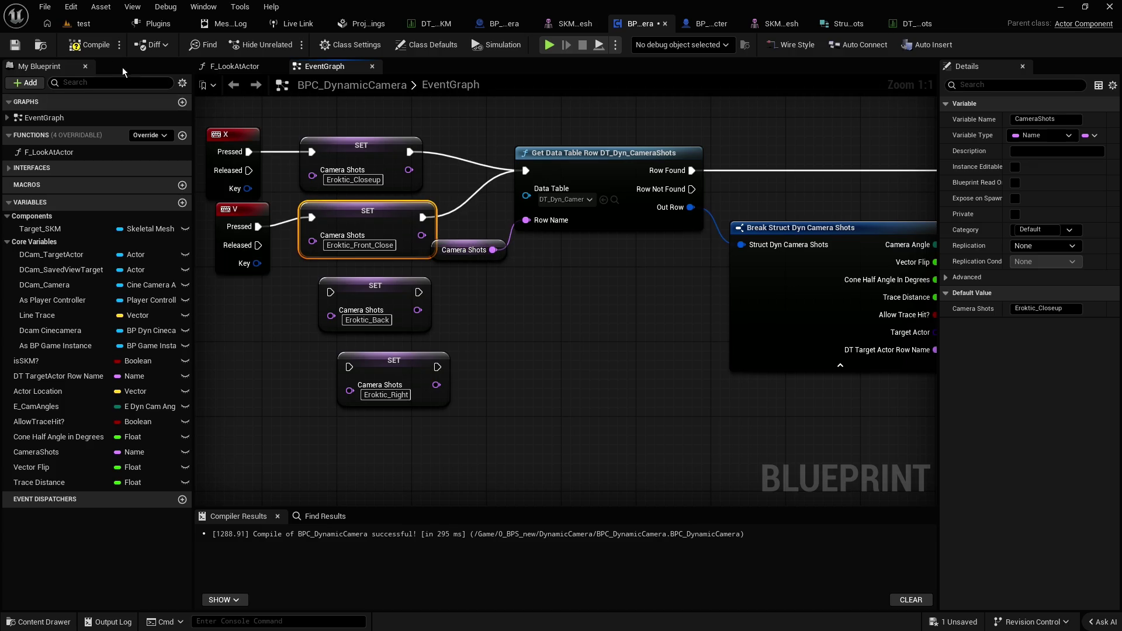
pyautogui.click(14, 47)
pyautogui.click(83, 23)
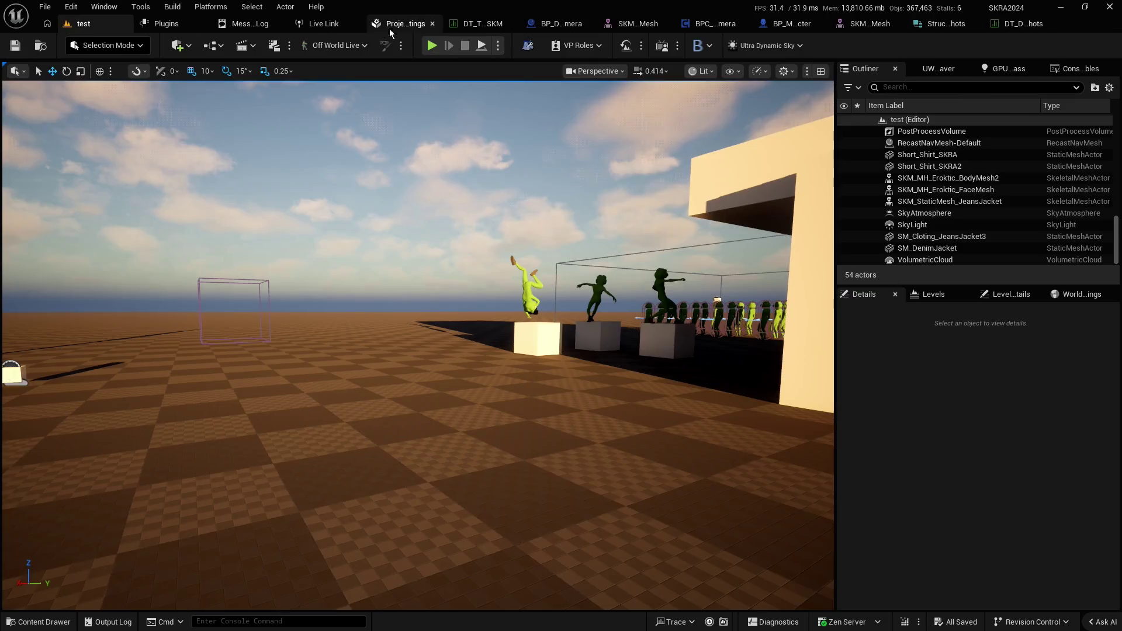
pyautogui.hotkey('alt', 'p')
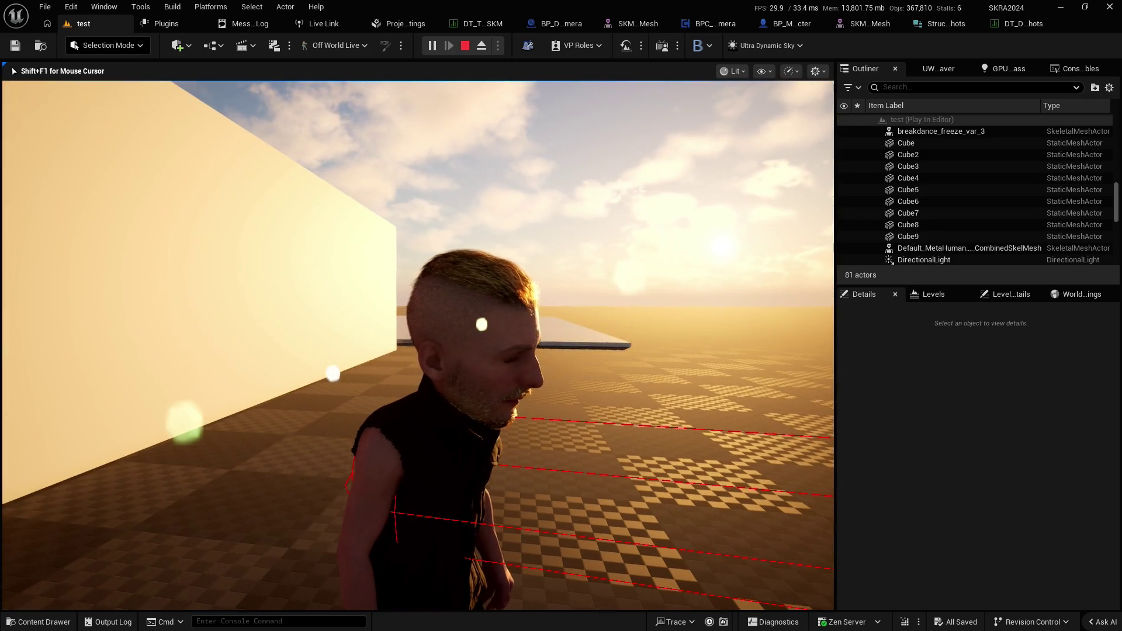
pyautogui.press('Escape')
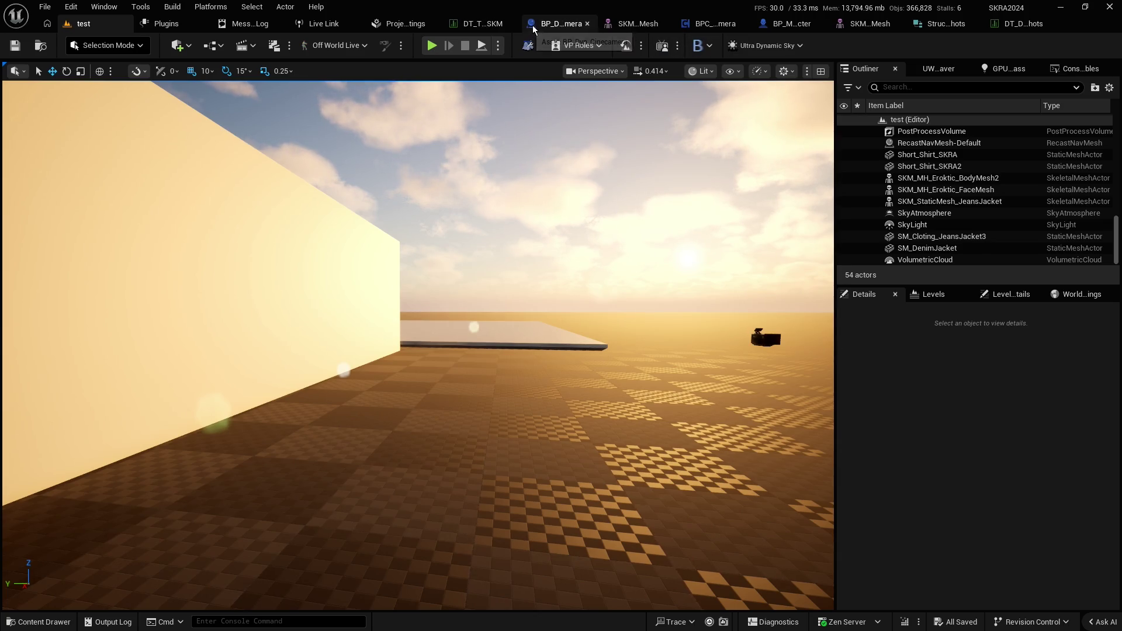
# Lower Eroktic_Front_Close's trace distance to 150, then return to the test level
pyautogui.click(476, 28)
pyautogui.click(912, 26)
pyautogui.write('200')
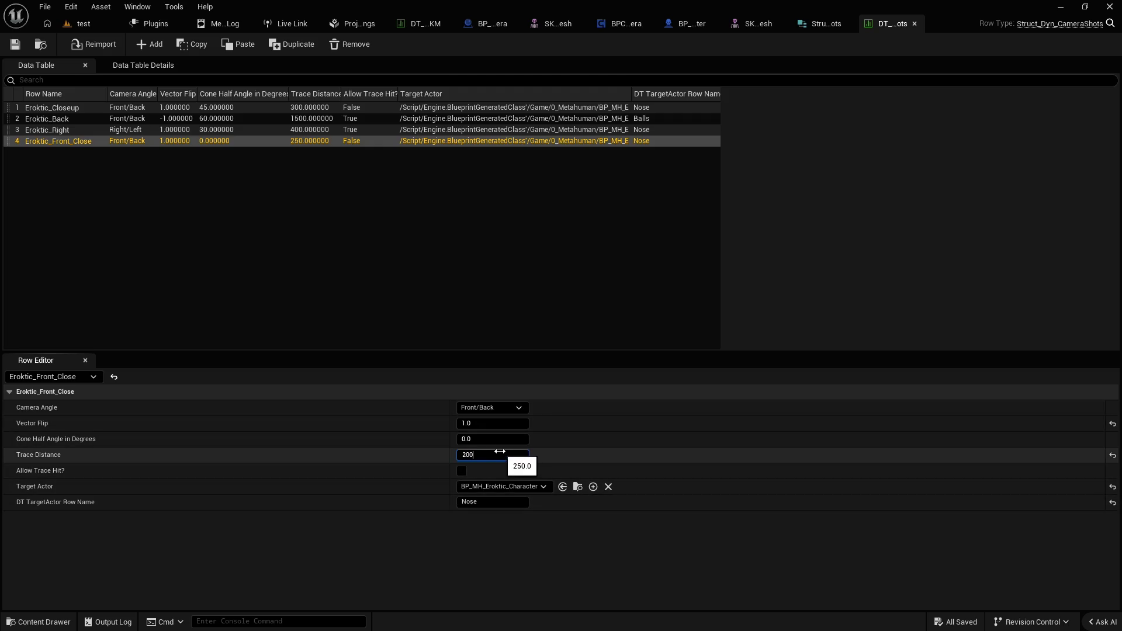
pyautogui.press('Return')
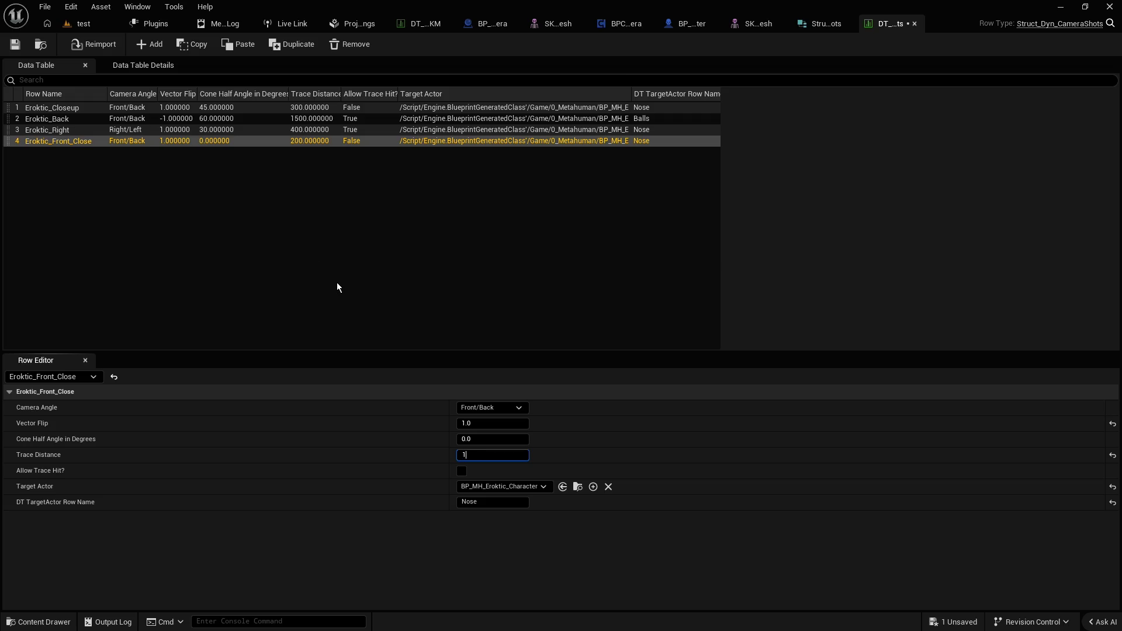
pyautogui.write('50')
pyautogui.press('Return')
pyautogui.click(82, 23)
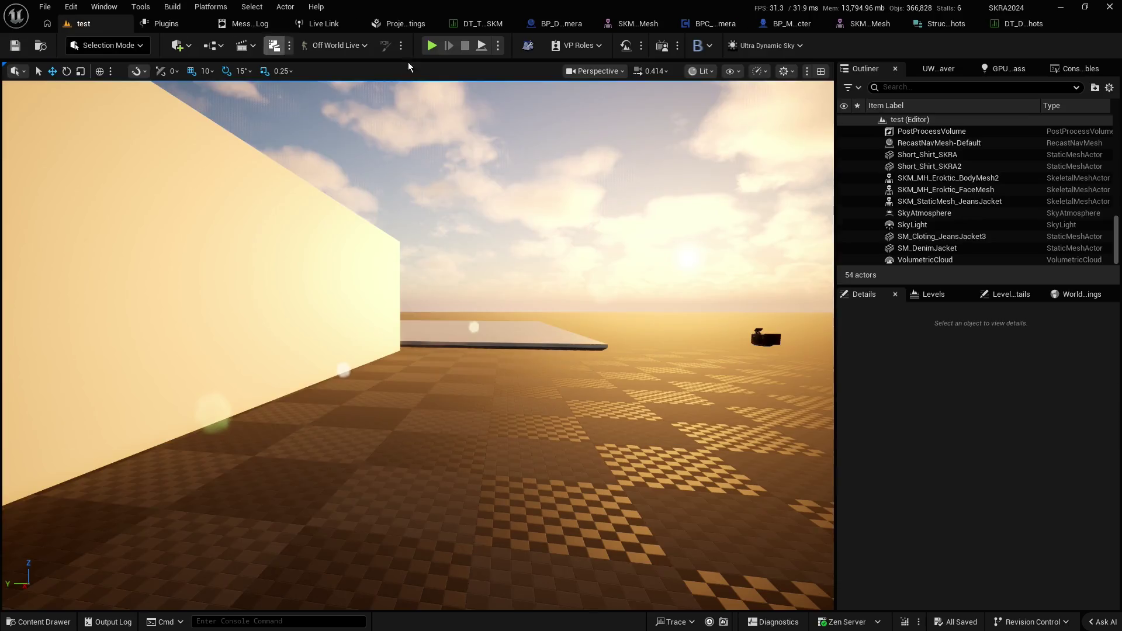
pyautogui.click(438, 46)
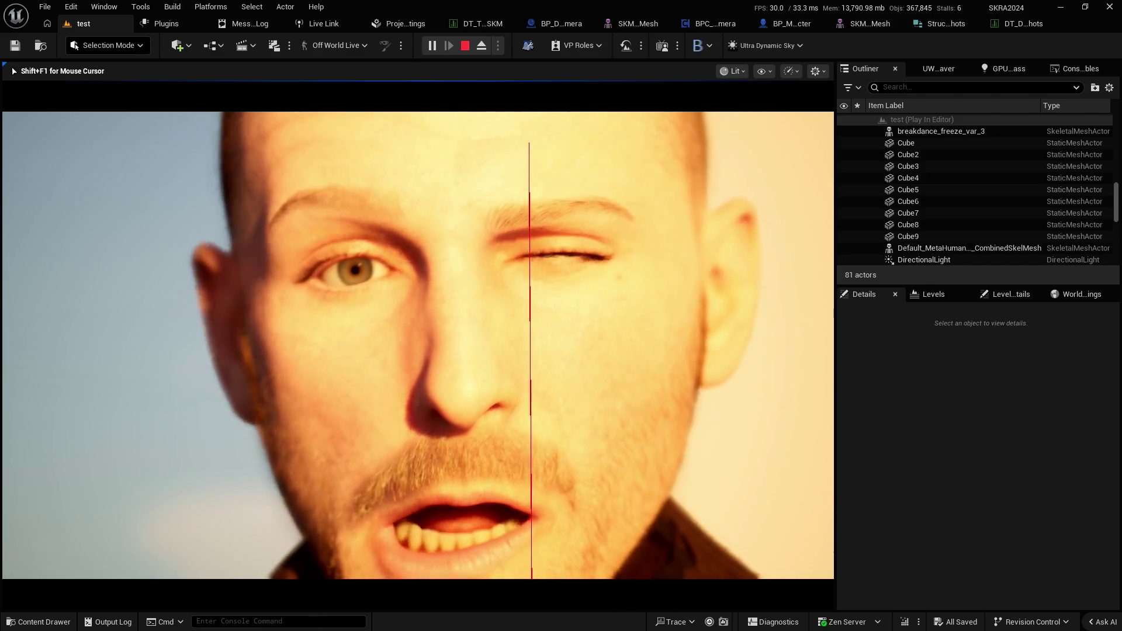
pyautogui.press('Escape')
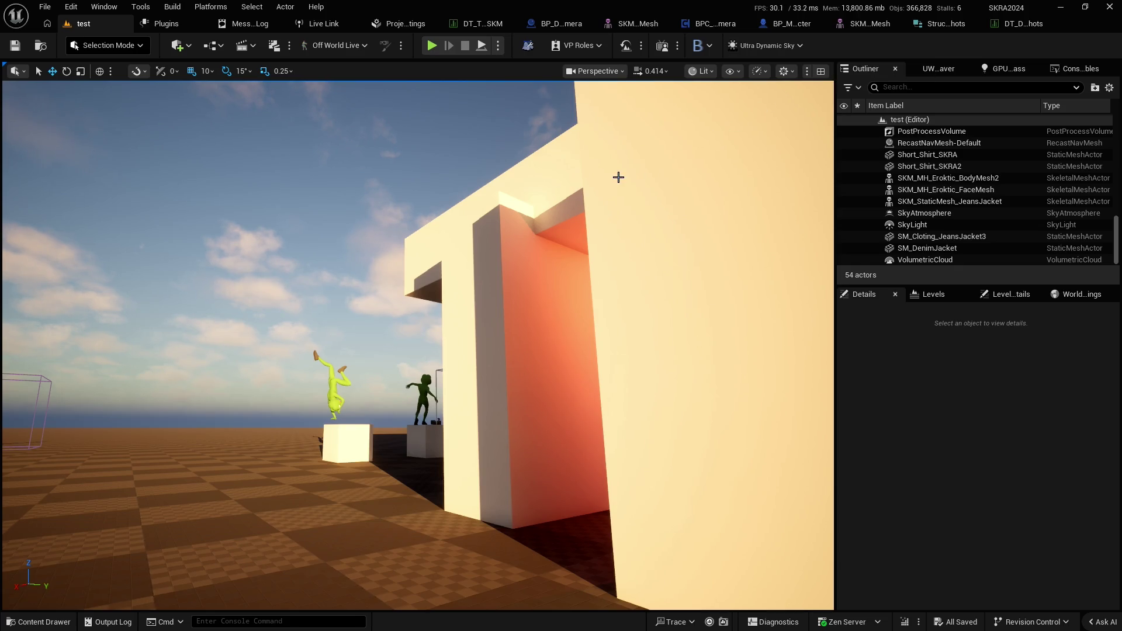
pyautogui.hotkey('alt', 'p')
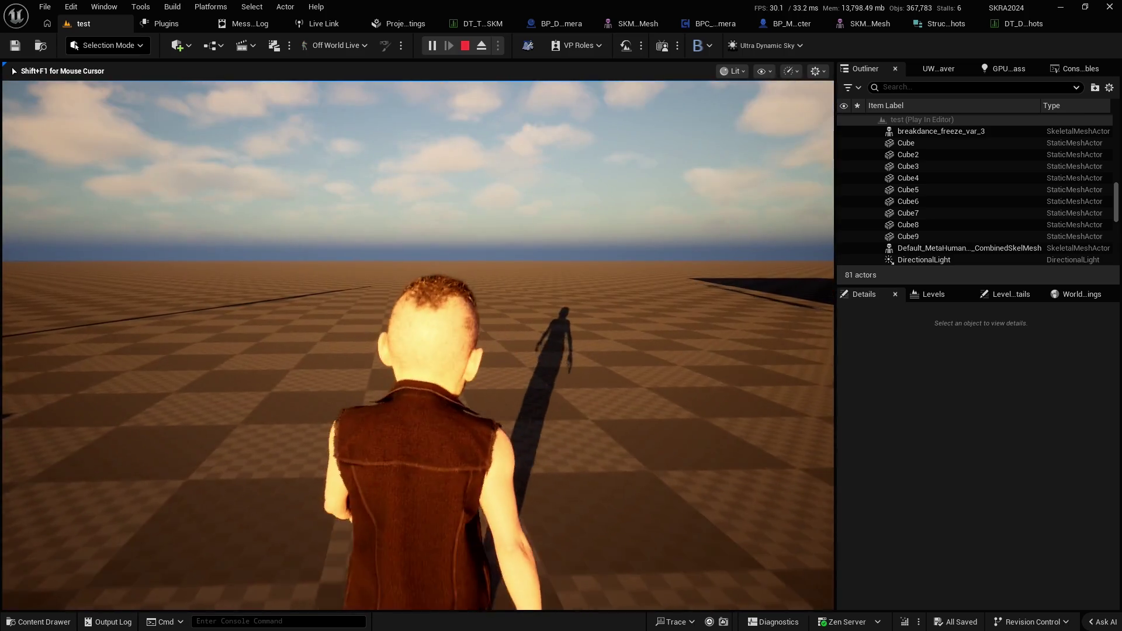
# Stop the play session and return to the test level's editor viewport
pyautogui.press('Escape')
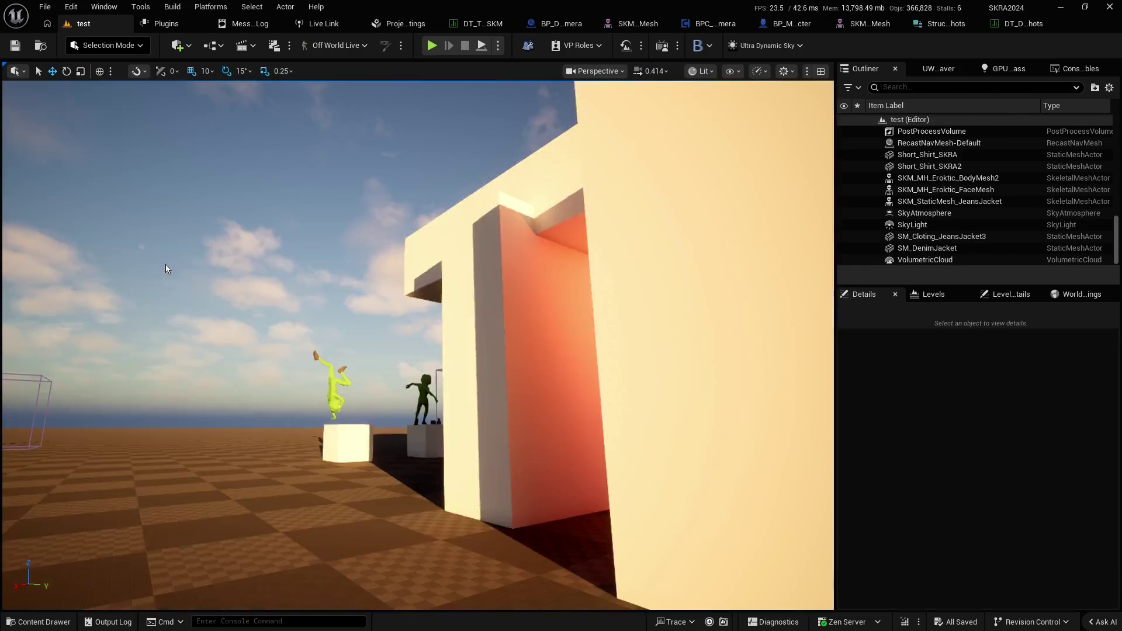
# Switch through the BP_Dyn_Cinecamera and camera-shots tabs to reach BPC_DynamicCamera's event graph
pyautogui.click(558, 25)
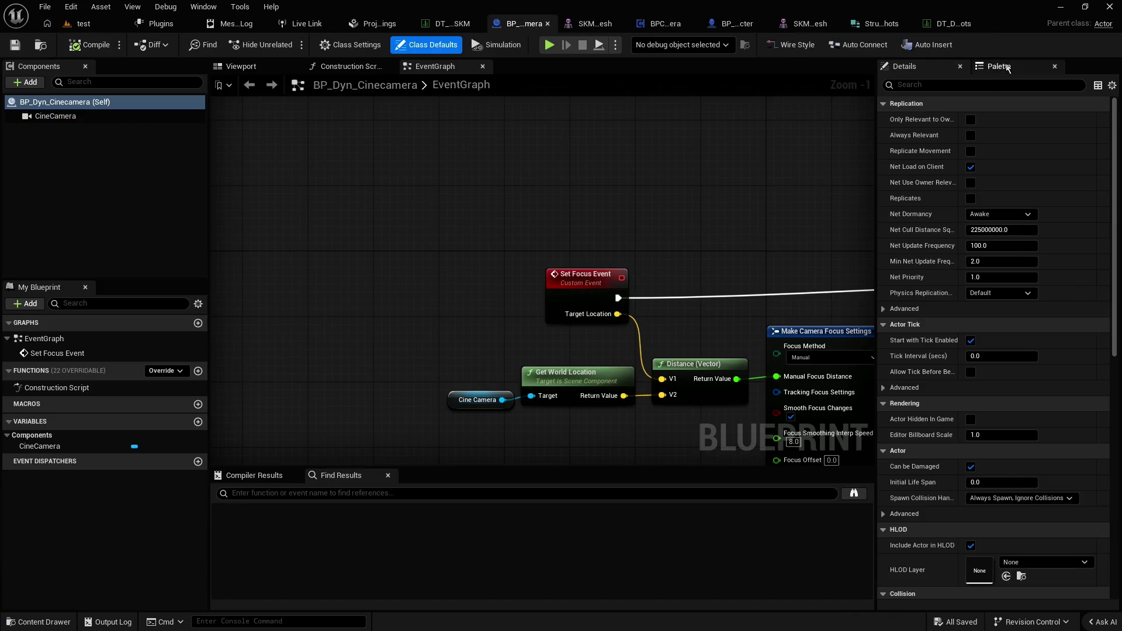
pyautogui.click(958, 25)
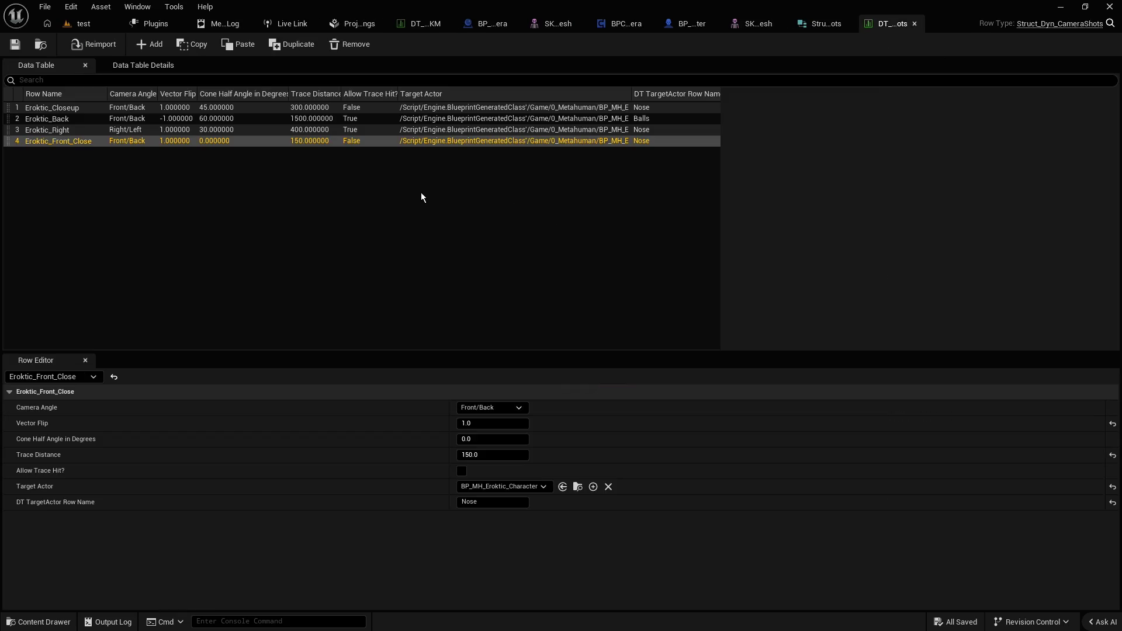
pyautogui.click(624, 24)
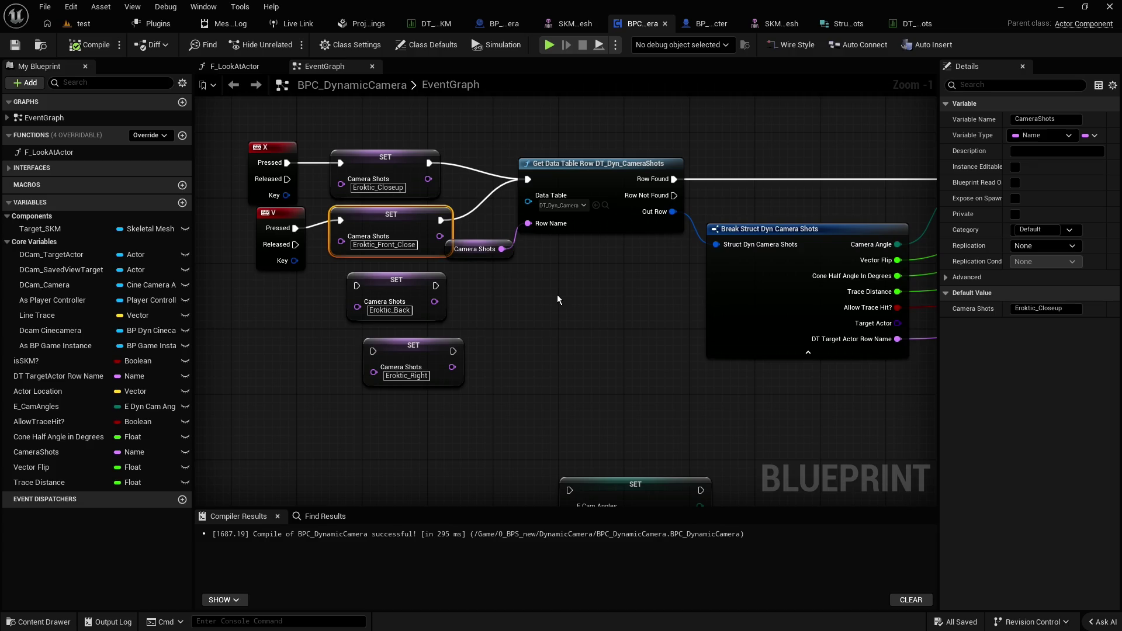
# Drag the Event Begin Play chain up-right, away from the ToggleDynamicCamera Event node
pyautogui.click(574, 280)
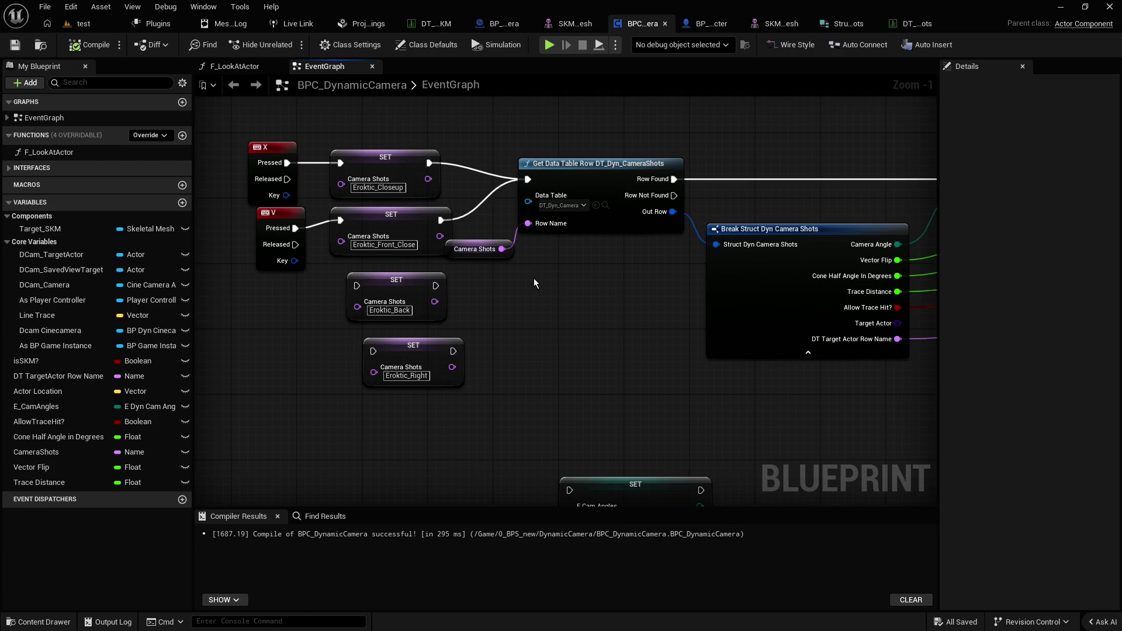
pyautogui.scroll(-2, 619, 296)
pyautogui.moveTo(620, 295)
pyautogui.mouseDown()
pyautogui.moveTo(541, 314)
pyautogui.moveTo(451, 313)
pyautogui.moveTo(736, 253)
pyautogui.mouseUp()
pyautogui.scroll(-1, 450, 313)
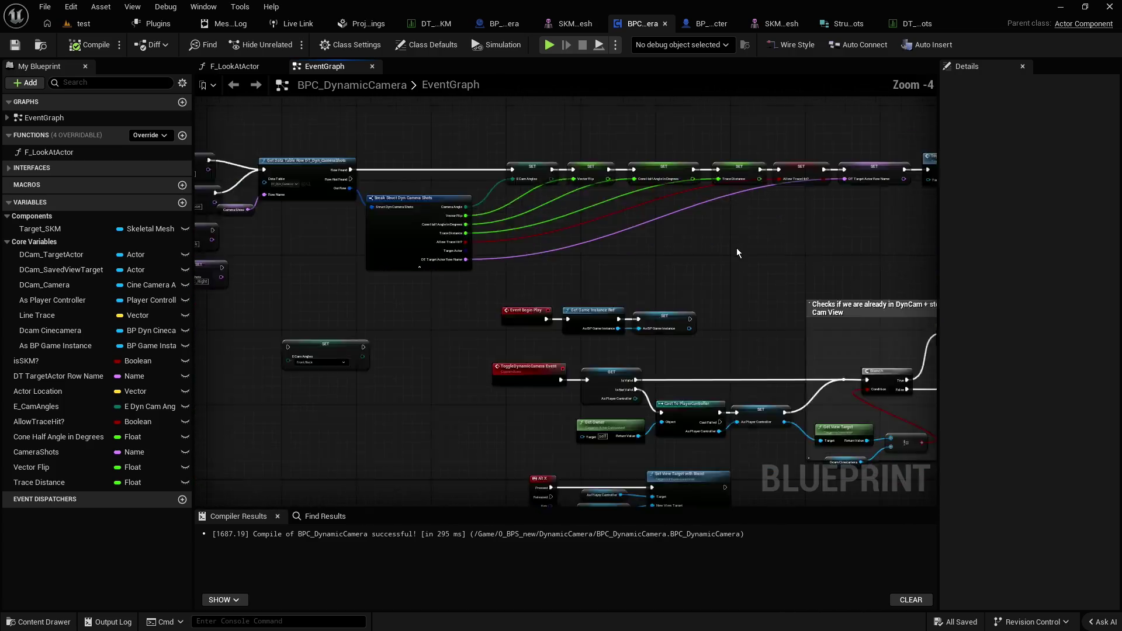
pyautogui.scroll(-1, 737, 248)
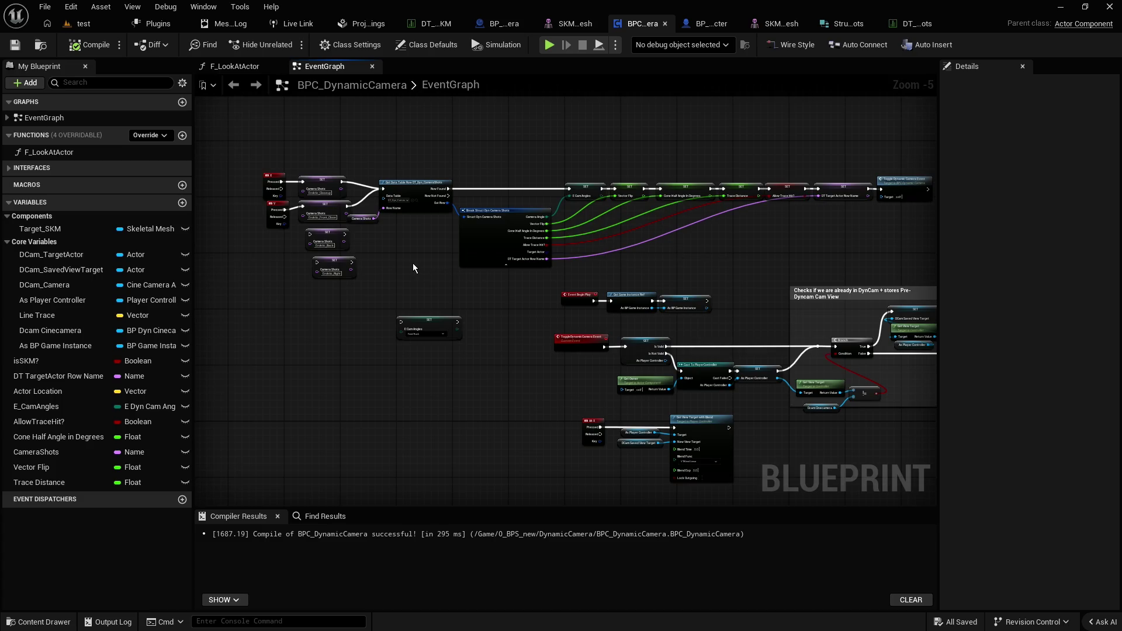
pyautogui.scroll(1, 484, 288)
pyautogui.scroll(1, 583, 346)
pyautogui.moveTo(583, 345); pyautogui.dragTo(486, 311)
pyautogui.click(560, 342)
pyautogui.scroll(1, 602, 371)
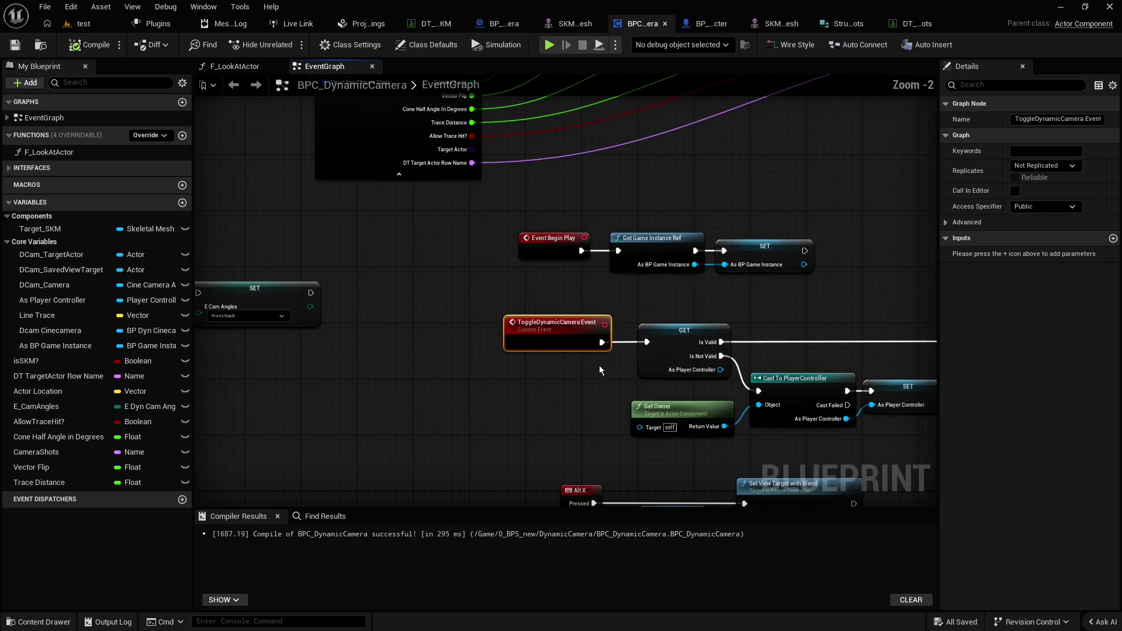
pyautogui.moveTo(822, 227)
pyautogui.mouseDown()
pyautogui.moveTo(523, 263)
pyautogui.moveTo(666, 243)
pyautogui.moveTo(647, 238)
pyautogui.mouseUp()
pyautogui.click(531, 344)
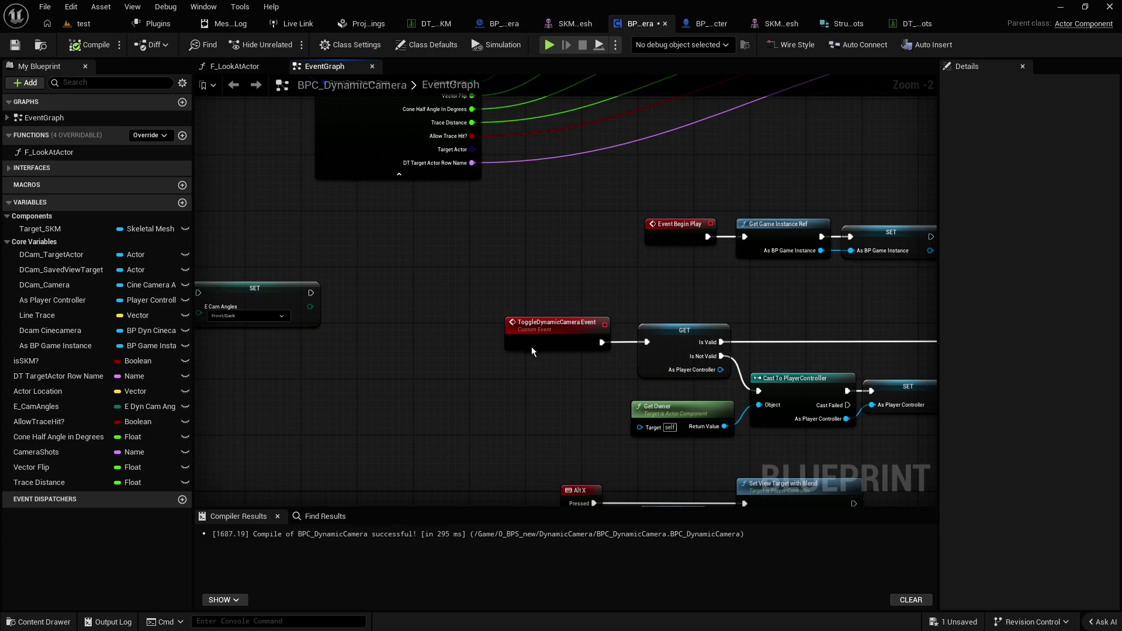
# Wrap ToggleDynamicCamera Event in a comment titled 'Toggle Camera Event'
pyautogui.press('c')
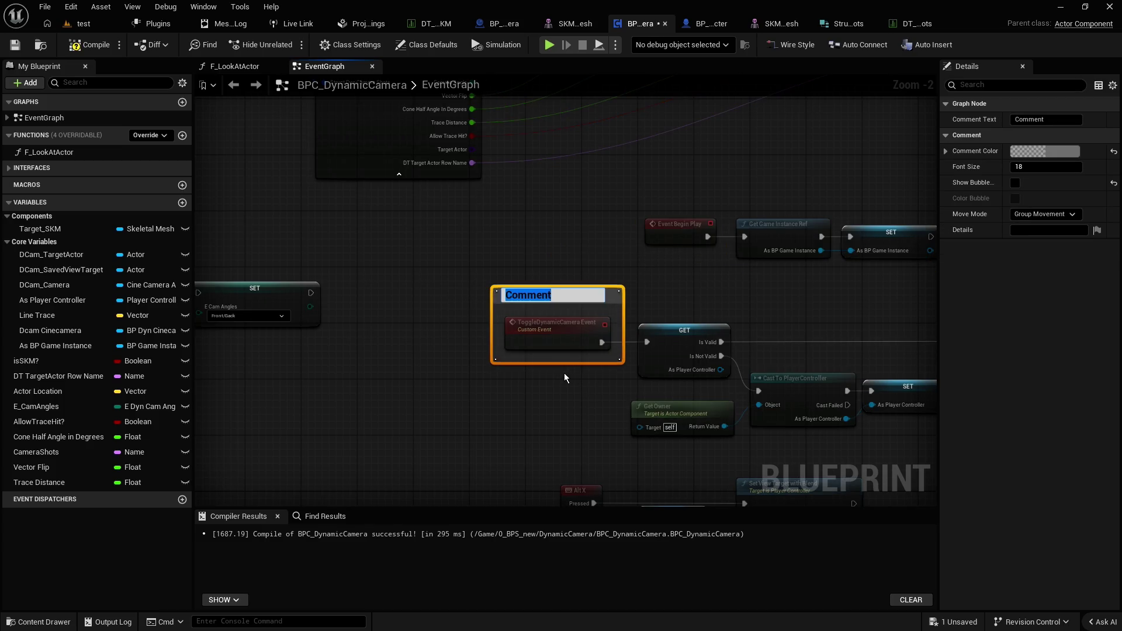
pyautogui.write('St')
pyautogui.write('art')
pyautogui.hotkey('ctrl', 'a')
pyautogui.press('BackSpace')
pyautogui.write('Toggle')
pyautogui.write(' Dy')
pyautogui.press('BackSpace')
pyautogui.press('BackSpace')
pyautogui.write('Camera Event')
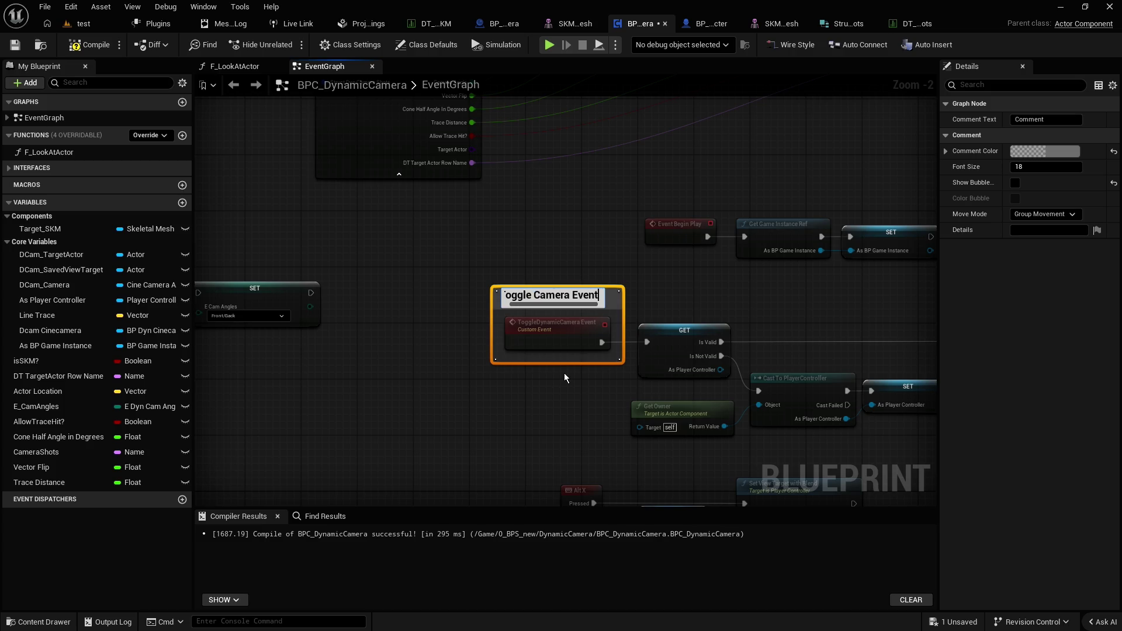
pyautogui.press('Return')
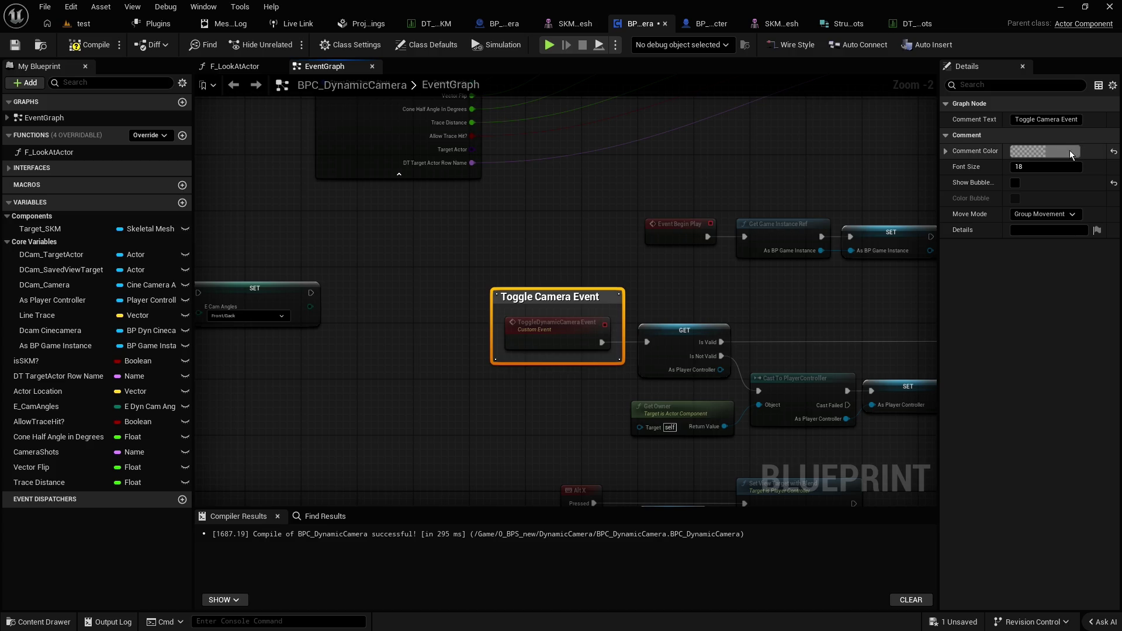
# Colour that comment green (hex 219A0280)
pyautogui.click(1069, 151)
pyautogui.moveTo(886, 216)
pyautogui.mouseDown()
pyautogui.moveTo(832, 192)
pyautogui.moveTo(824, 251)
pyautogui.moveTo(842, 290)
pyautogui.mouseUp()
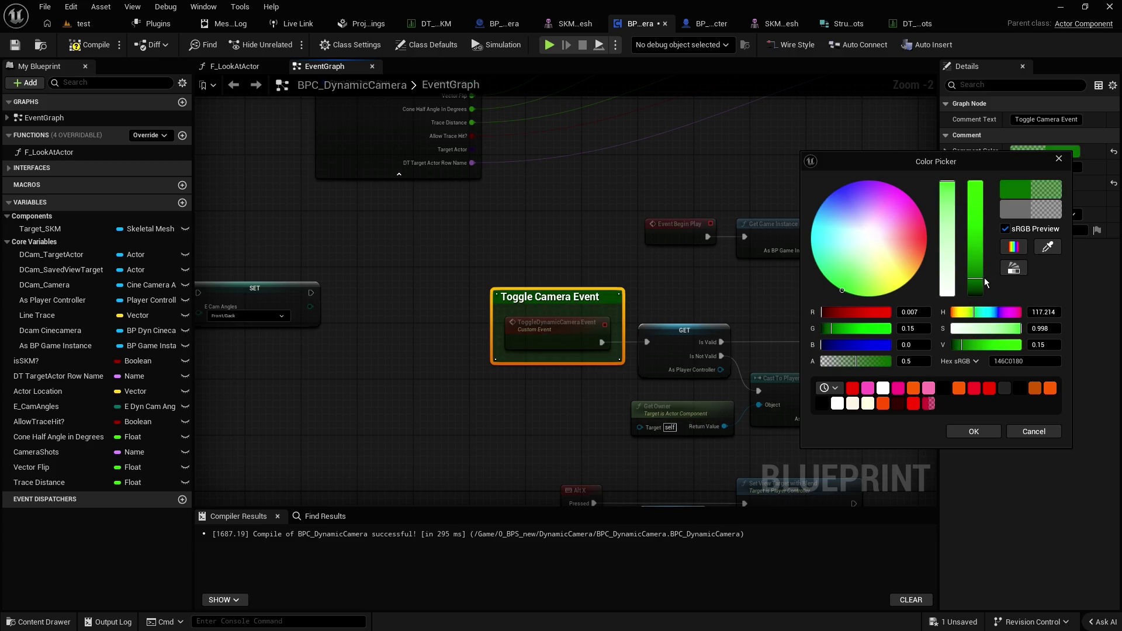
pyautogui.moveTo(975, 279); pyautogui.dragTo(976, 257)
pyautogui.click(1034, 362)
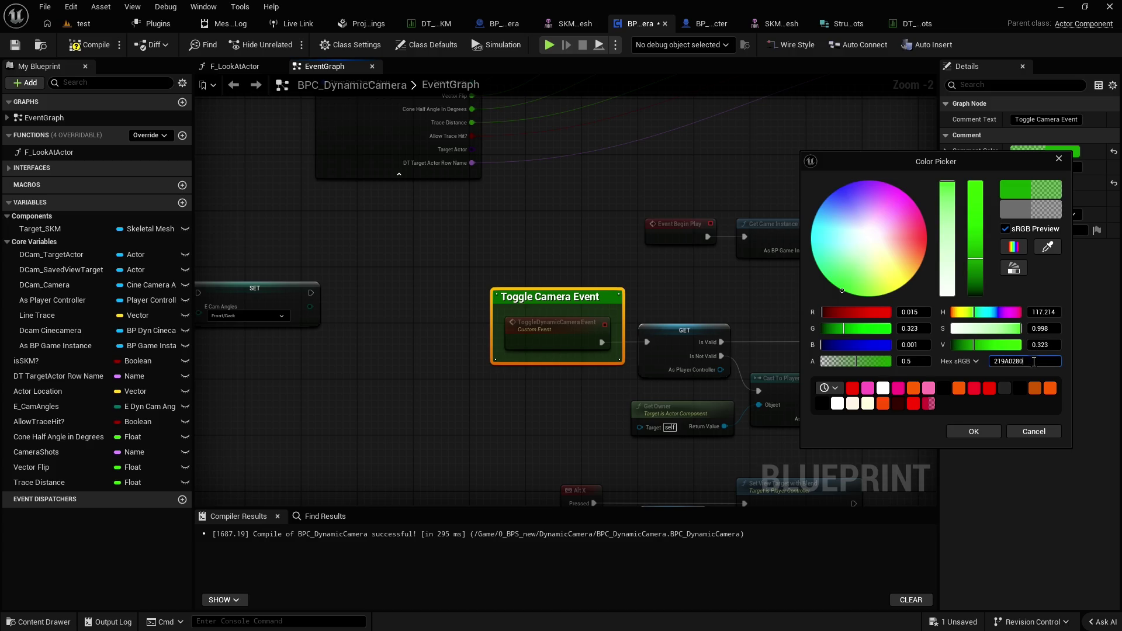
pyautogui.click(974, 431)
pyautogui.click(629, 246)
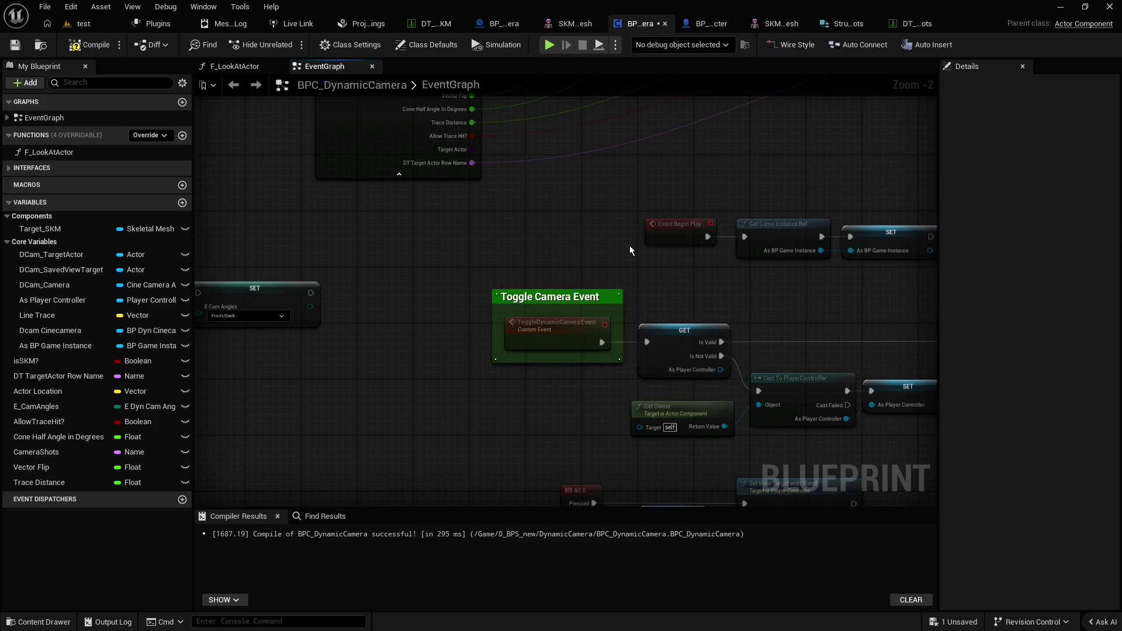
# Add a matching green 'Toggle Camera Event' comment around the Toggle Dynamic Camera Event call node
pyautogui.scroll(-2, 630, 245)
pyautogui.moveTo(738, 188); pyautogui.dragTo(481, 276)
pyautogui.click(767, 171)
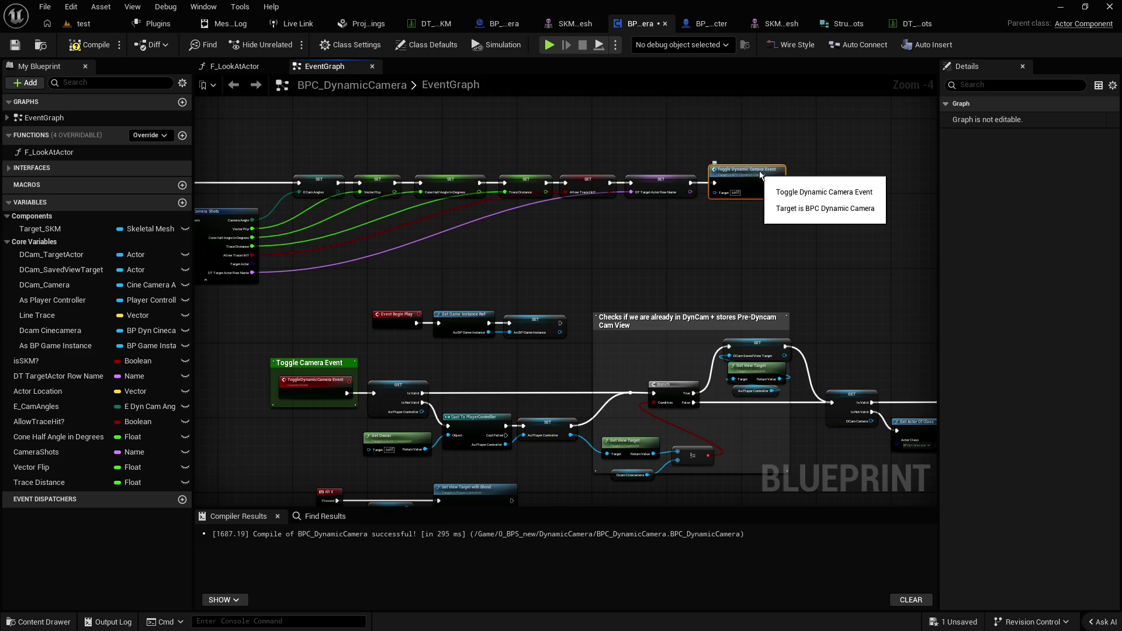
pyautogui.write('c')
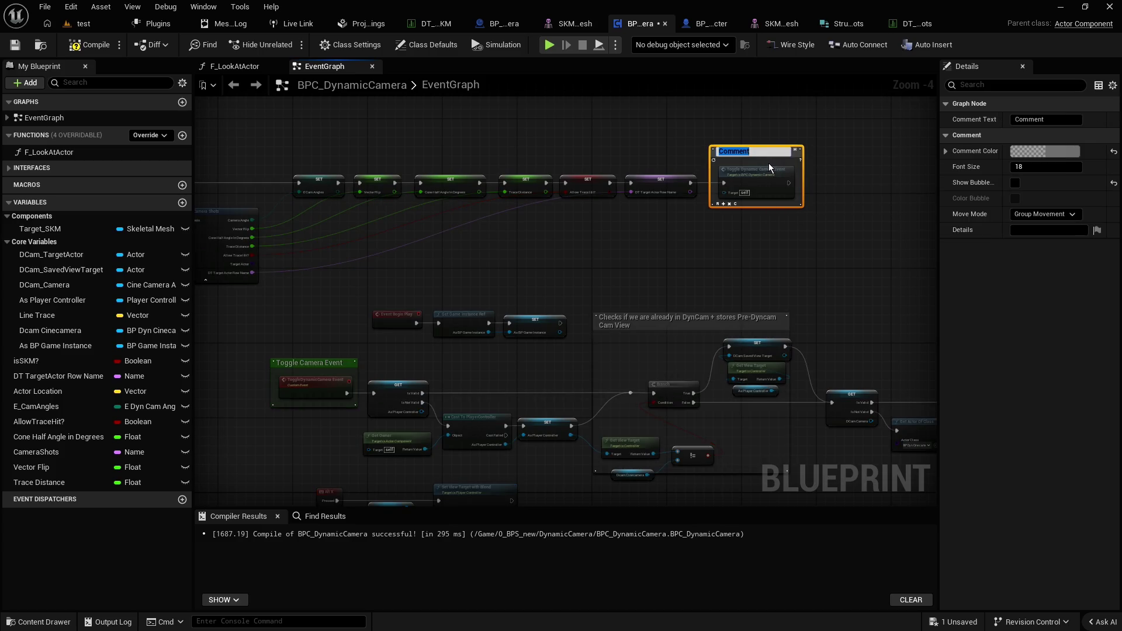
pyautogui.write('Toggle')
pyautogui.write('nt')
pyautogui.press('Return')
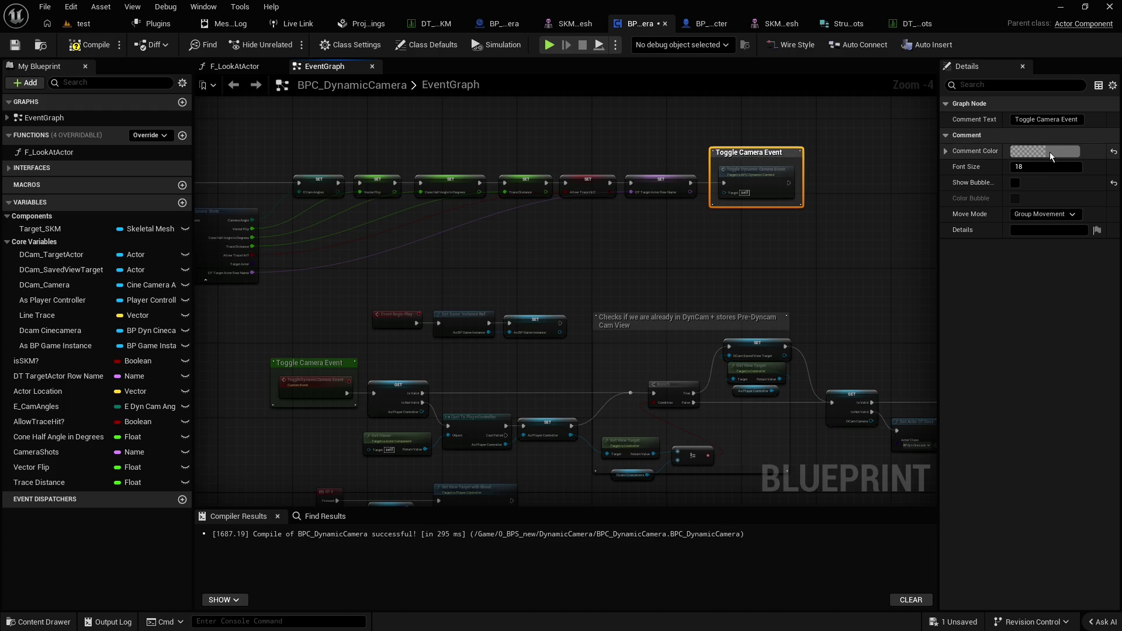
pyautogui.click(1045, 151)
pyautogui.click(1002, 362)
pyautogui.write('219A0280')
pyautogui.press('Return')
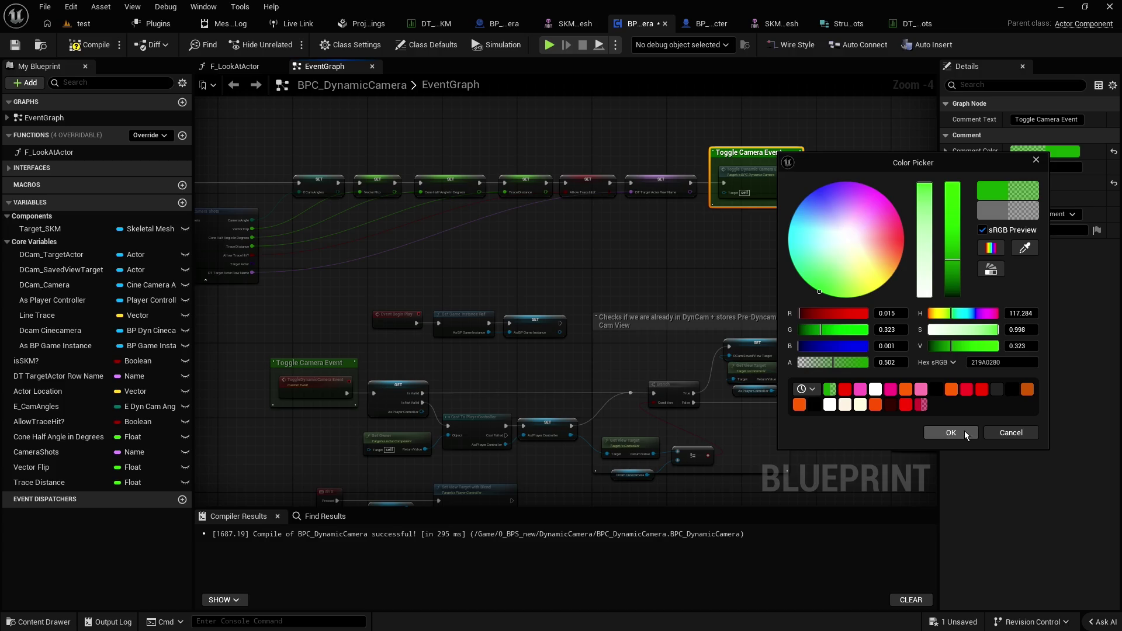
pyautogui.click(963, 436)
pyautogui.click(634, 245)
# Select the X and V key event nodes, then bring up the camera-shots data table
pyautogui.scroll(-1, 635, 246)
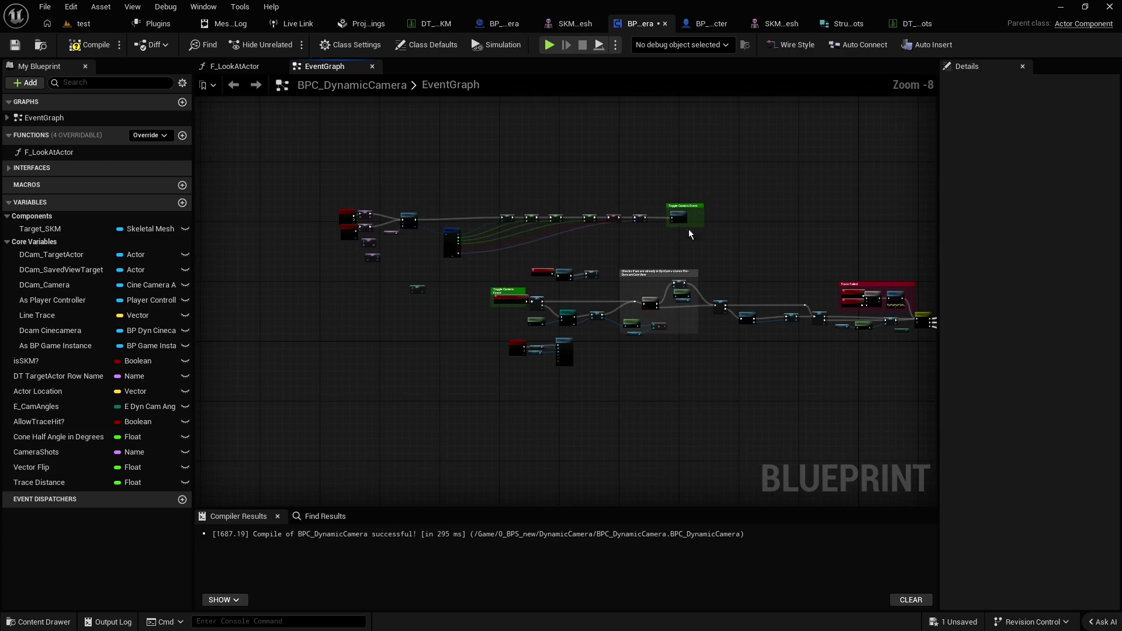
pyautogui.scroll(1, 334, 230)
pyautogui.scroll(3, 549, 262)
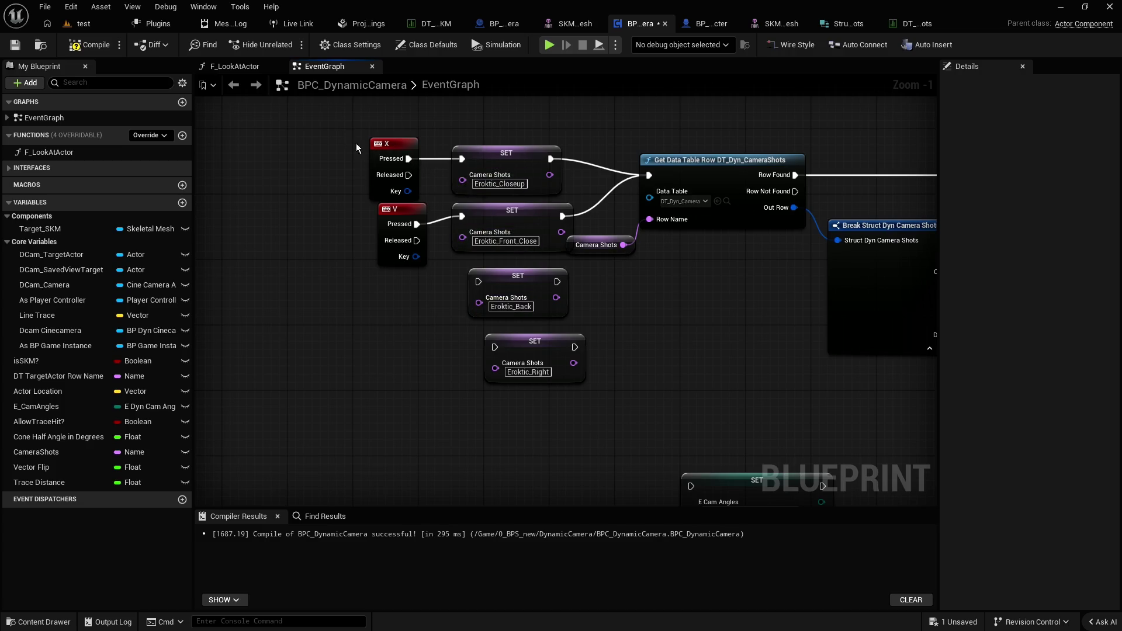
pyautogui.click(375, 162)
pyautogui.moveTo(319, 166); pyautogui.dragTo(403, 246)
pyautogui.click(306, 190)
pyautogui.click(929, 24)
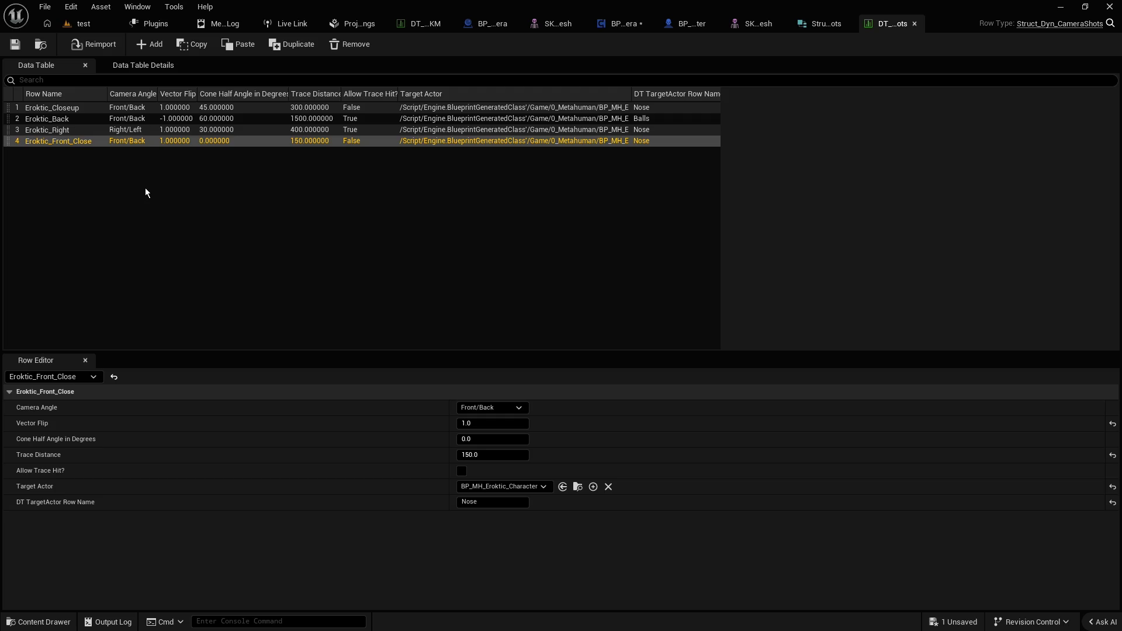
# Review the Eroktic_Closeup, Eroktic_Back, Eroktic_Right and Eroktic_Front_Close rows, then switch to BP_Dyn_Cinecamera
pyautogui.click(61, 109)
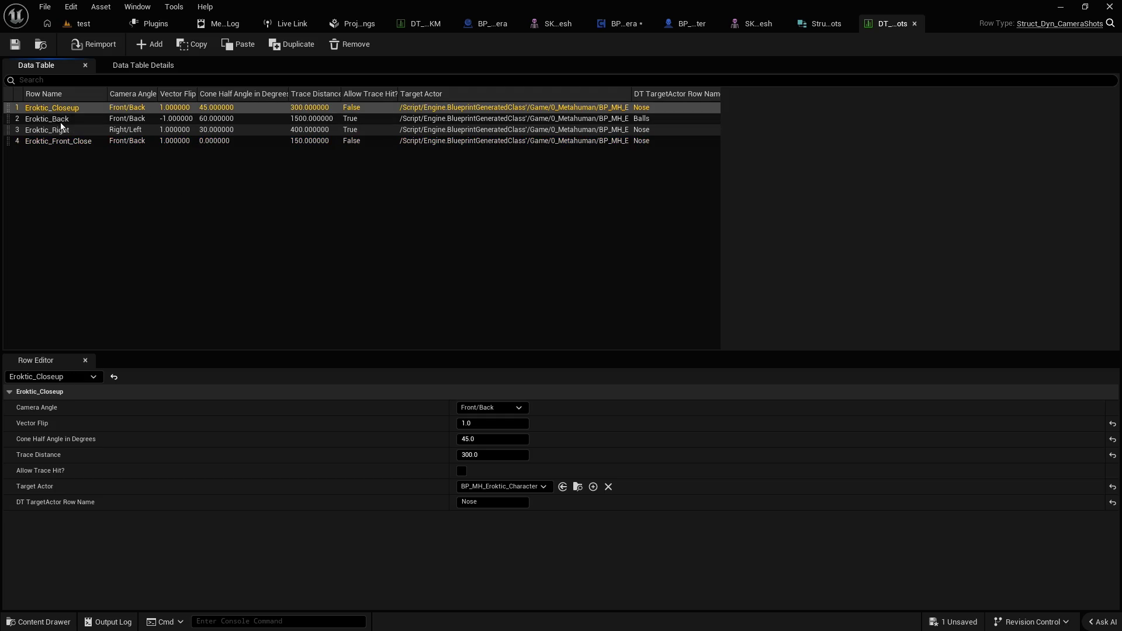
pyautogui.click(99, 181)
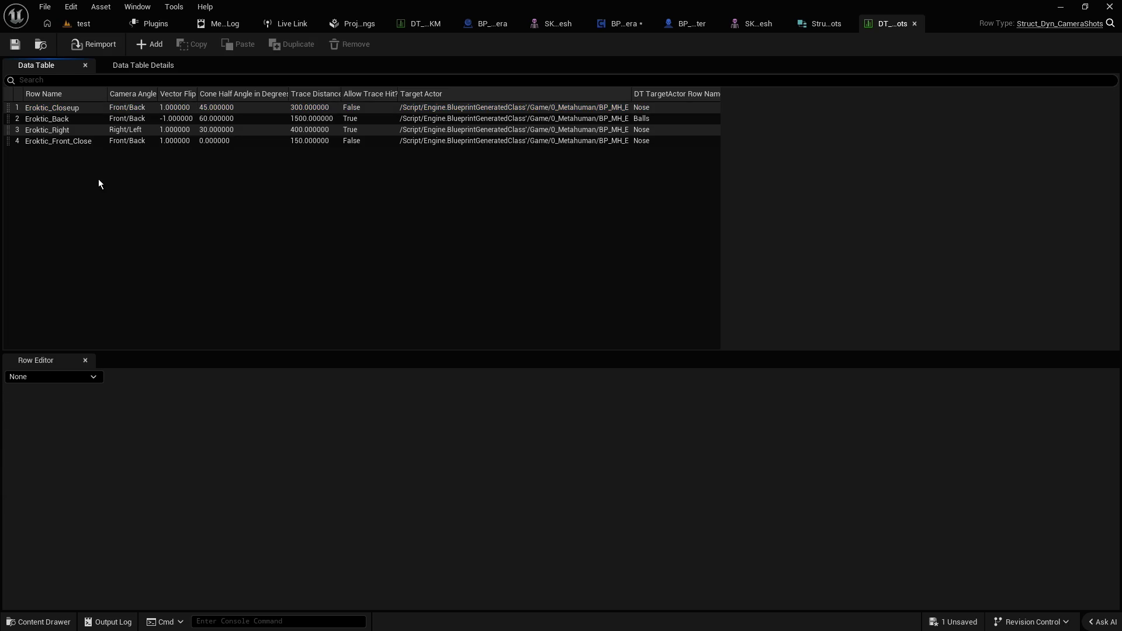
pyautogui.click(50, 109)
pyautogui.click(51, 120)
pyautogui.click(57, 130)
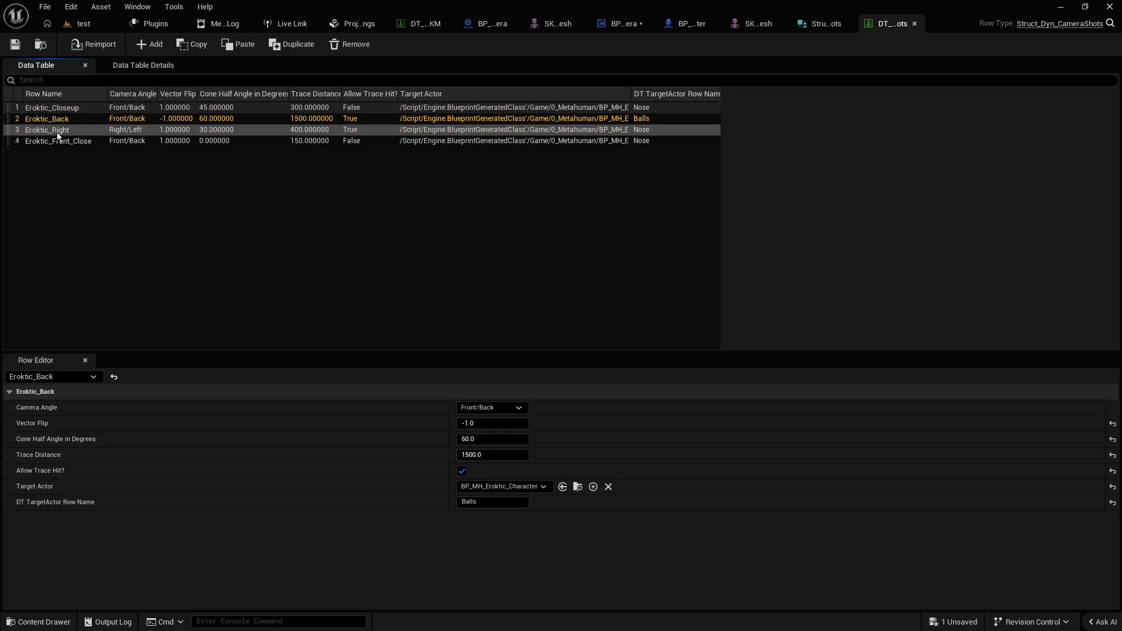
pyautogui.click(61, 142)
pyautogui.click(61, 130)
pyautogui.click(59, 120)
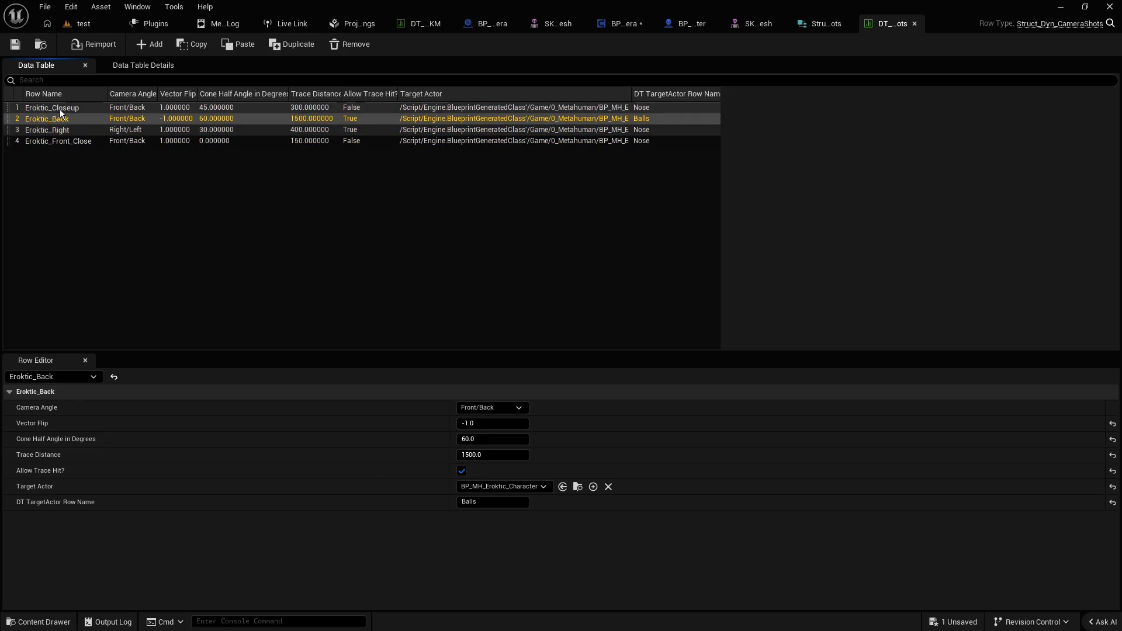
pyautogui.click(60, 109)
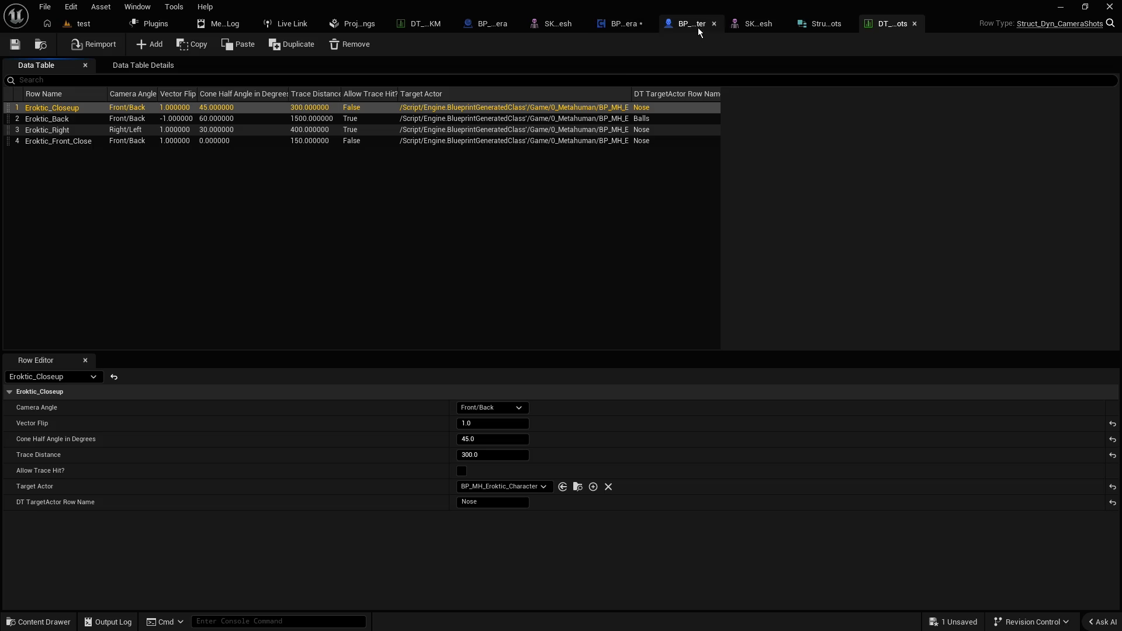
pyautogui.click(492, 24)
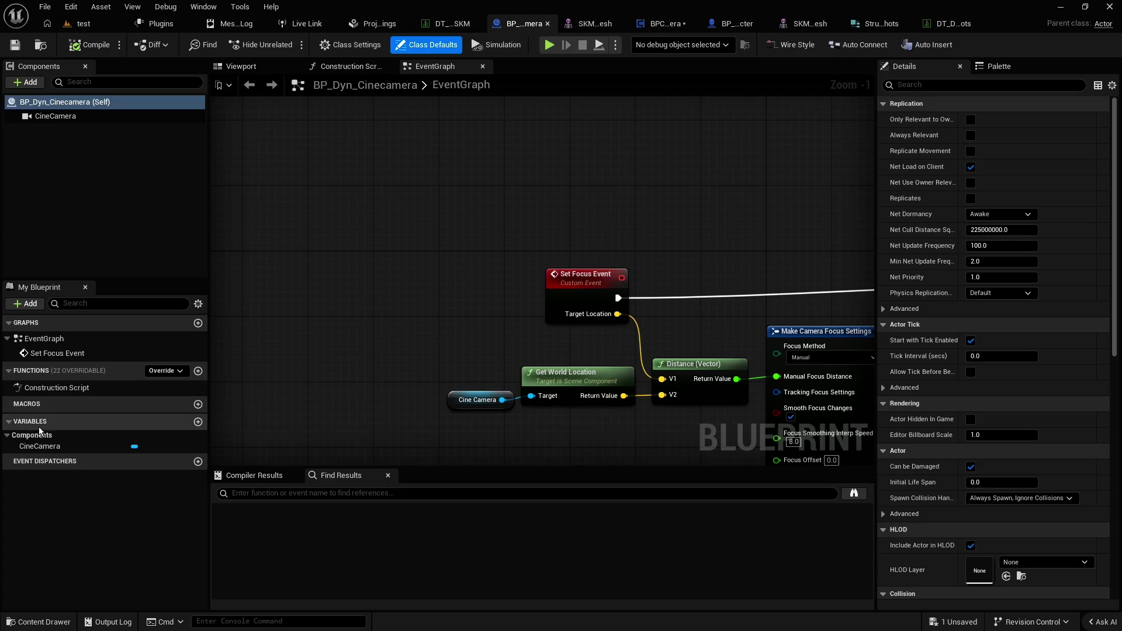
# Search for DCam_Camera's references in BPC_DynamicCamera, then back out of deleting it
pyautogui.click(662, 25)
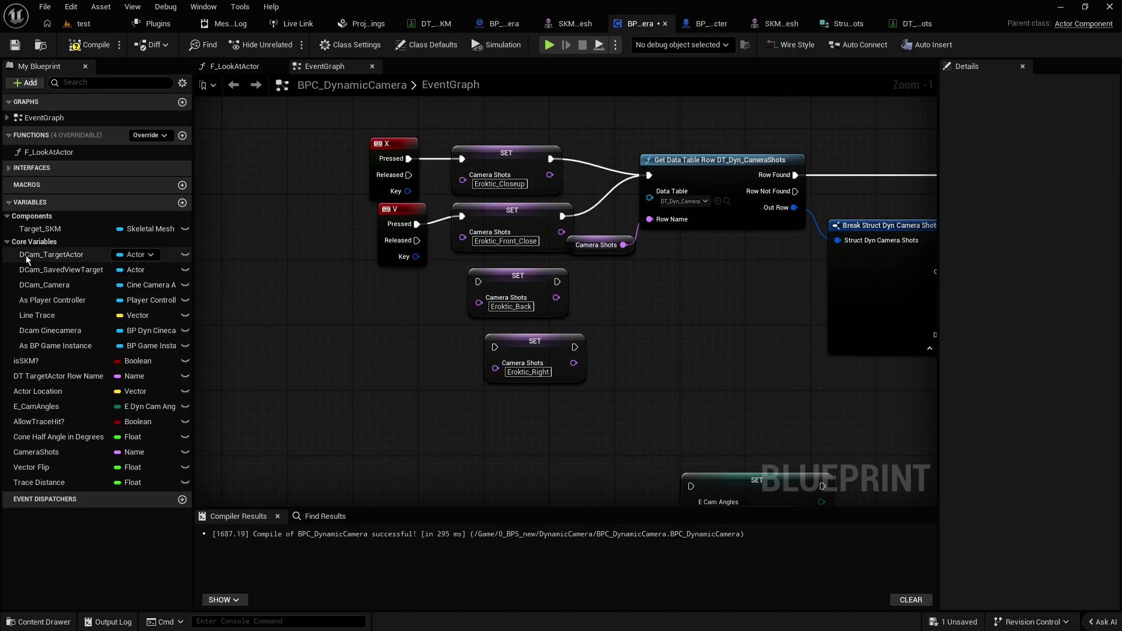
pyautogui.click(49, 291)
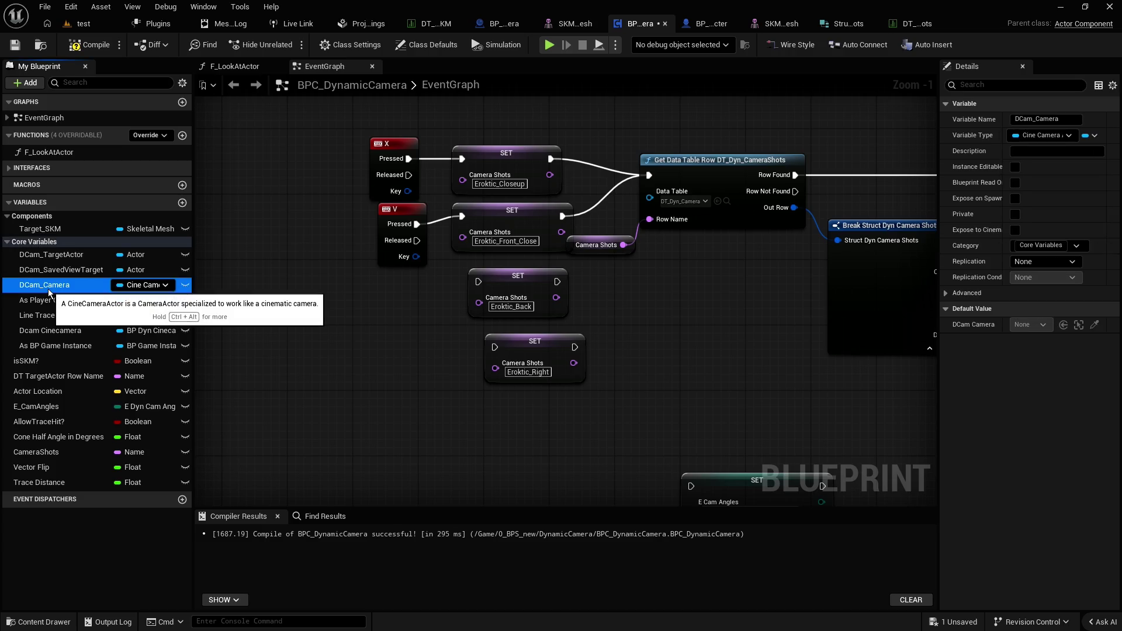
pyautogui.rightClick(49, 290)
pyautogui.moveTo(101, 328)
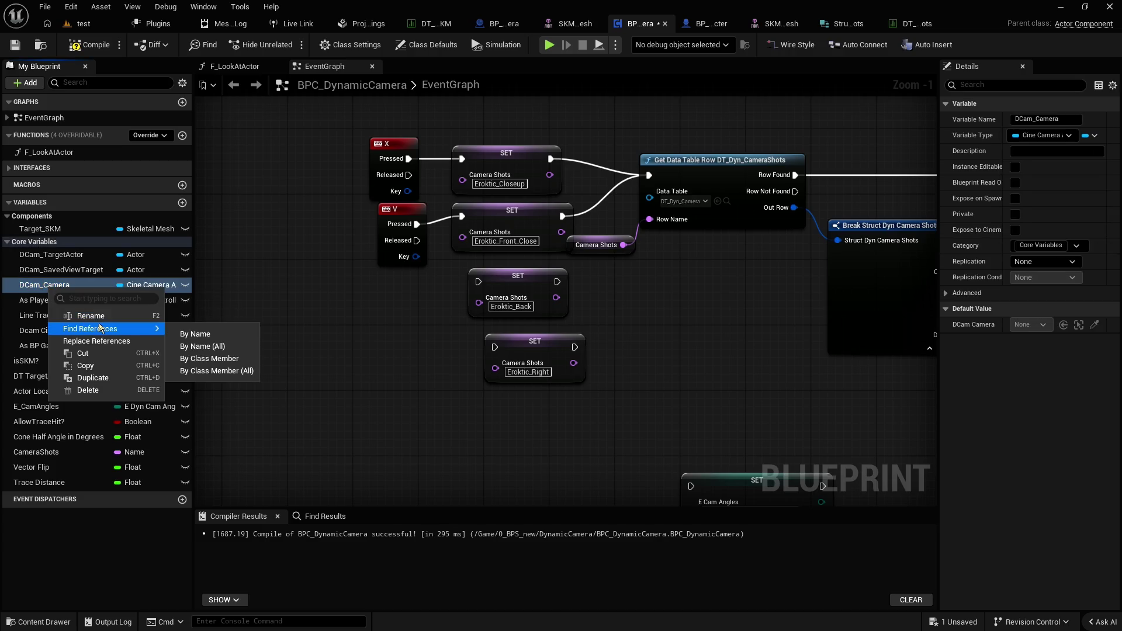
pyautogui.click(190, 334)
pyautogui.click(68, 301)
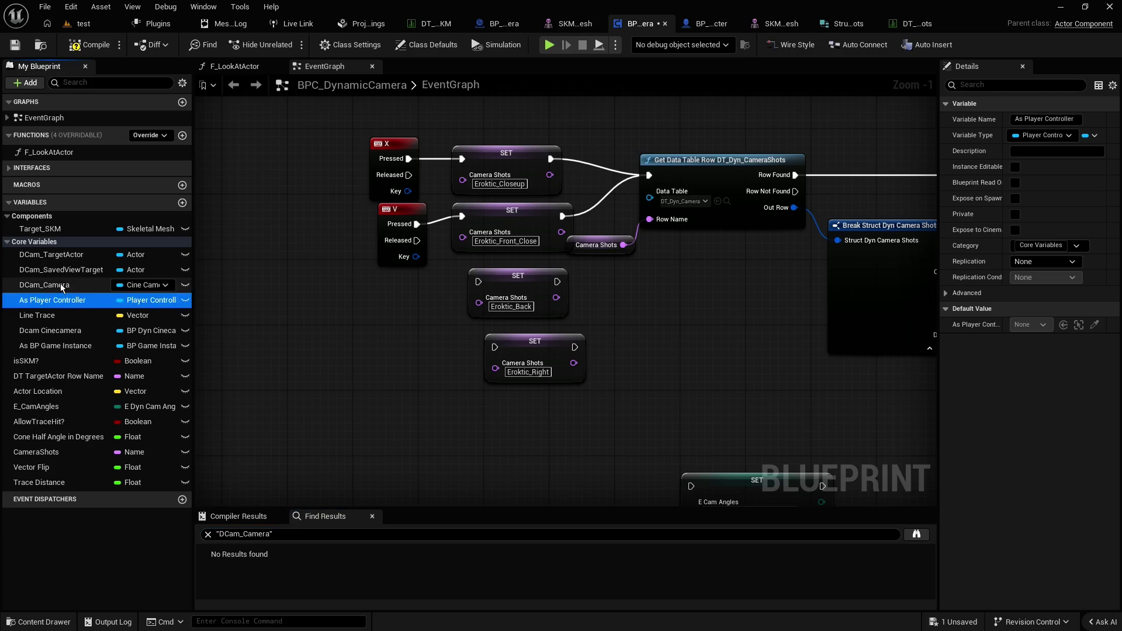
pyautogui.click(65, 286)
pyautogui.press('Delete')
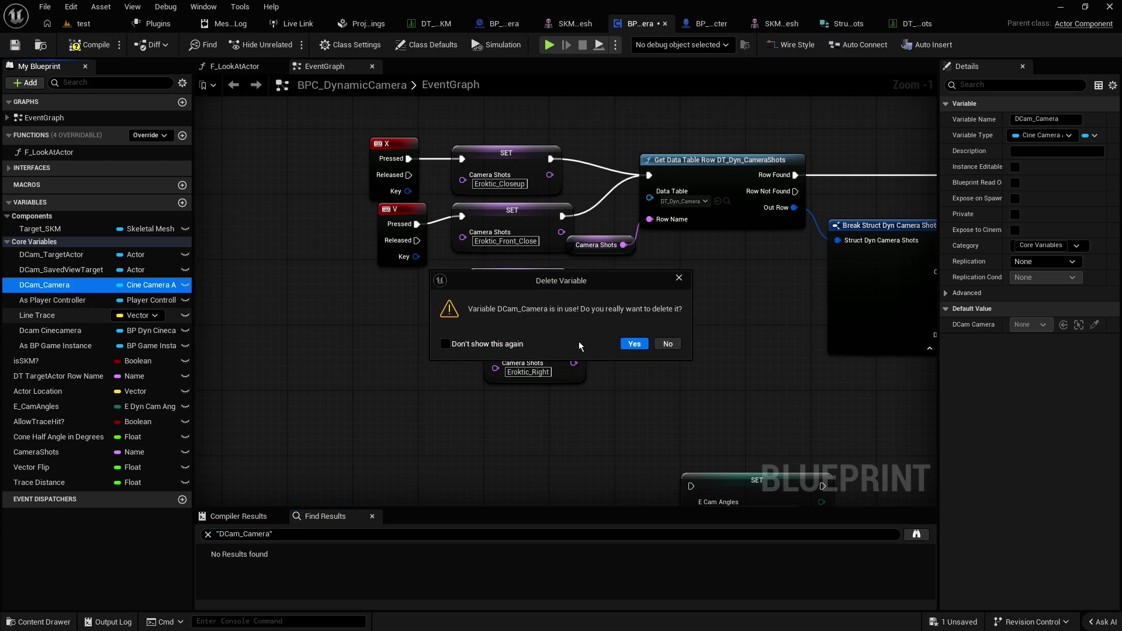
pyautogui.click(668, 344)
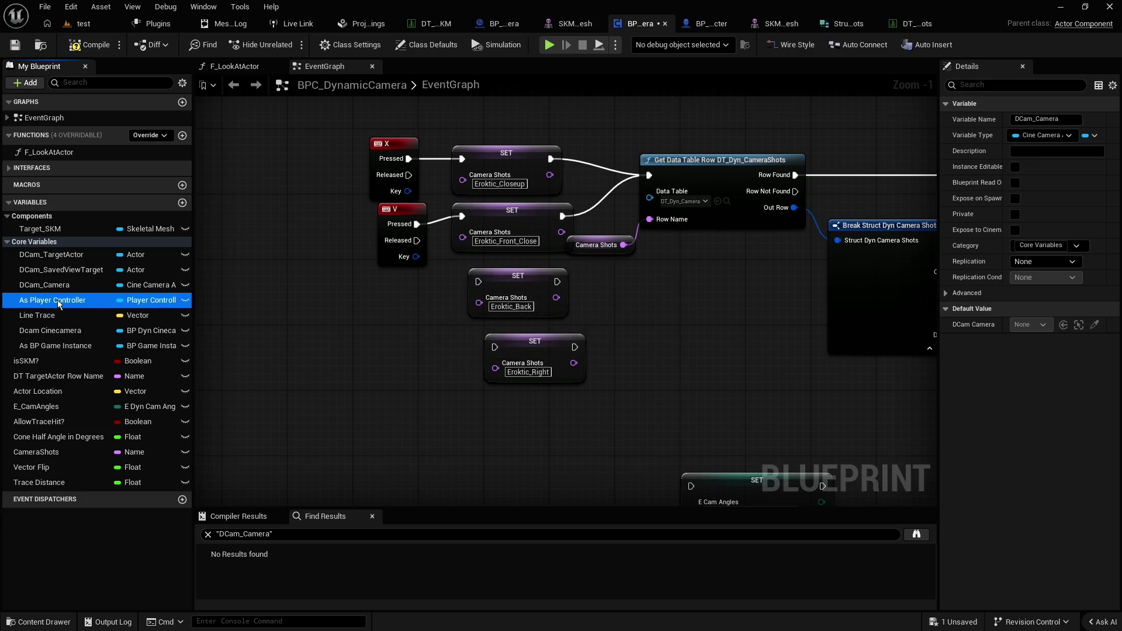
# Search DCam_Camera references again and compile, cancelling a second delete attempt
pyautogui.rightClick(50, 286)
pyautogui.moveTo(105, 329)
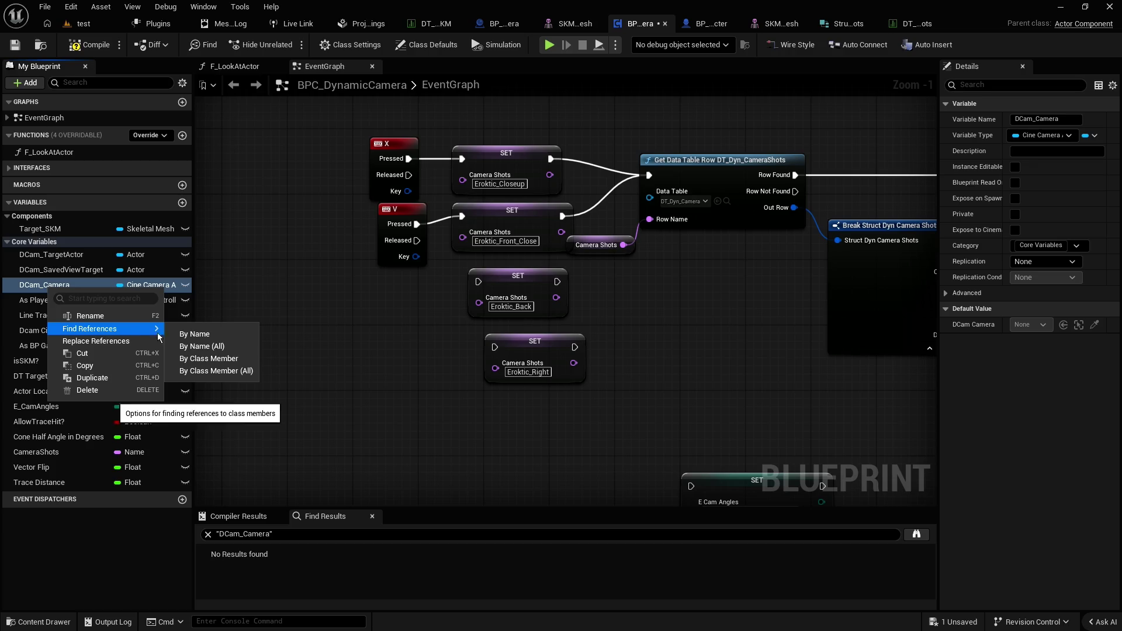
pyautogui.click(193, 331)
pyautogui.click(95, 50)
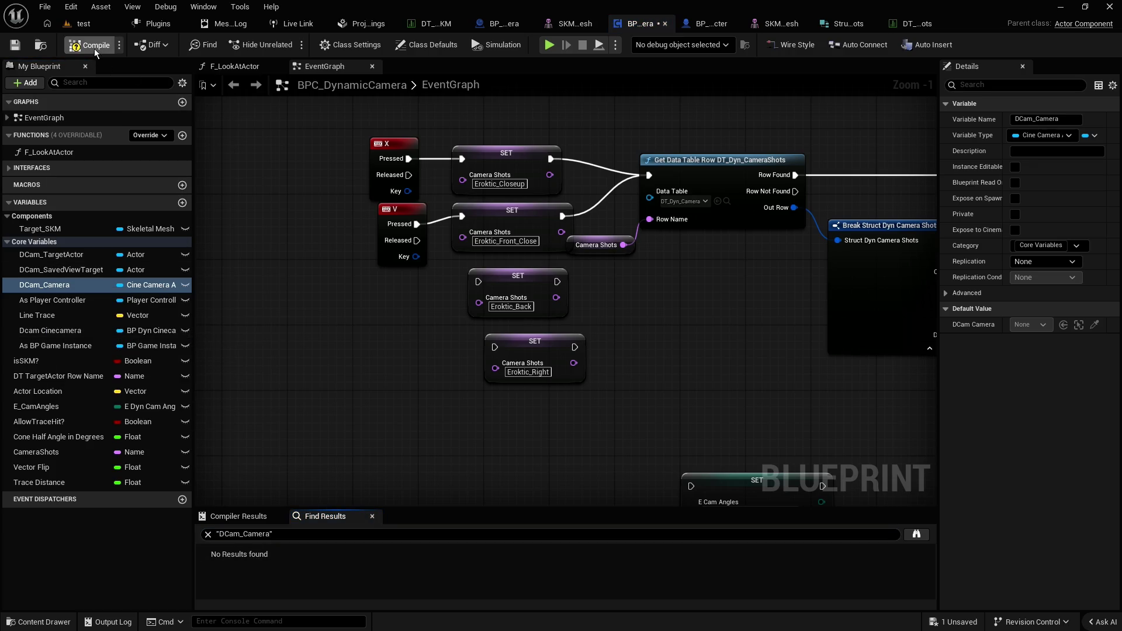
pyautogui.click(15, 45)
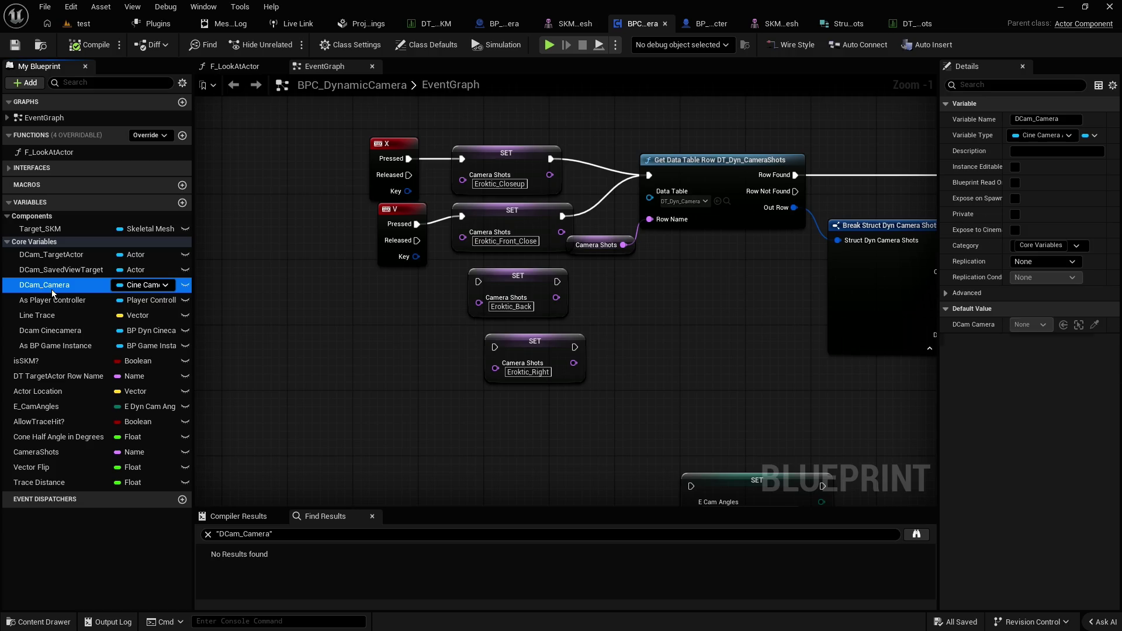
pyautogui.press('Delete')
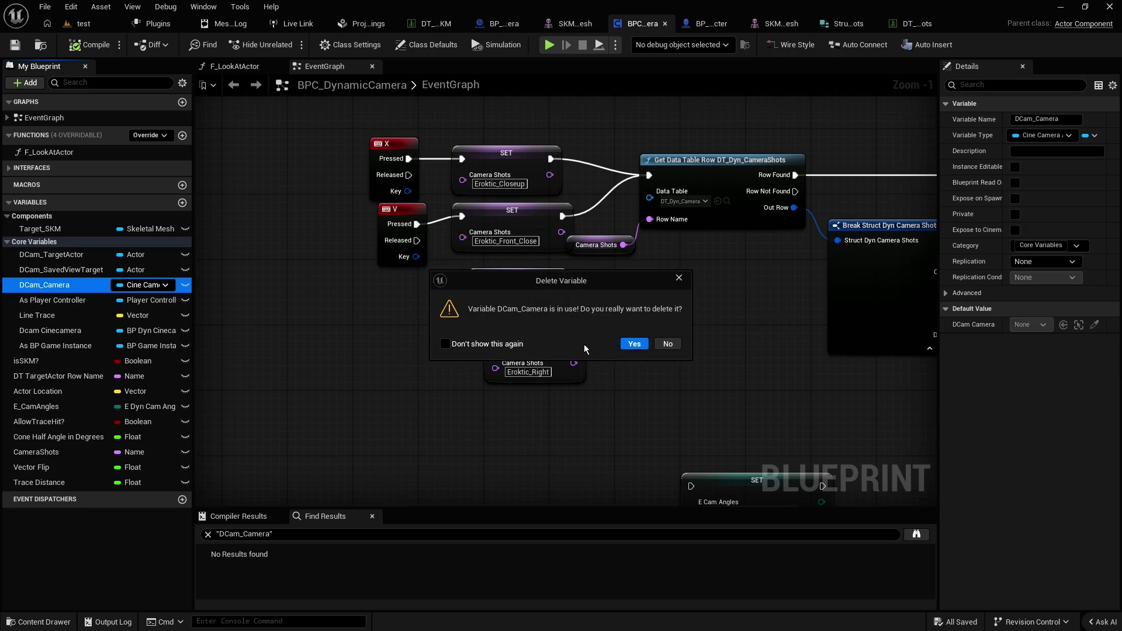
pyautogui.click(667, 344)
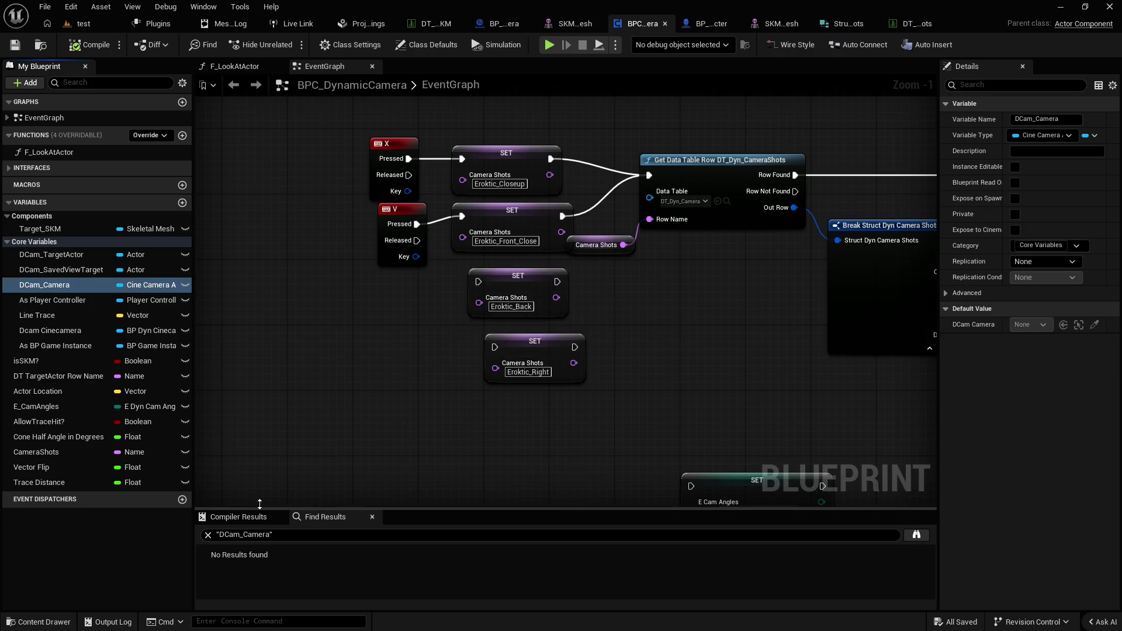
# Find DCam_Camera references by class member, then delete the variable and confirm
pyautogui.moveTo(260, 504); pyautogui.dragTo(260, 430)
pyautogui.rightClick(40, 286)
pyautogui.moveTo(121, 331)
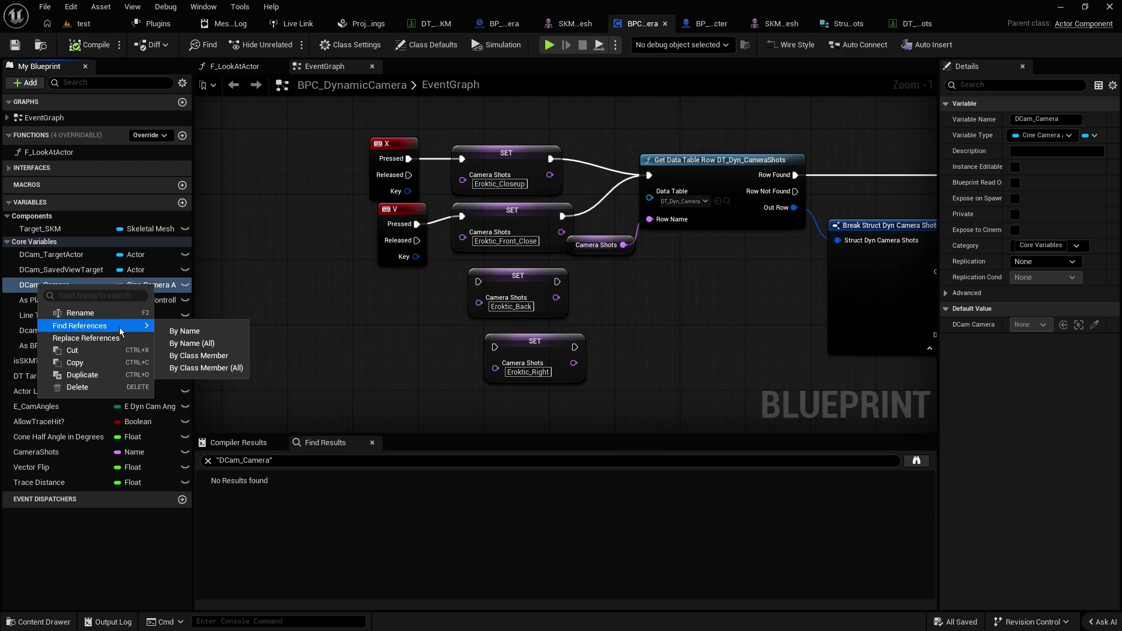
pyautogui.click(219, 359)
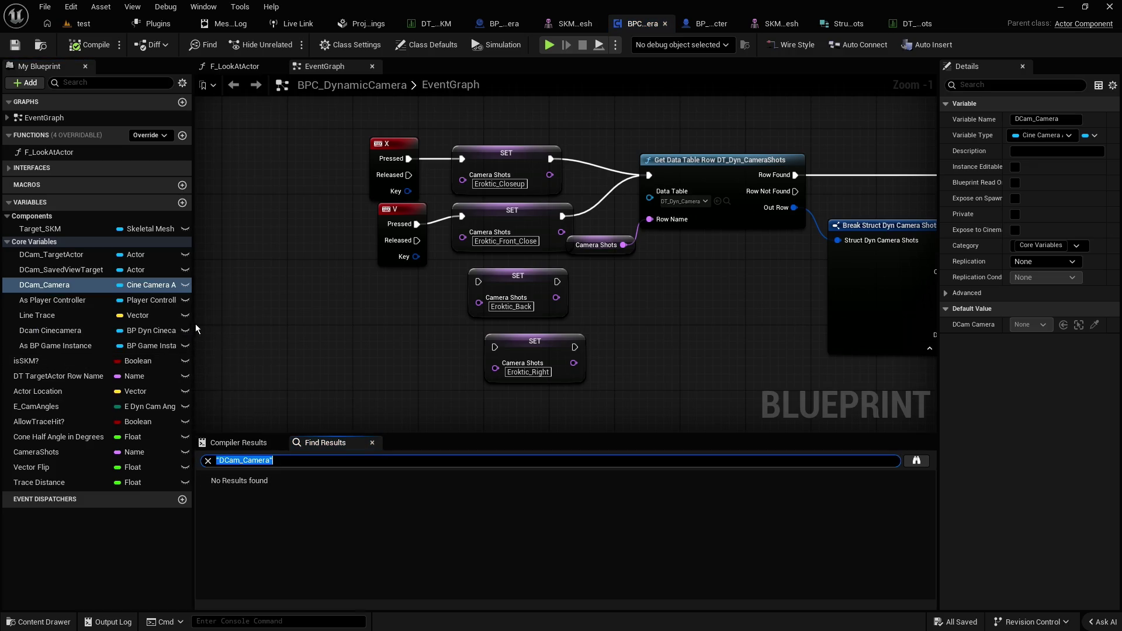
pyautogui.moveTo(193, 330); pyautogui.dragTo(275, 336)
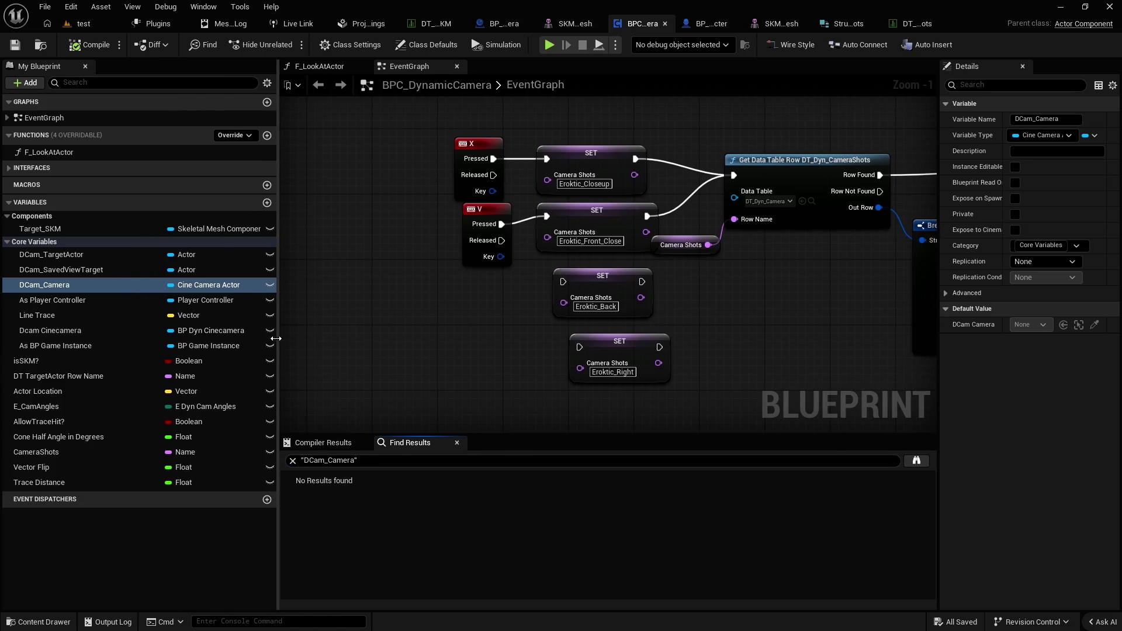
pyautogui.click(65, 331)
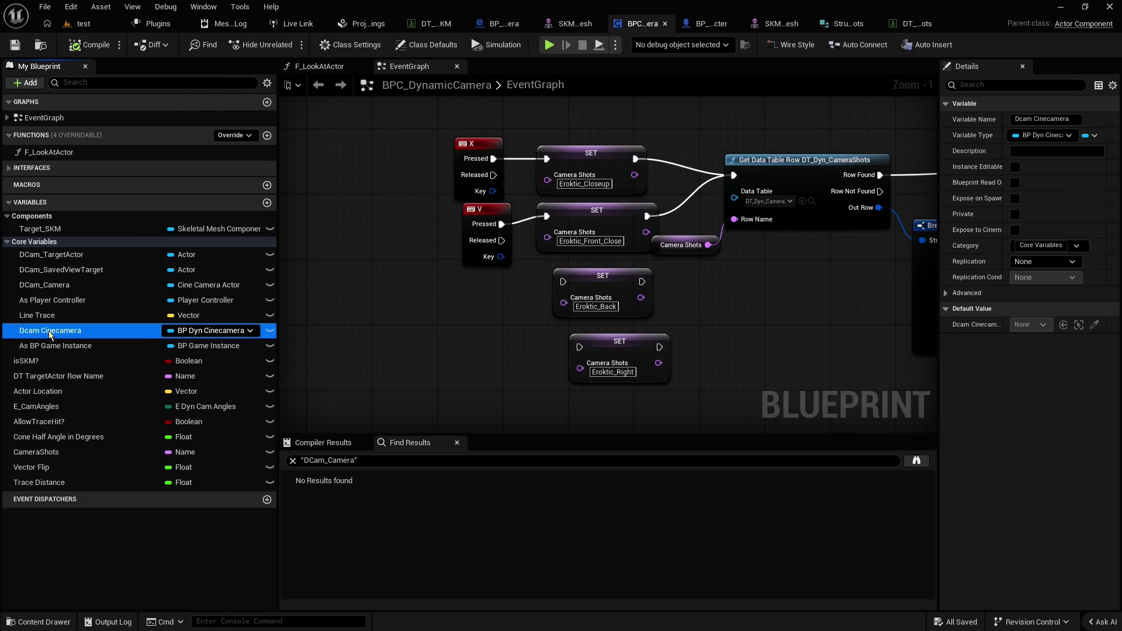
pyautogui.click(63, 286)
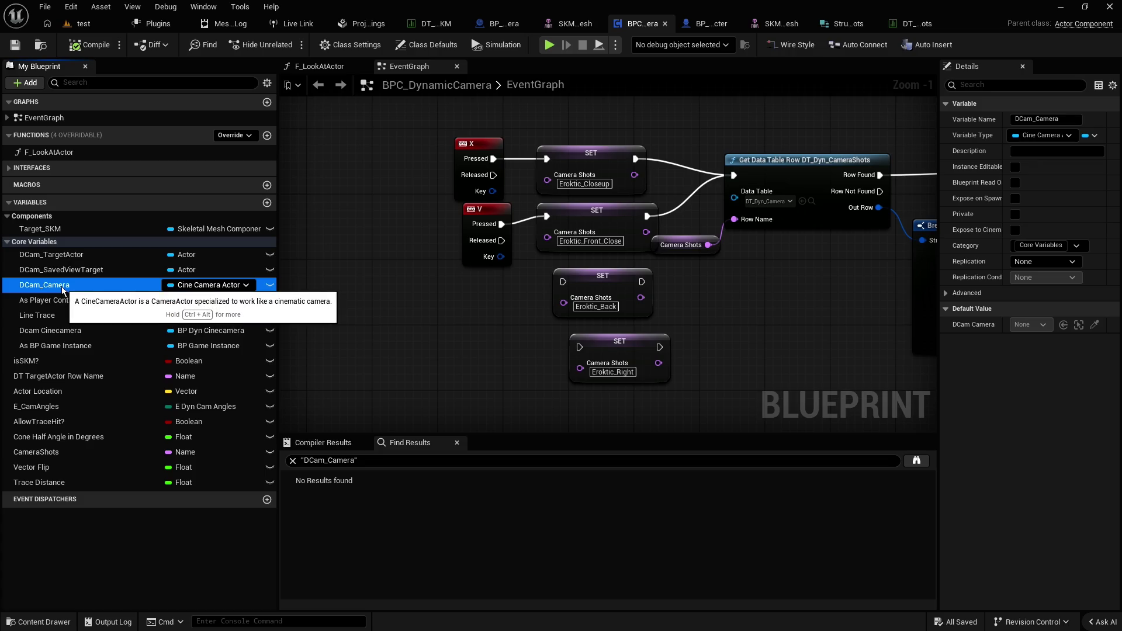
pyautogui.press('Delete')
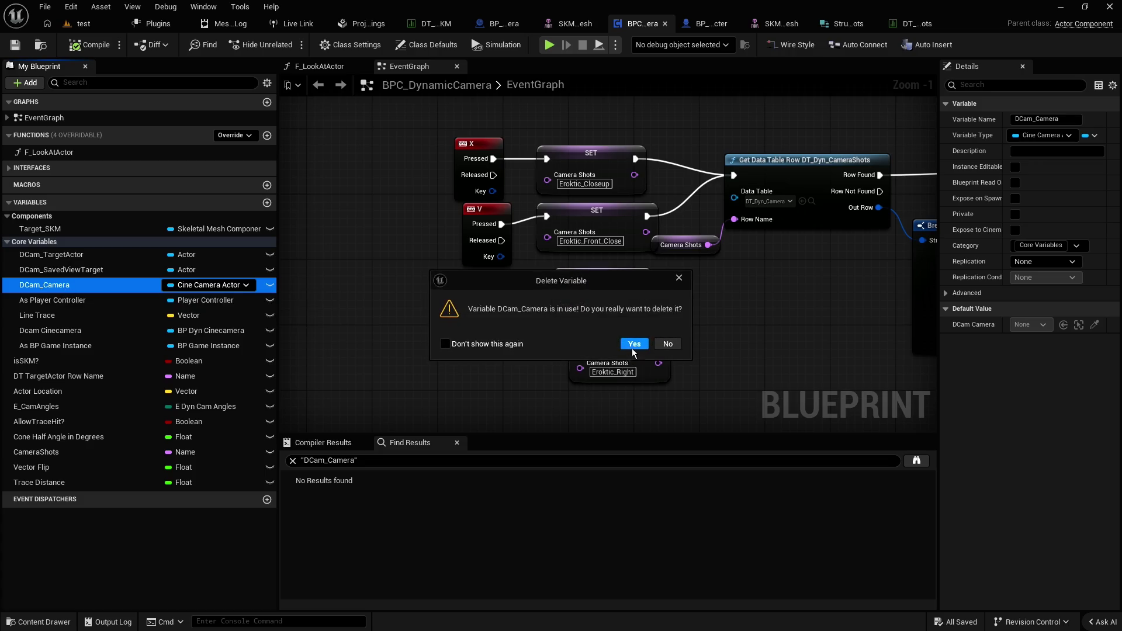
pyautogui.click(634, 345)
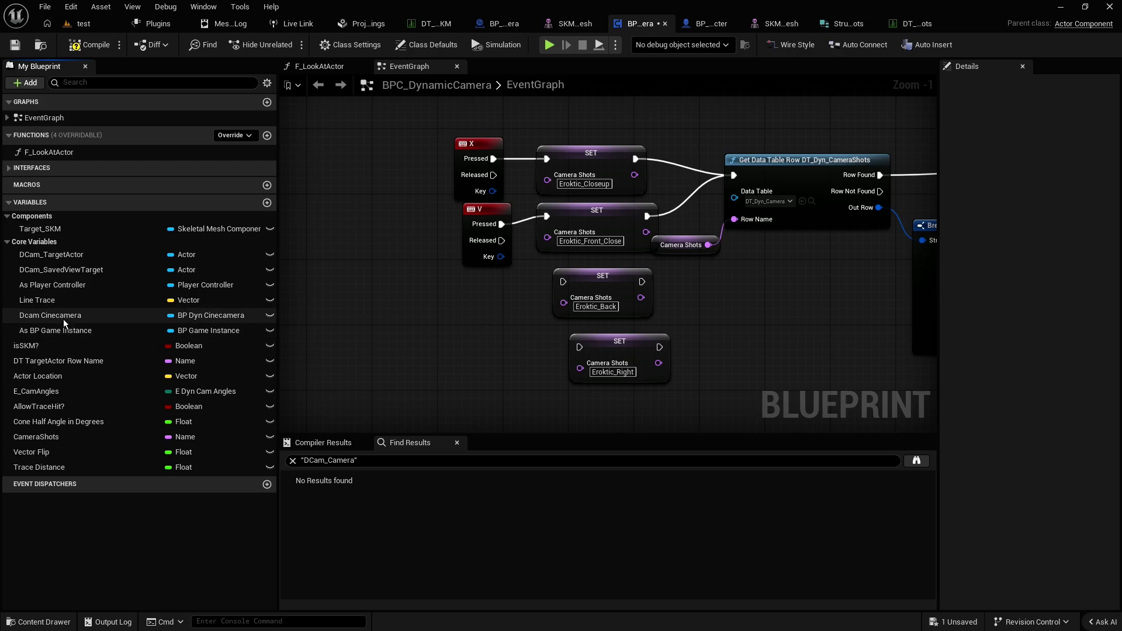
# Browse to the Dcam Cinecamera variable's type and open the BP_Dyn_Cinecamera blueprint
pyautogui.rightClick(62, 316)
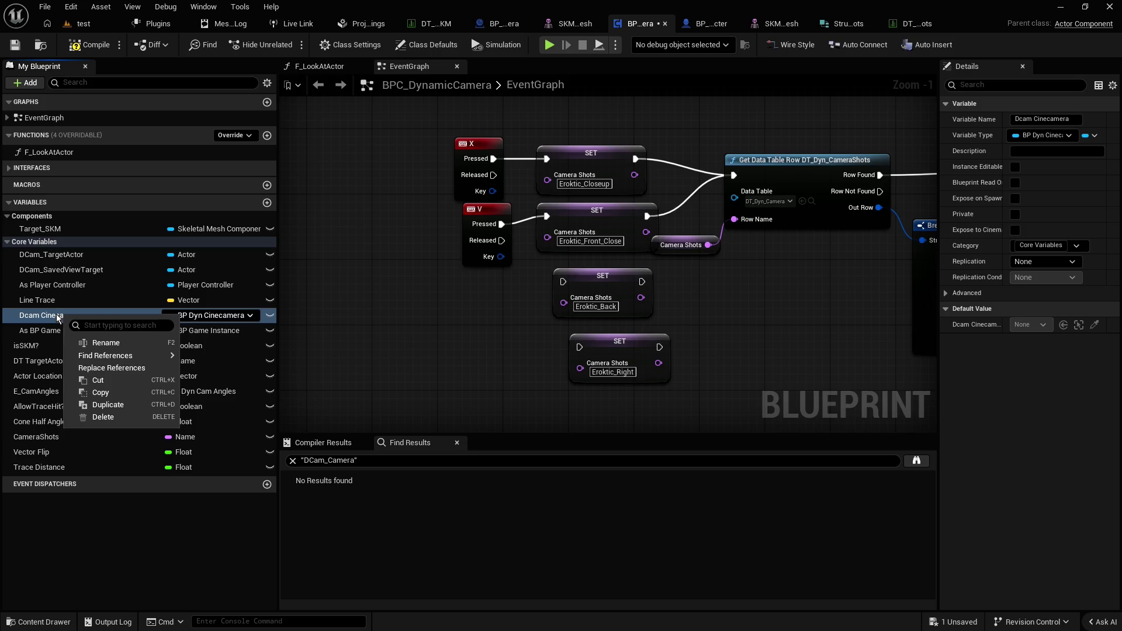
pyautogui.rightClick(987, 140)
pyautogui.click(1039, 220)
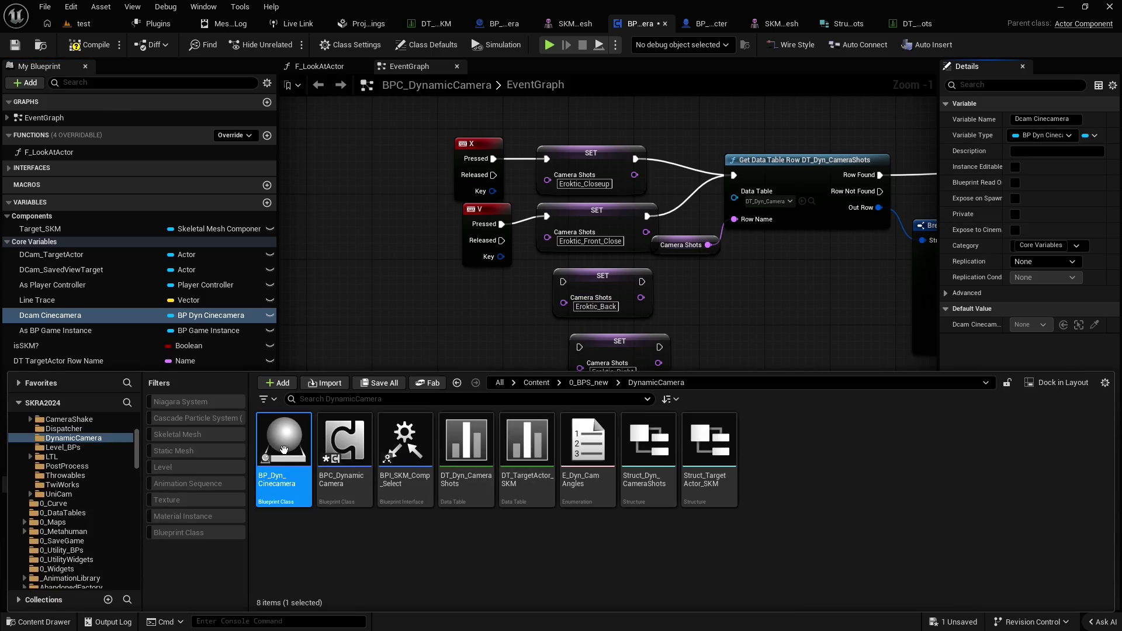
pyautogui.doubleClick(284, 444)
# Inspect the CineCamera component's settings in the BP_Dyn_Cinecamera viewport preview
pyautogui.scroll(1, 678, 281)
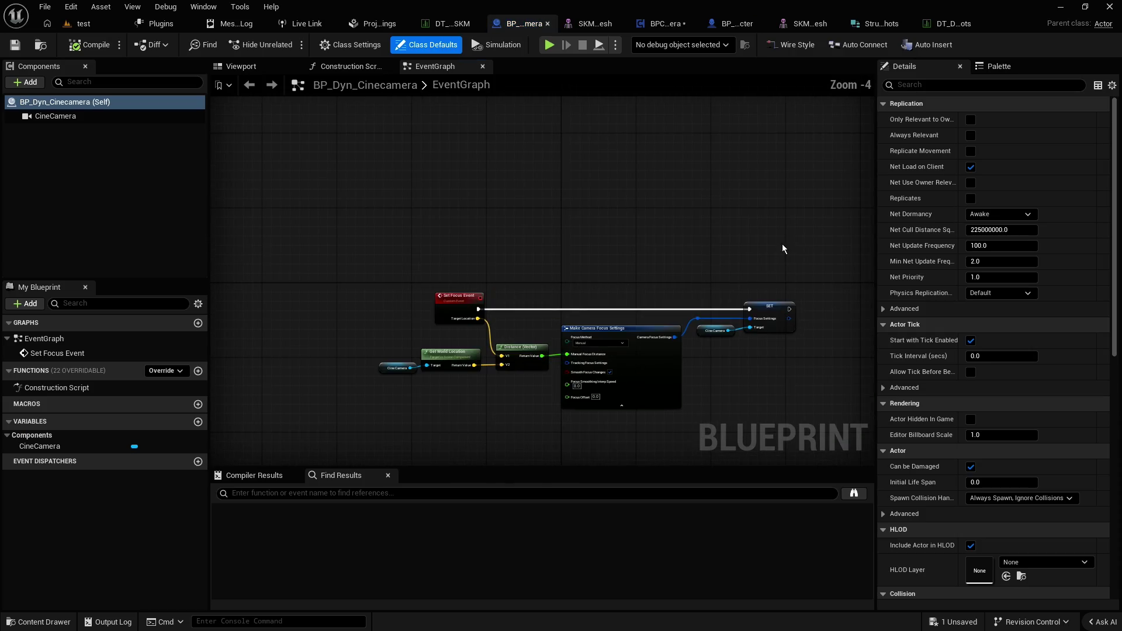
pyautogui.click(459, 207)
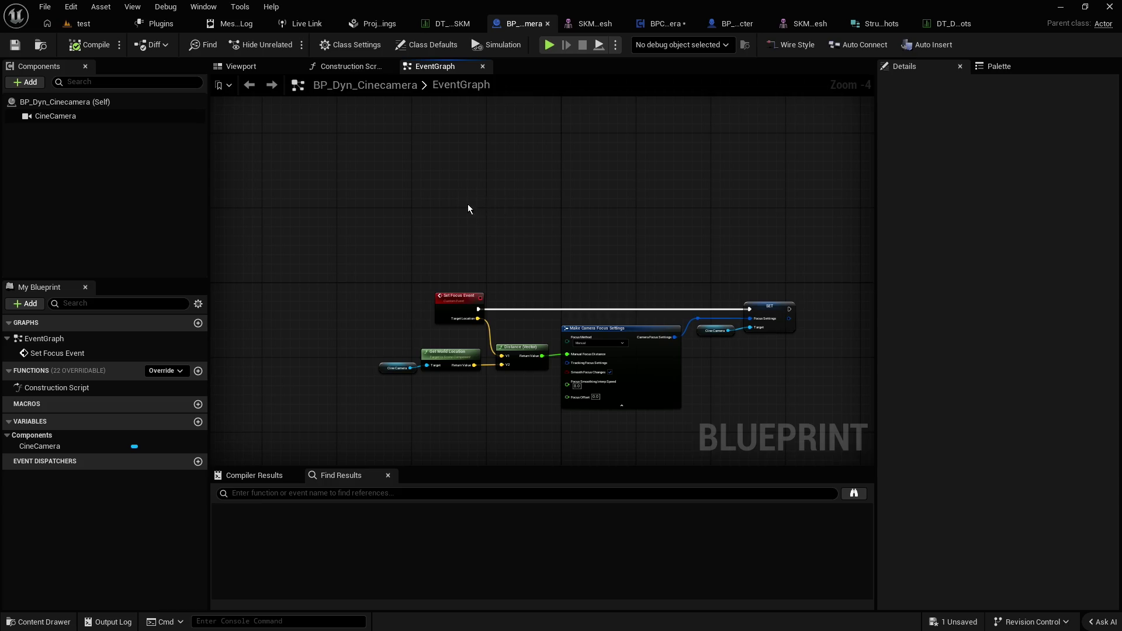
pyautogui.scroll(2, 474, 215)
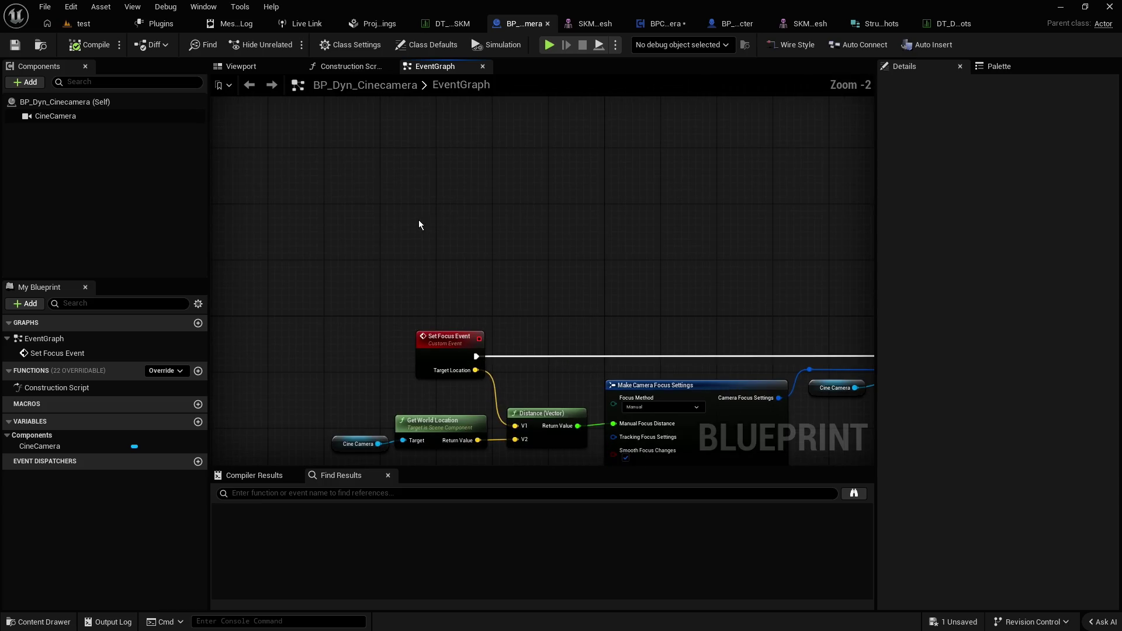
pyautogui.scroll(-2, 415, 217)
pyautogui.click(241, 66)
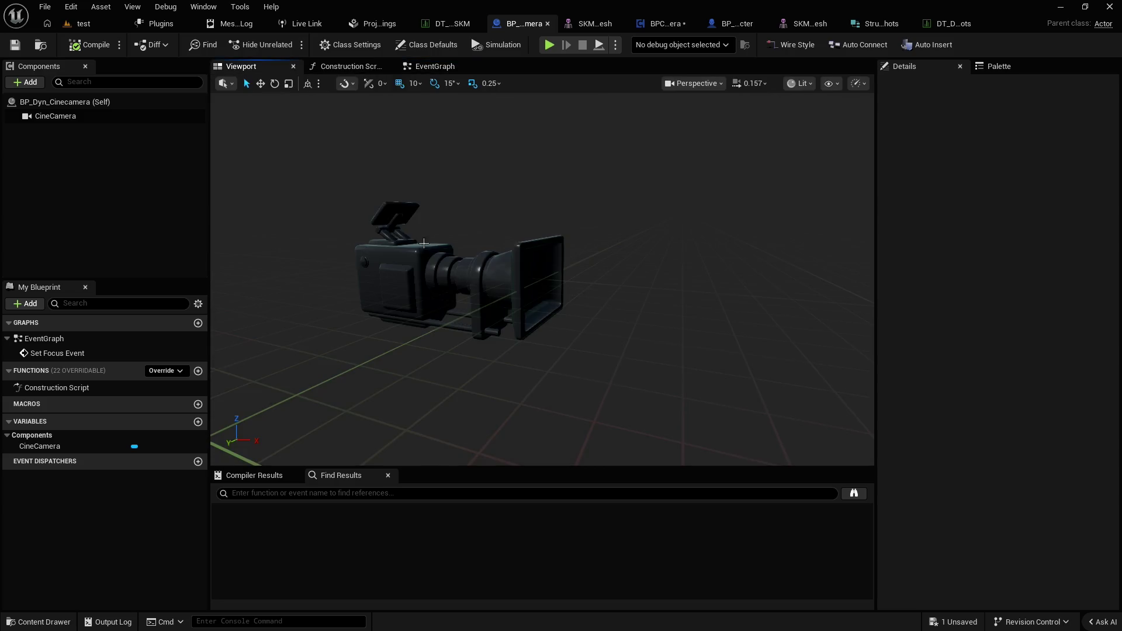
pyautogui.click(453, 266)
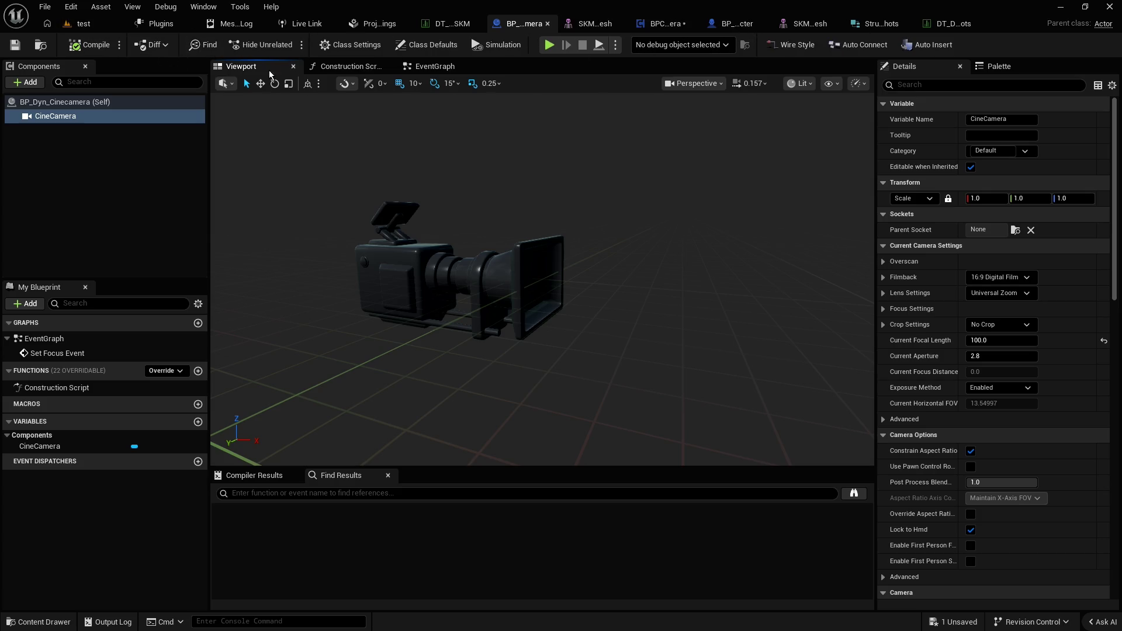
pyautogui.click(948, 26)
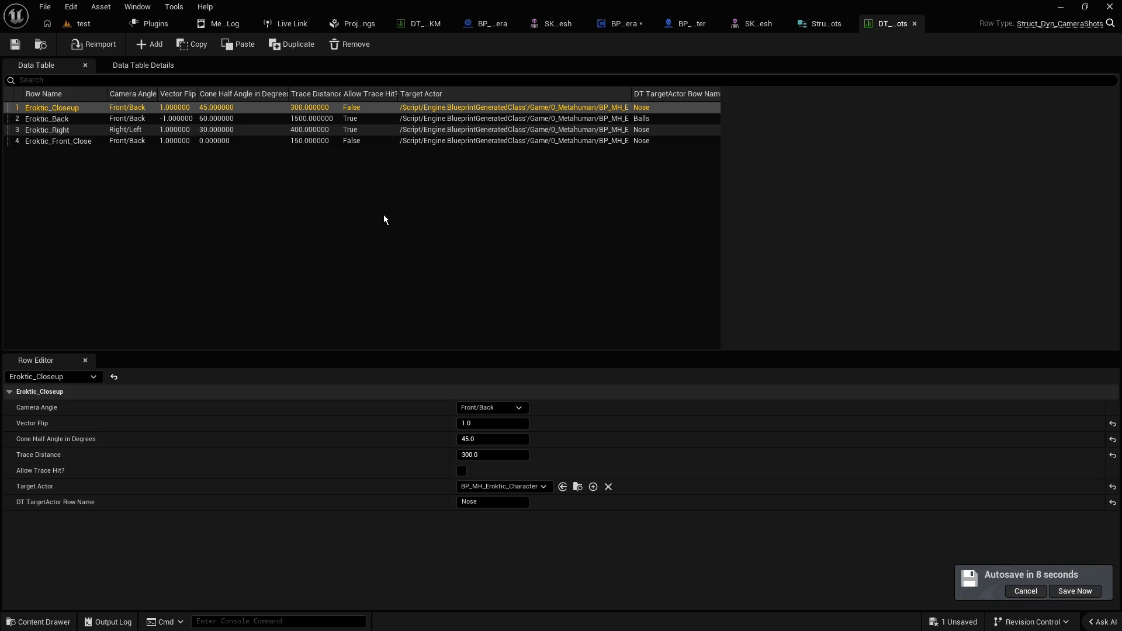
# Deselect the row, save DT_Dyn_CameraShots immediately, and go back to the test level
pyautogui.click(325, 214)
pyautogui.click(1076, 590)
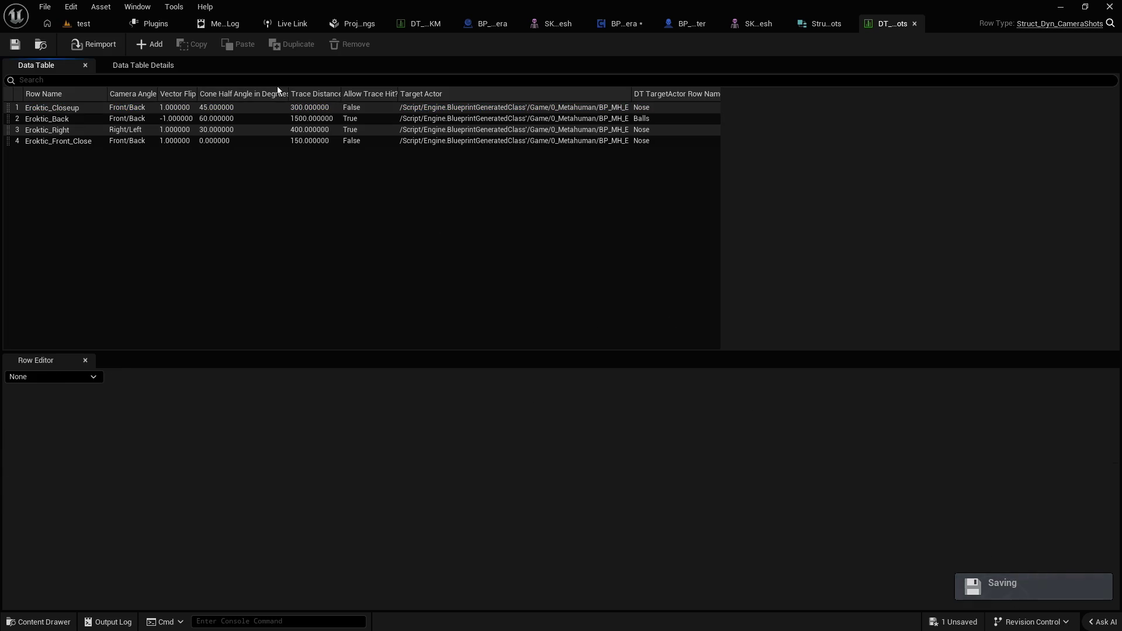
pyautogui.click(84, 24)
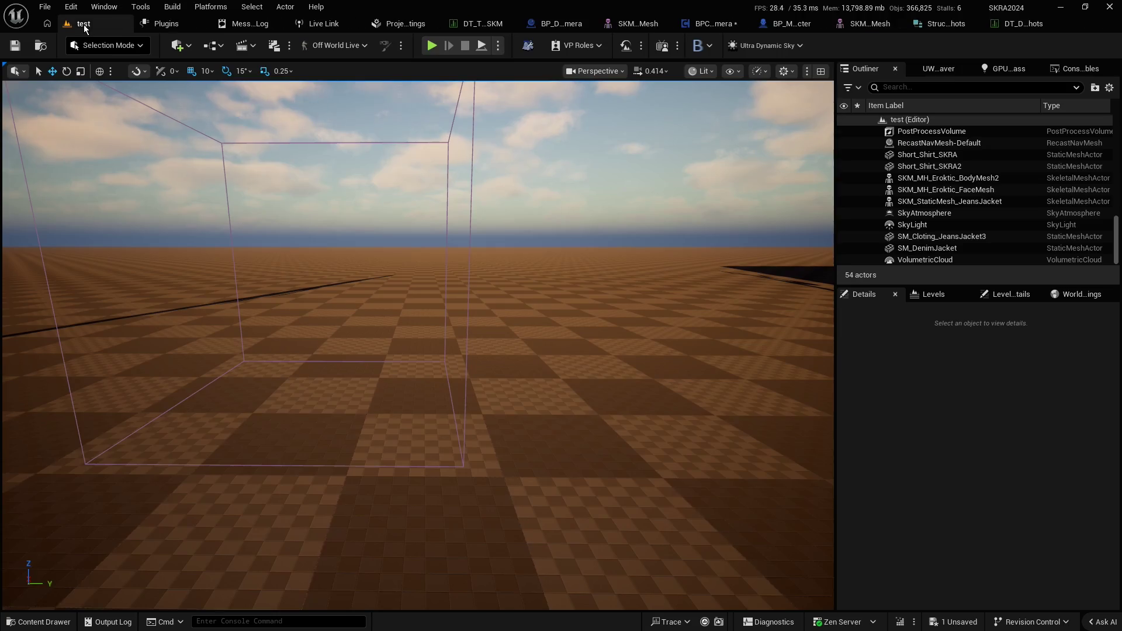
# Fly the level view toward the white building, then return to the BPC_DynamicCamera graph
pyautogui.press('w')
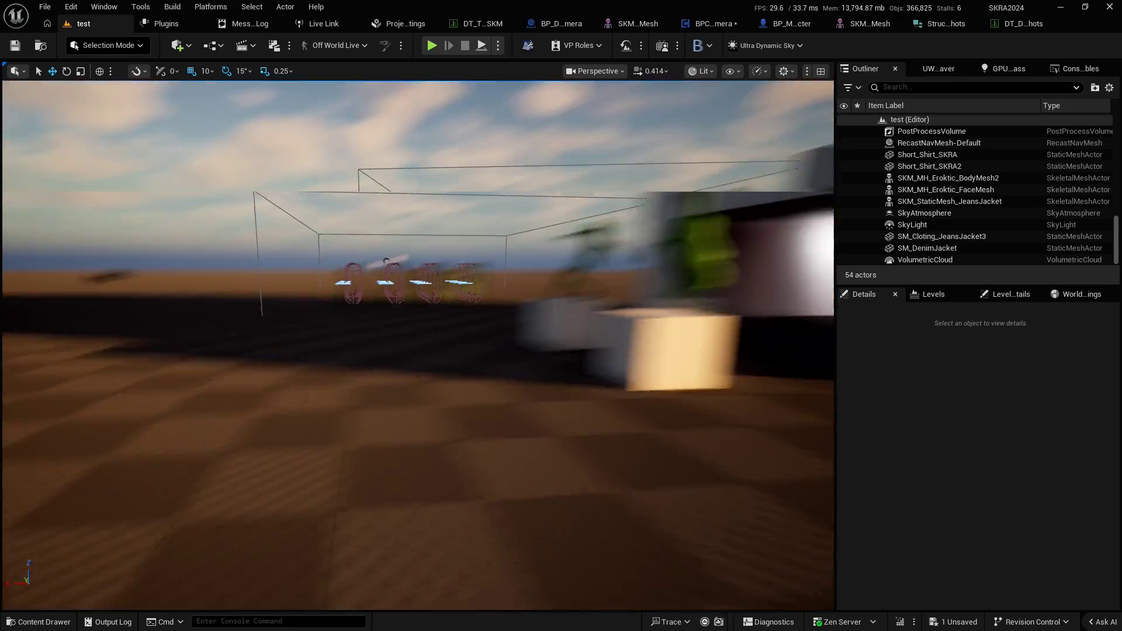
pyautogui.scroll(-2, 418, 345)
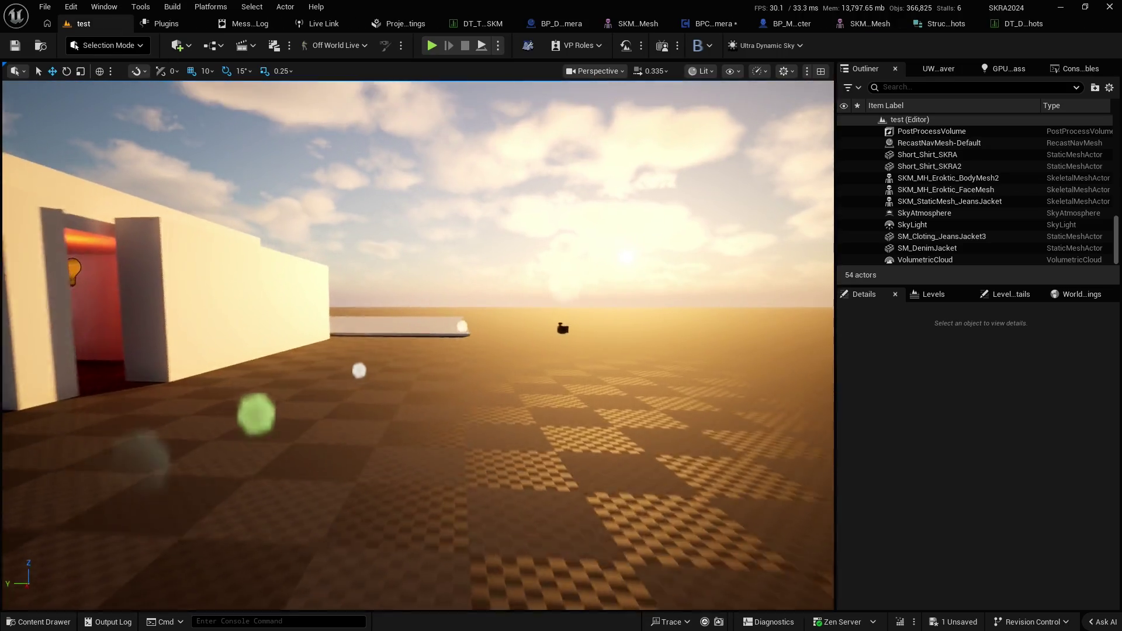
pyautogui.moveTo(445, 222); pyautogui.dragTo(381, 210)
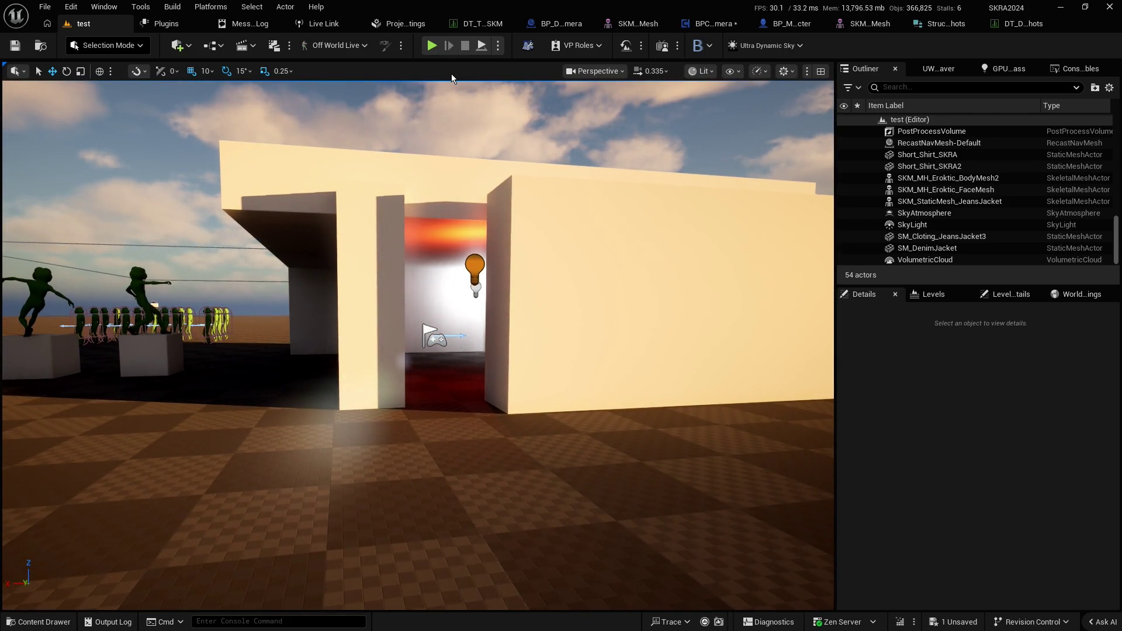
pyautogui.click(720, 26)
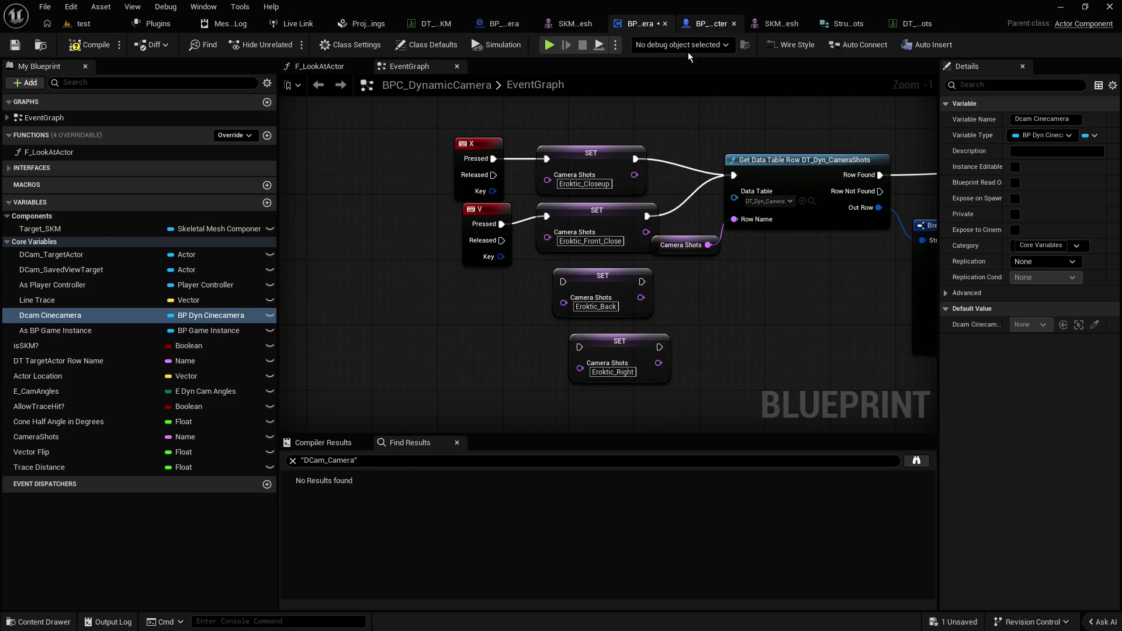
# Bring the Break Struct and SET nodes into view, nudging Break Struct slightly up
pyautogui.scroll(-2, 476, 243)
pyautogui.moveTo(485, 259); pyautogui.dragTo(315, 256)
pyautogui.moveTo(439, 243); pyautogui.dragTo(438, 218)
pyautogui.click(673, 288)
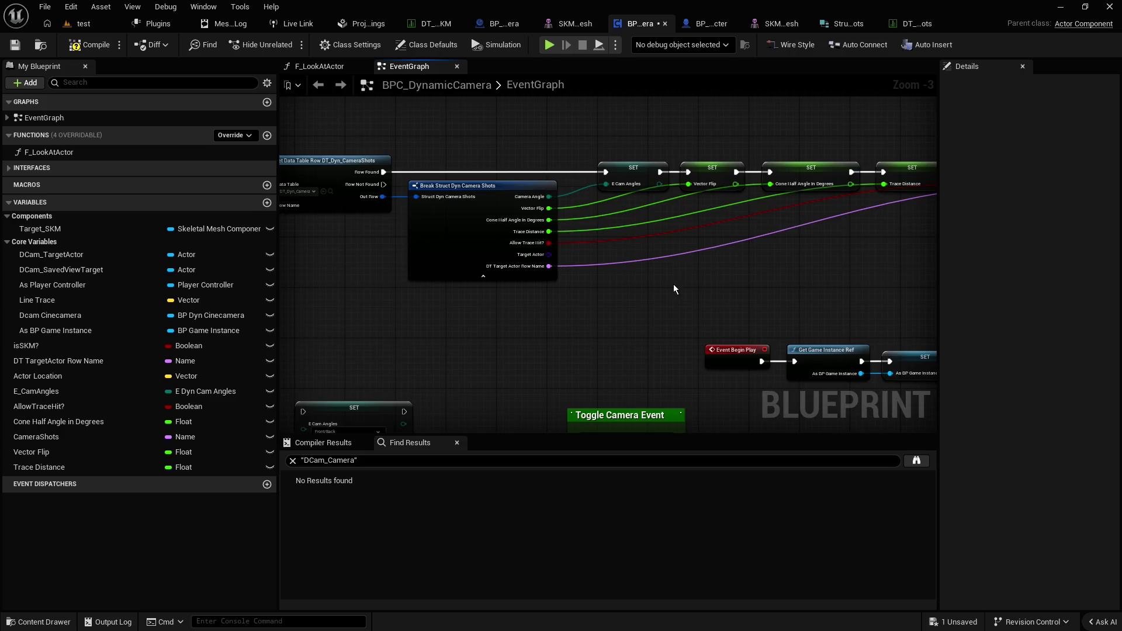
# Browse the Toggle Camera Event and Trace Failed sections, then undo the accidental node move
pyautogui.moveTo(673, 288); pyautogui.dragTo(506, 263)
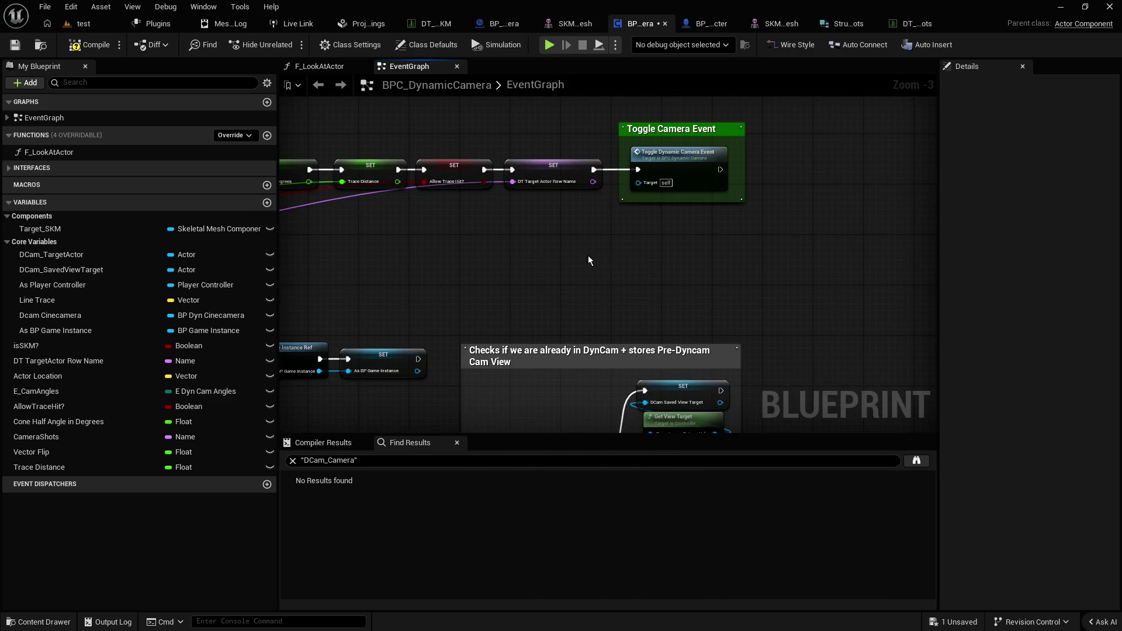
pyautogui.scroll(-3, 589, 260)
pyautogui.moveTo(588, 260); pyautogui.dragTo(566, 118)
pyautogui.scroll(2, 711, 202)
pyautogui.scroll(-2, 731, 243)
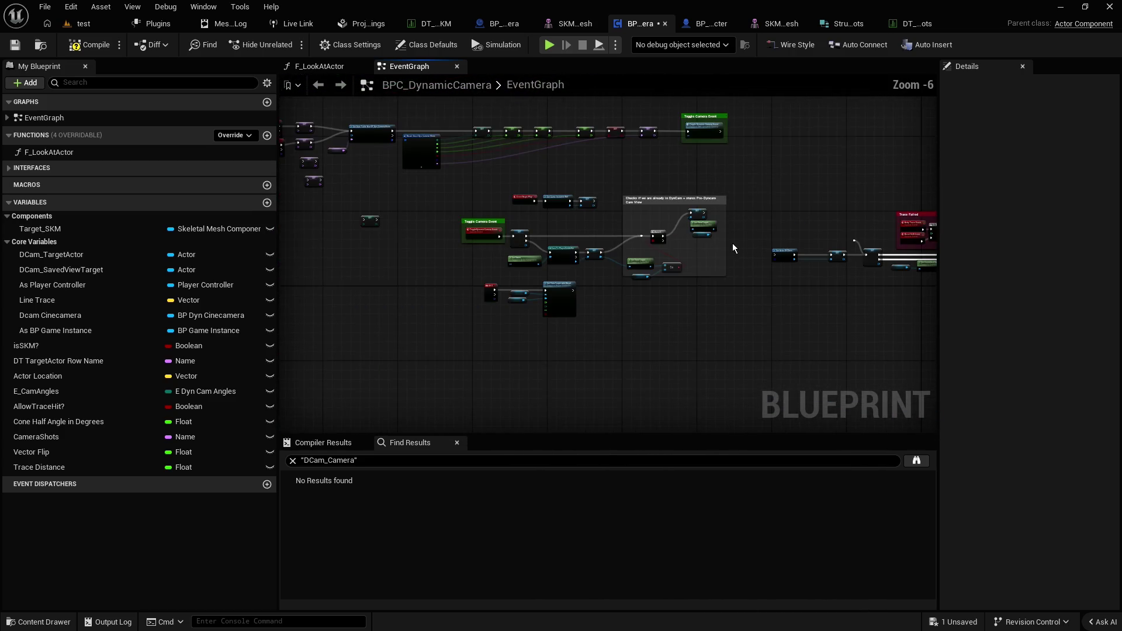
pyautogui.scroll(2, 732, 243)
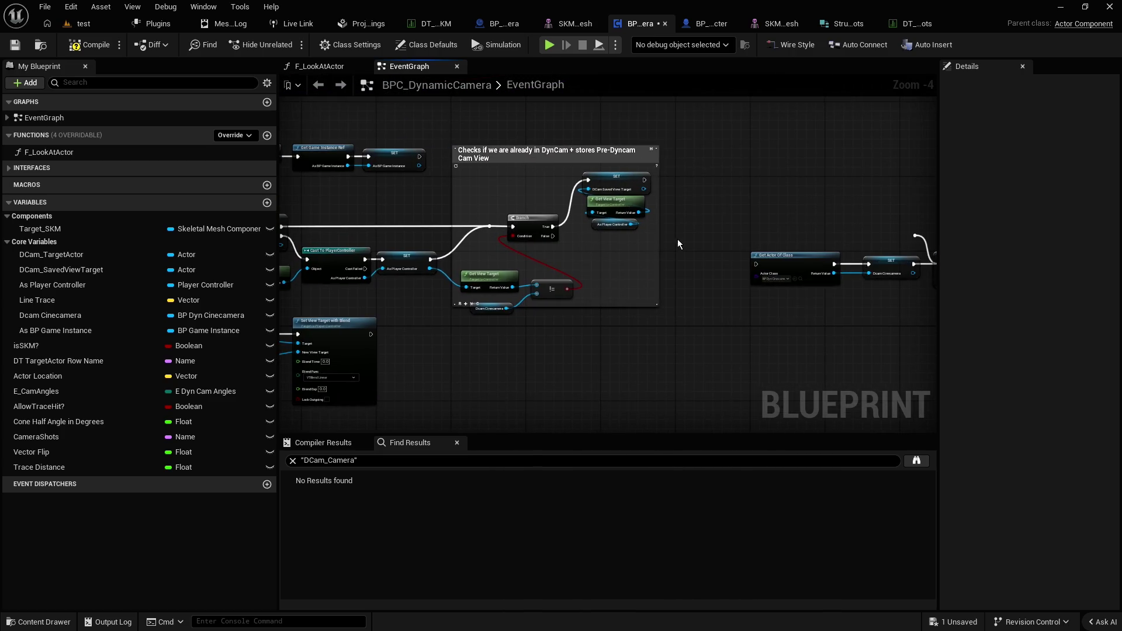
pyautogui.moveTo(678, 244); pyautogui.dragTo(526, 220)
pyautogui.scroll(-2, 563, 226)
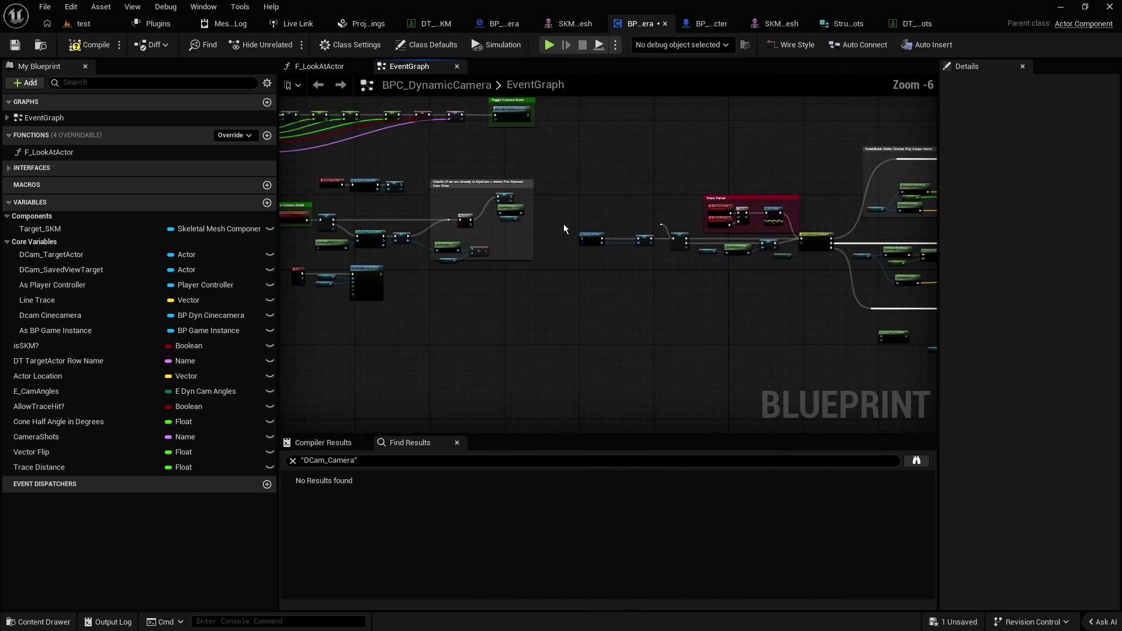
pyautogui.scroll(2, 563, 226)
pyautogui.scroll(2, 563, 230)
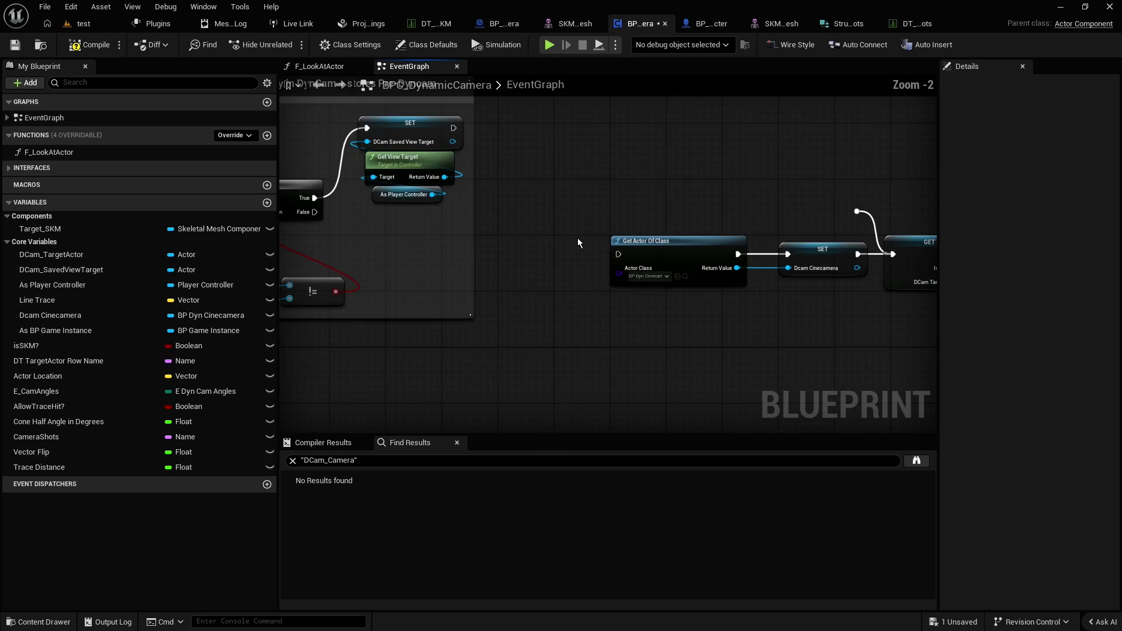
pyautogui.scroll(-6, 572, 243)
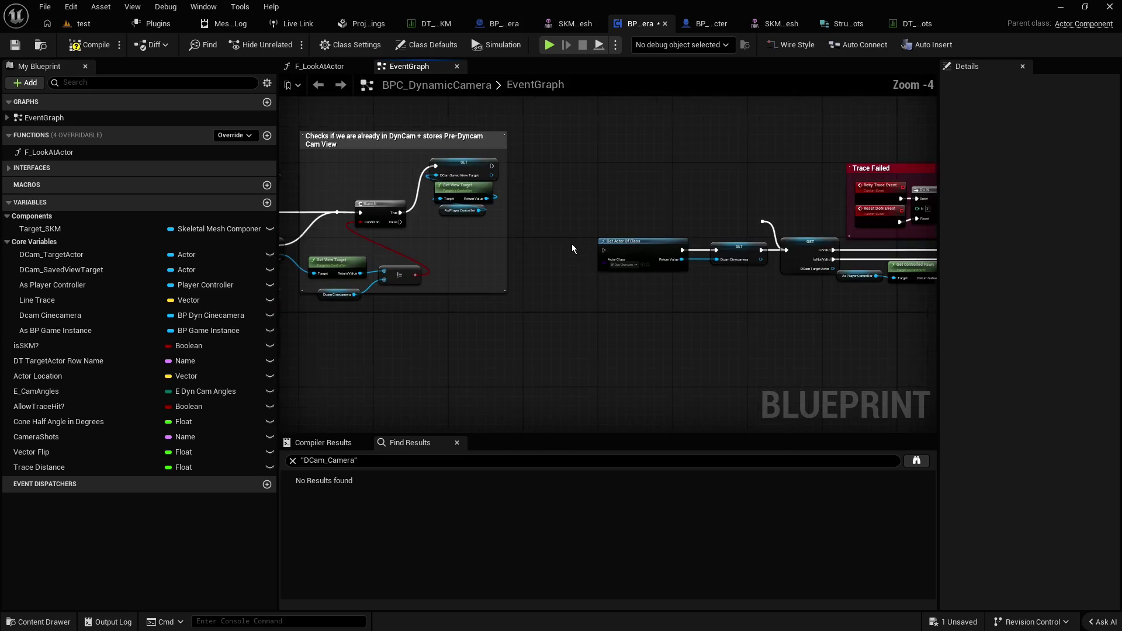
pyautogui.scroll(-4, 572, 241)
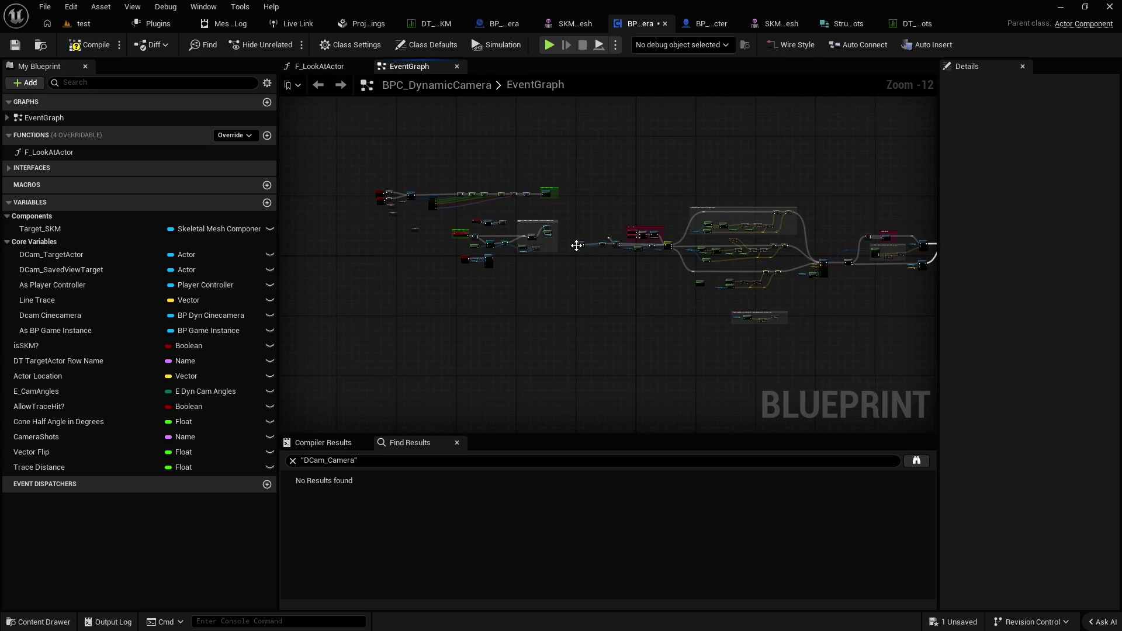
pyautogui.scroll(3, 572, 248)
pyautogui.scroll(3, 558, 256)
pyautogui.scroll(3, 556, 257)
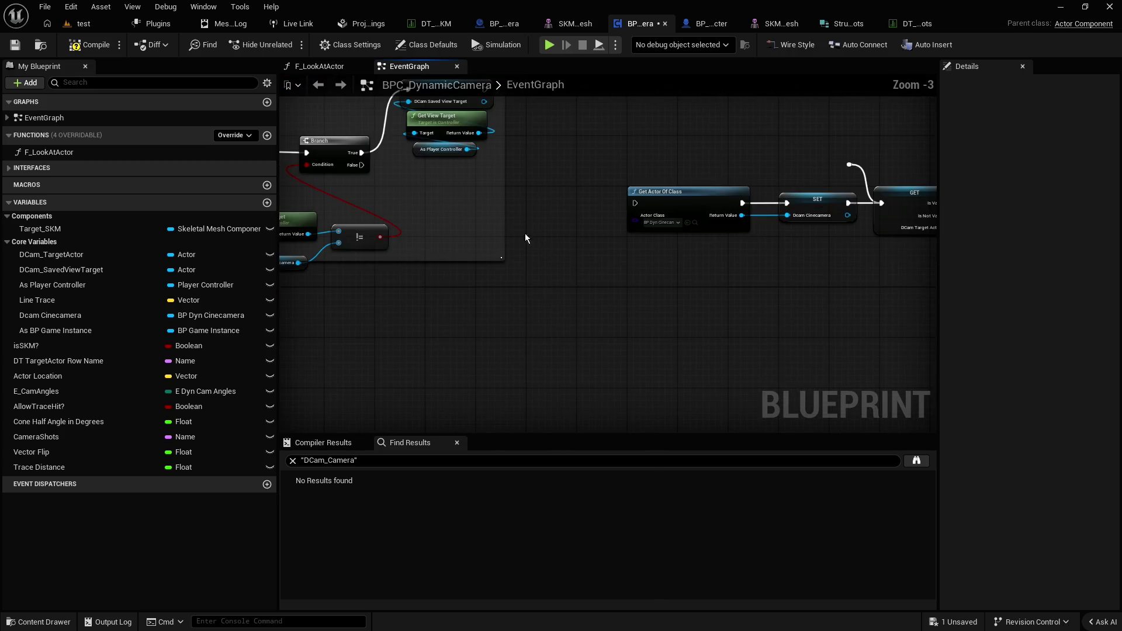
pyautogui.moveTo(556, 257)
pyautogui.mouseDown()
pyautogui.moveTo(678, 246)
pyautogui.moveTo(408, 233)
pyautogui.mouseUp()
pyautogui.scroll(-2, 398, 253)
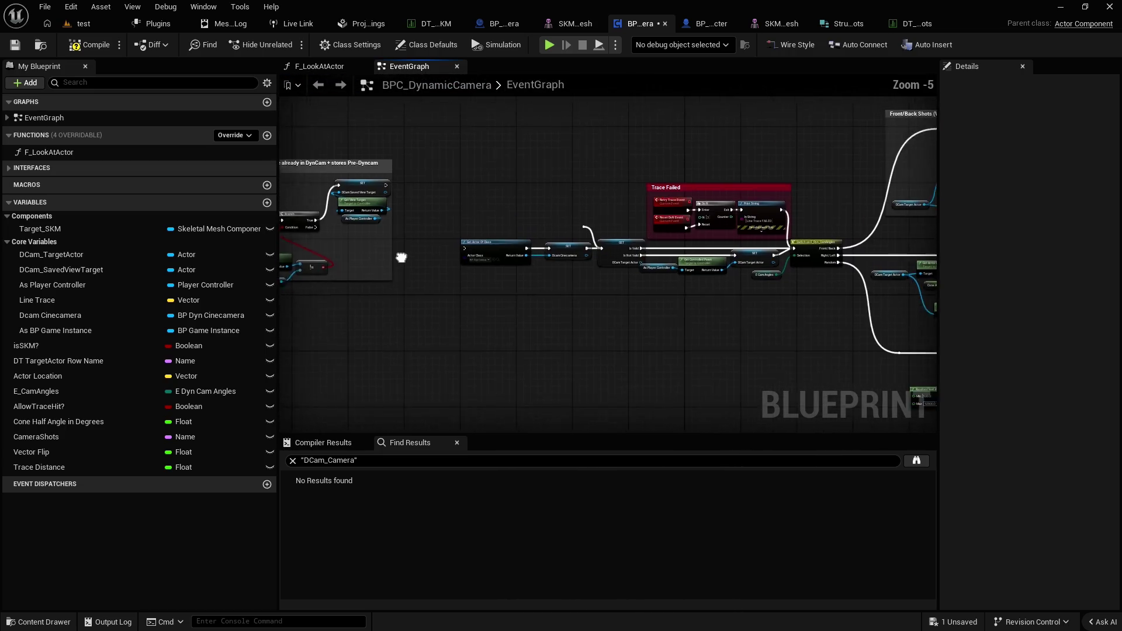
pyautogui.scroll(-1, 409, 230)
pyautogui.scroll(1, 432, 222)
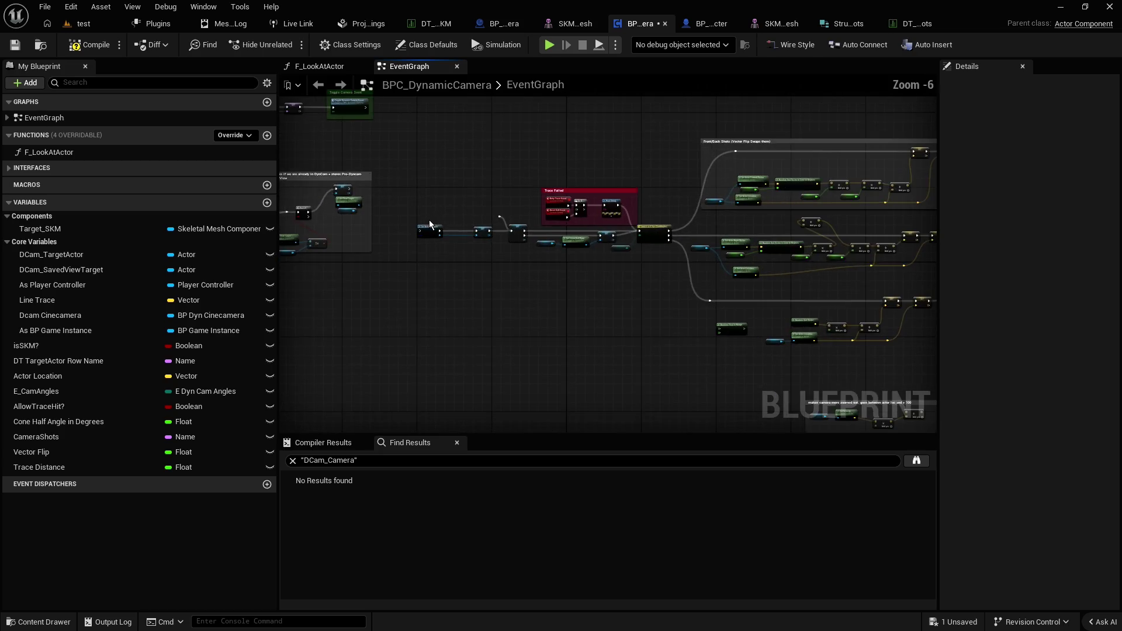
pyautogui.scroll(1, 412, 214)
pyautogui.scroll(-3, 717, 224)
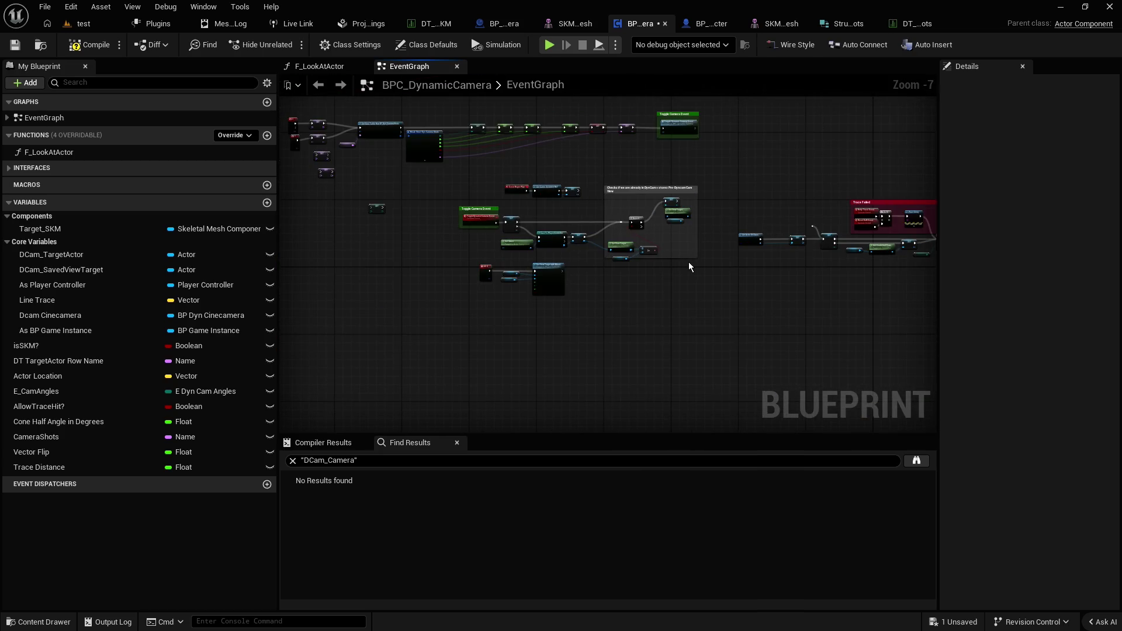
pyautogui.hotkey('ctrl', 'z')
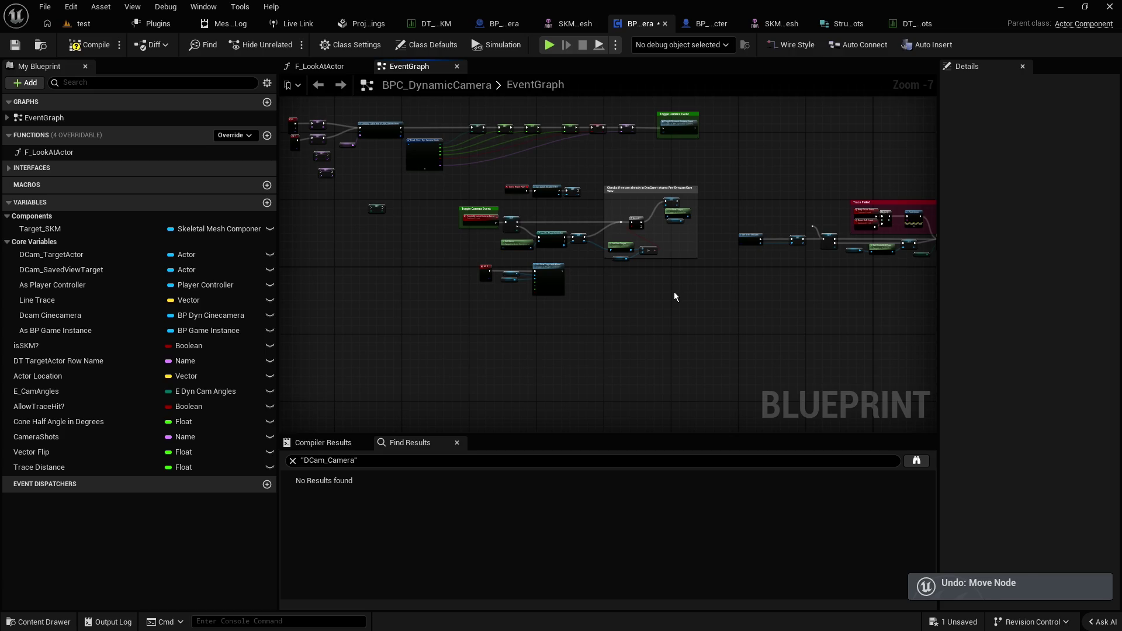
# Restore the deleted DCam_Camera variable with undo, then compile and save BPC_DynamicCamera
pyautogui.hotkey('ctrl', 'z')
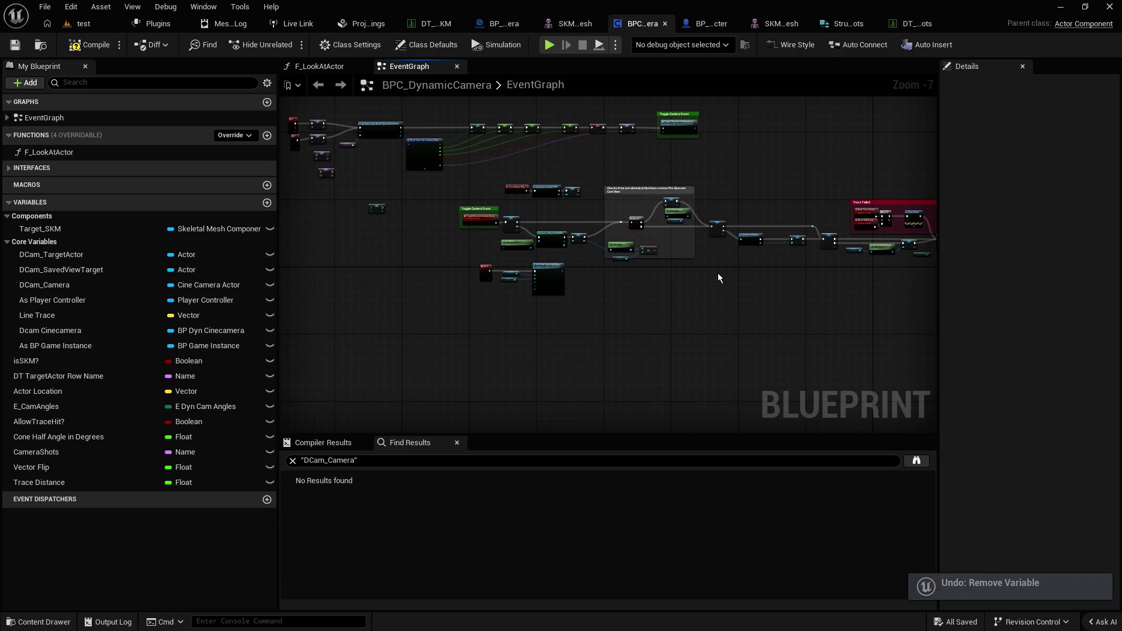
pyautogui.scroll(4, 717, 272)
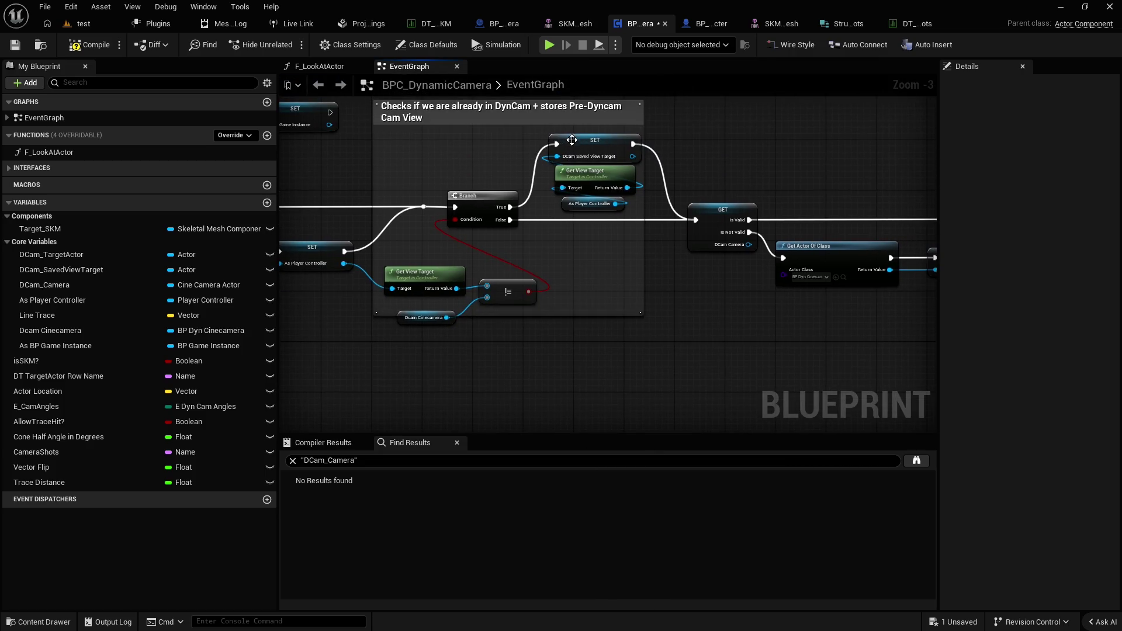
pyautogui.scroll(-6, 643, 258)
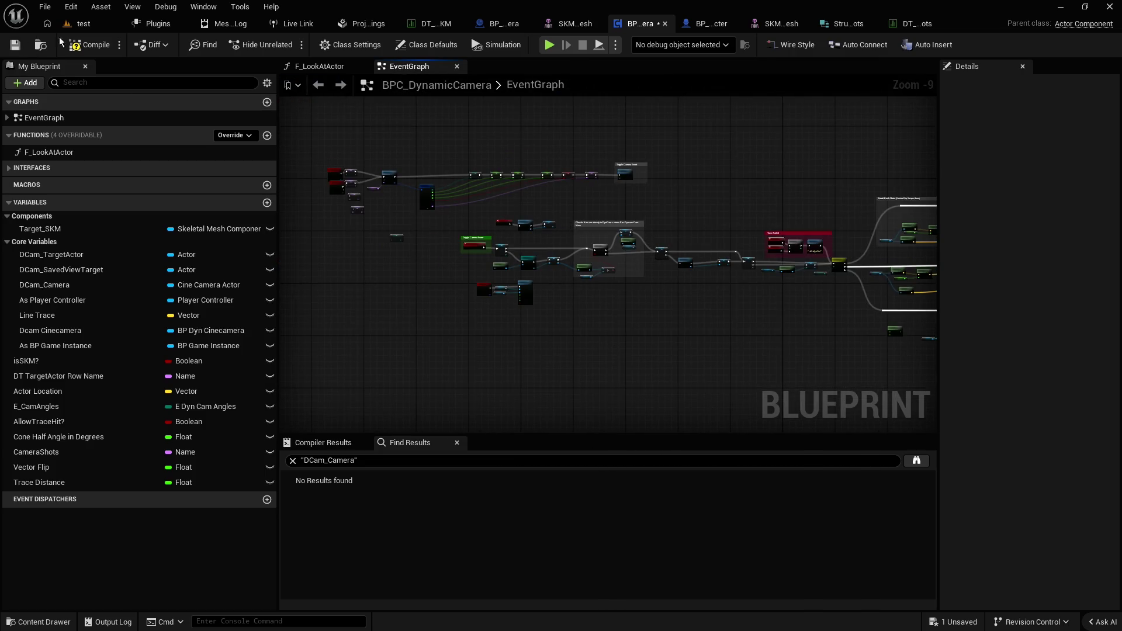
pyautogui.click(76, 45)
pyautogui.click(15, 45)
# Pan the graph to check the Toggle Camera Event and Begin Play nodes
pyautogui.scroll(4, 578, 222)
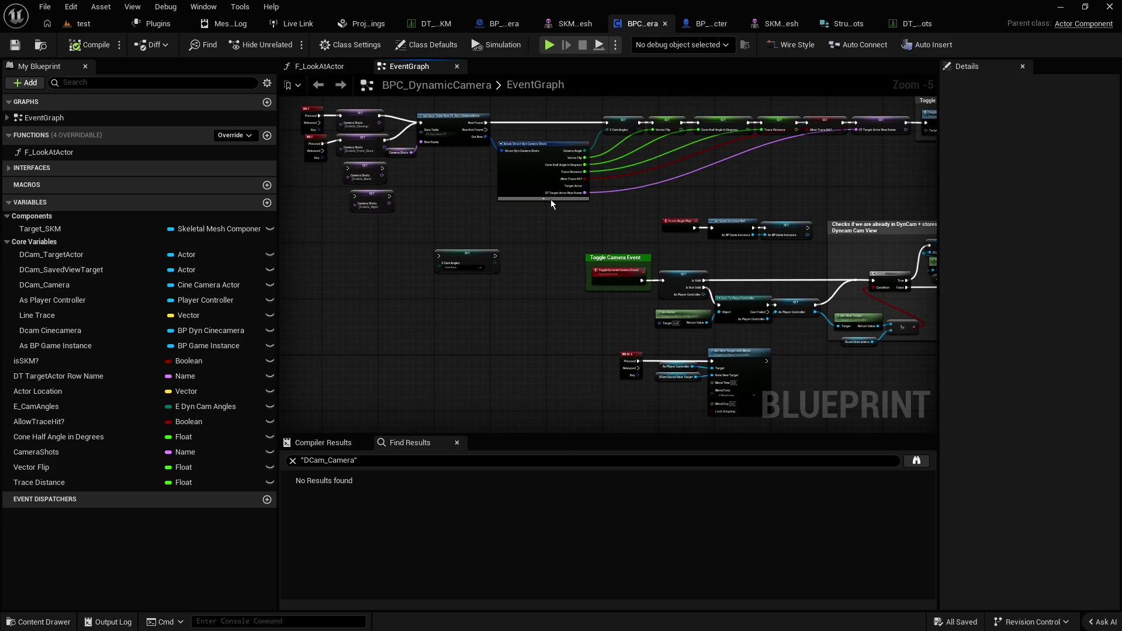
pyautogui.moveTo(476, 212); pyautogui.dragTo(305, 165)
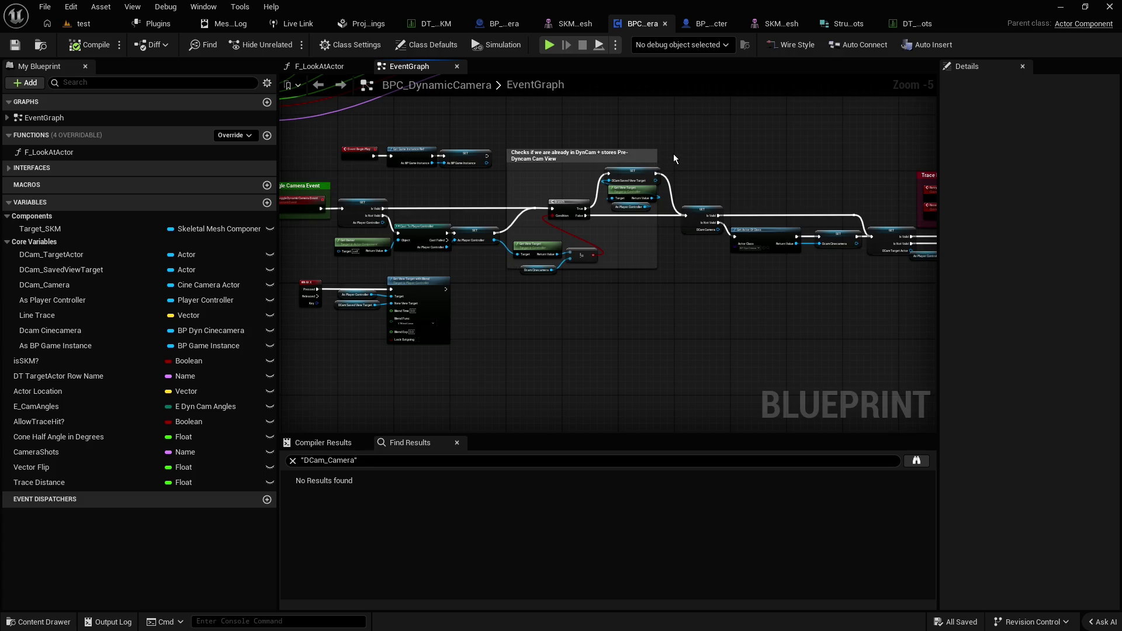
pyautogui.scroll(2, 610, 238)
pyautogui.moveTo(741, 261); pyautogui.dragTo(469, 247)
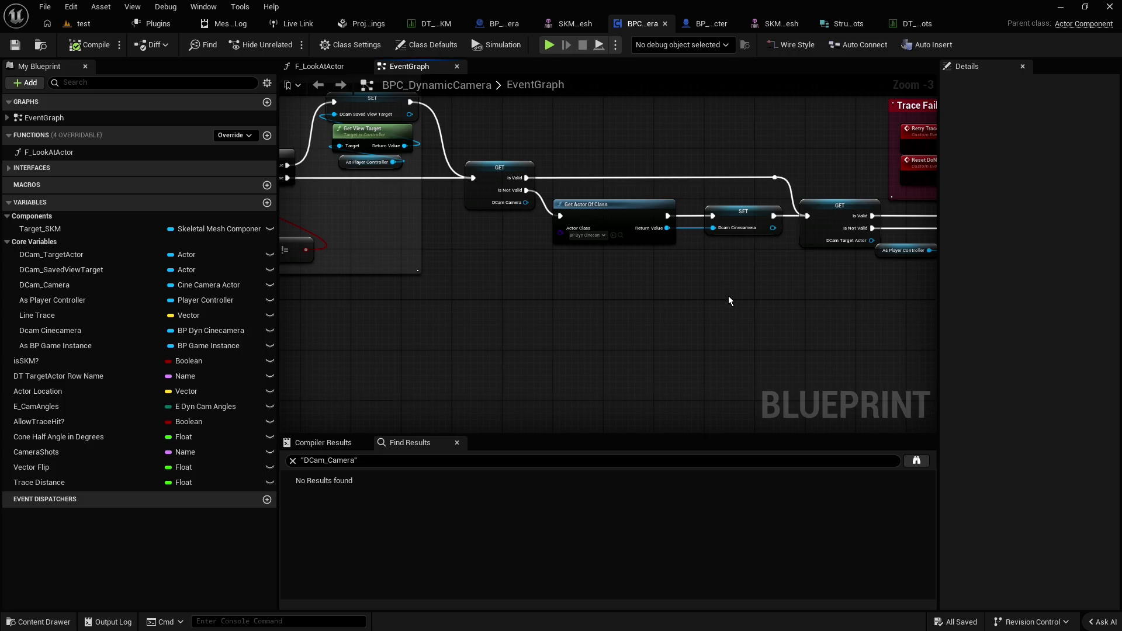
pyautogui.scroll(-2, 728, 299)
pyautogui.scroll(1, 624, 302)
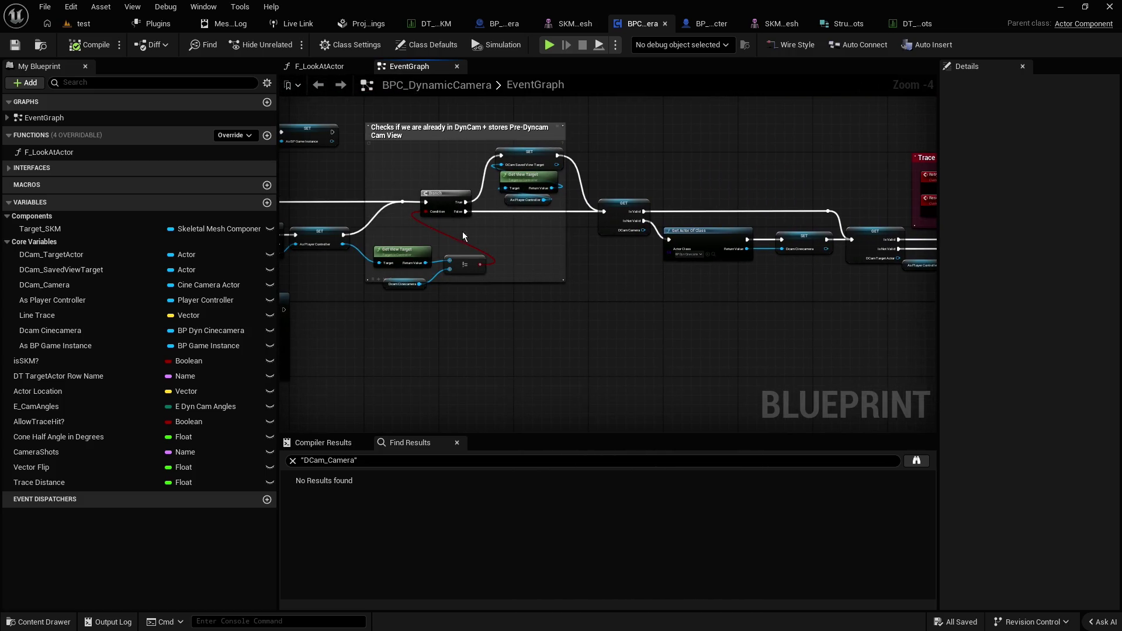
pyautogui.moveTo(337, 175); pyautogui.dragTo(598, 194)
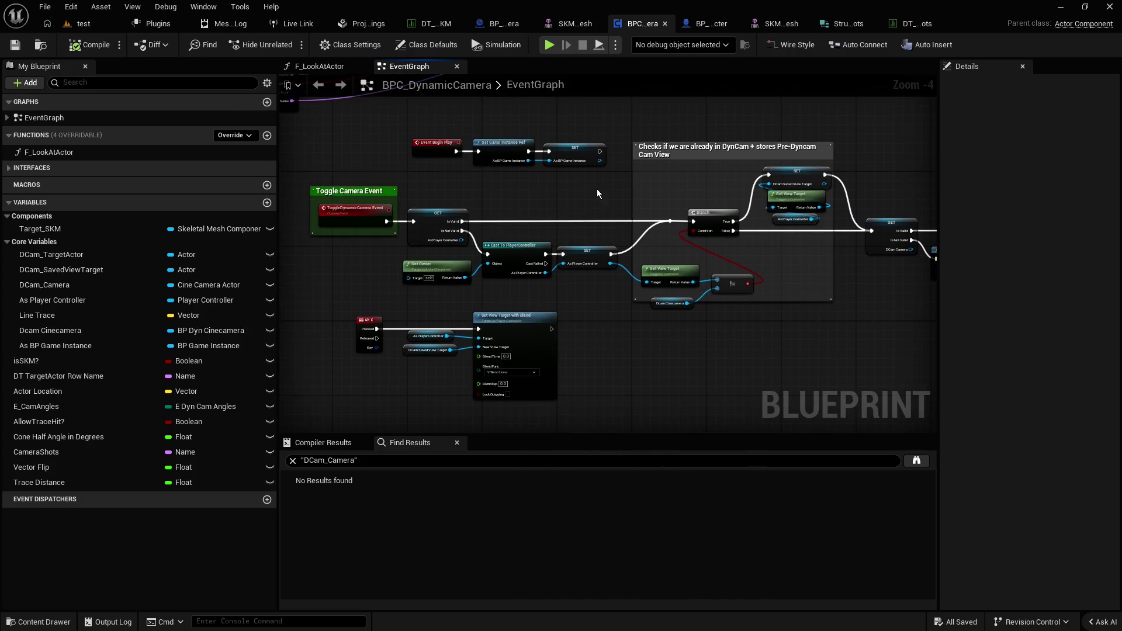
pyautogui.scroll(-1, 597, 193)
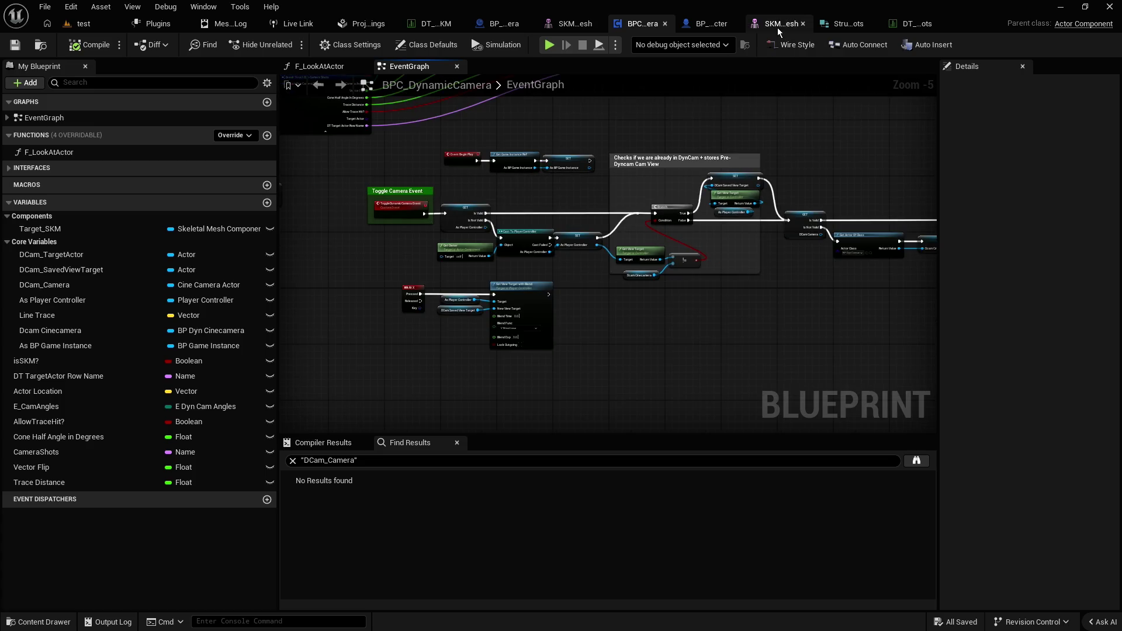
# In BP_MH_Eroktic_Character, search the content drawer for 'goggl', clear it, and select 0_Metahuman
pyautogui.click(711, 25)
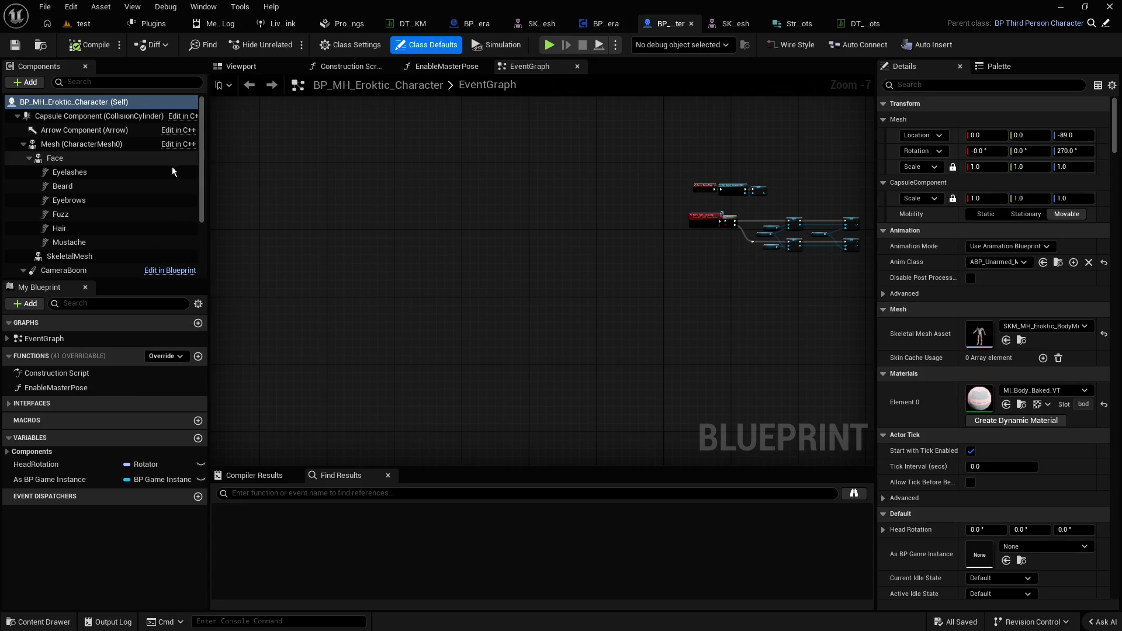
pyautogui.hotkey('ctrl', 'space')
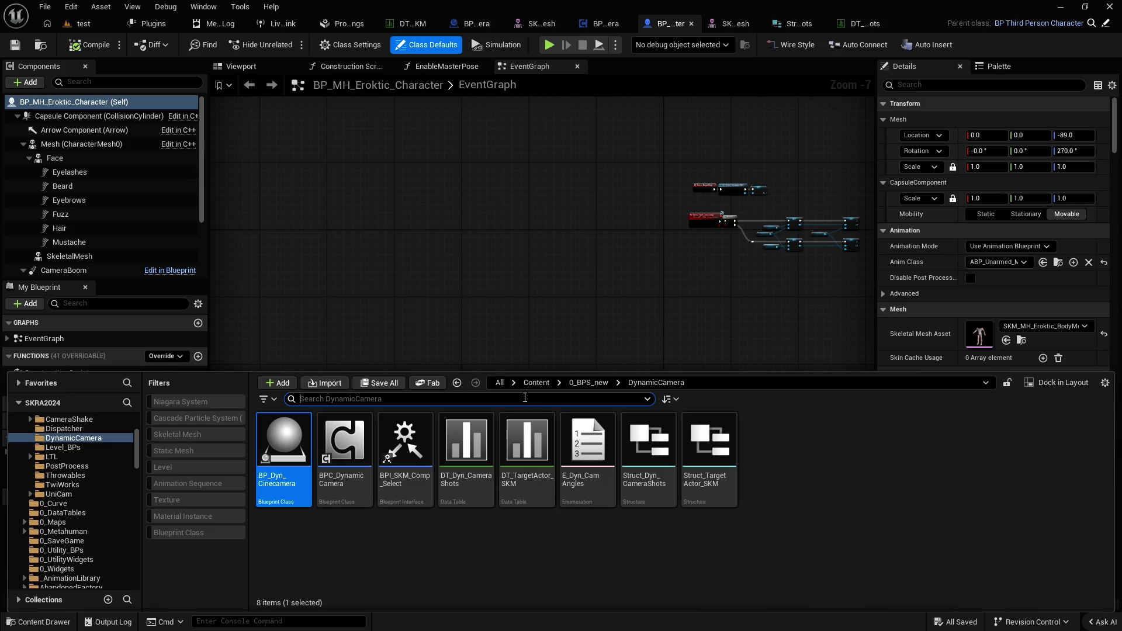
pyautogui.write('goggl')
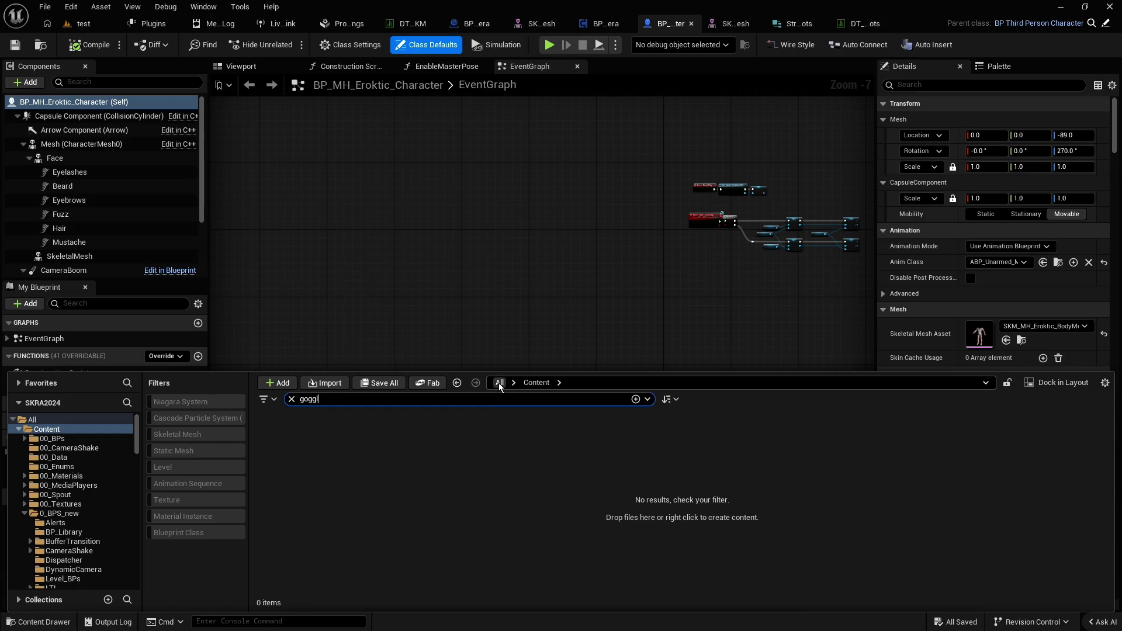
pyautogui.hotkey('ctrl', 'a')
pyautogui.press('BackSpace')
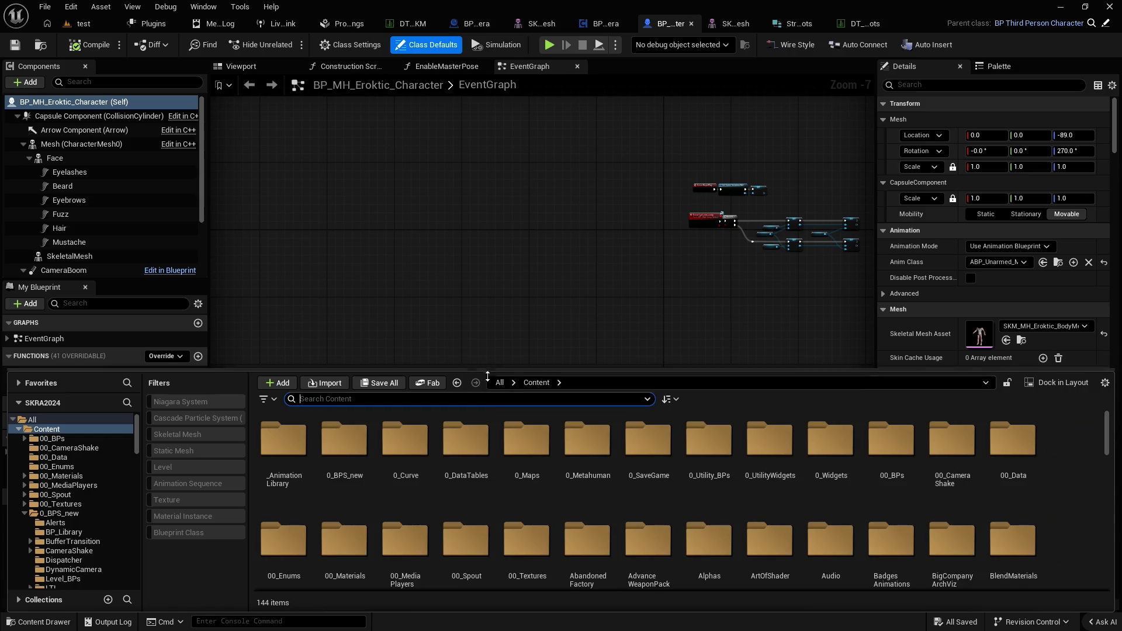
pyautogui.click(587, 438)
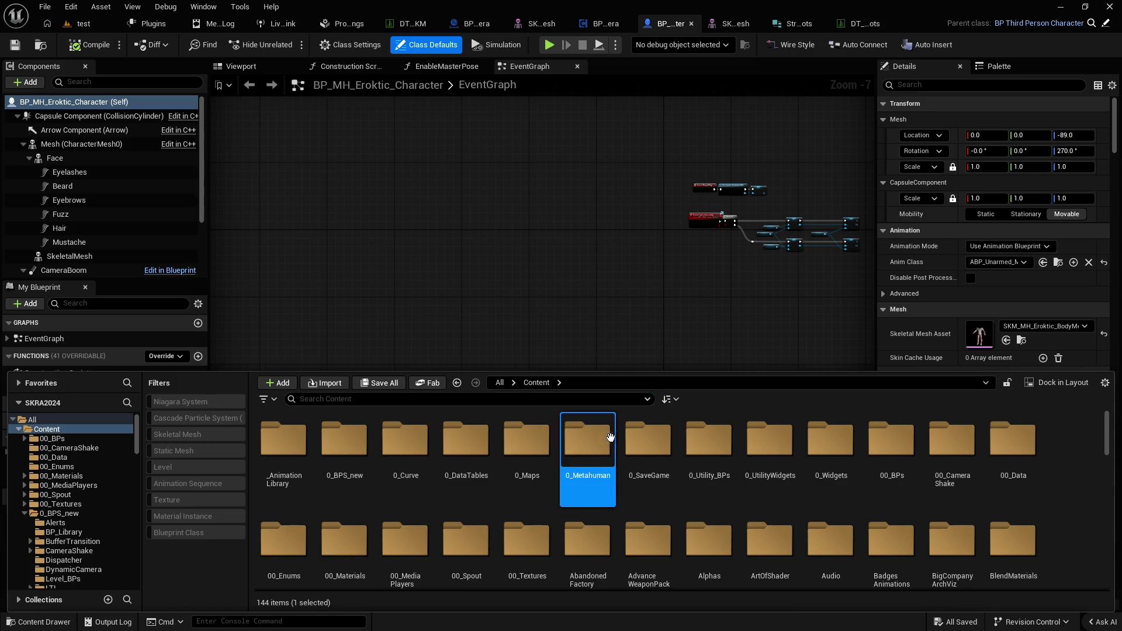
pyautogui.click(583, 320)
pyautogui.hotkey('ctrl', 'space')
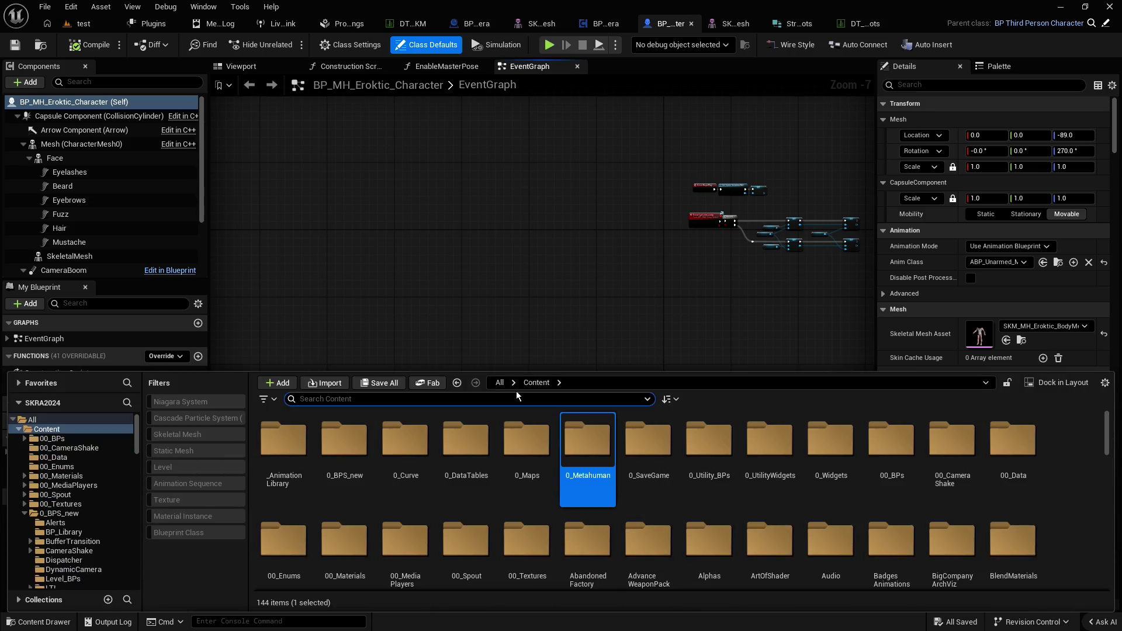
pyautogui.hotkey('ctrl', 'space')
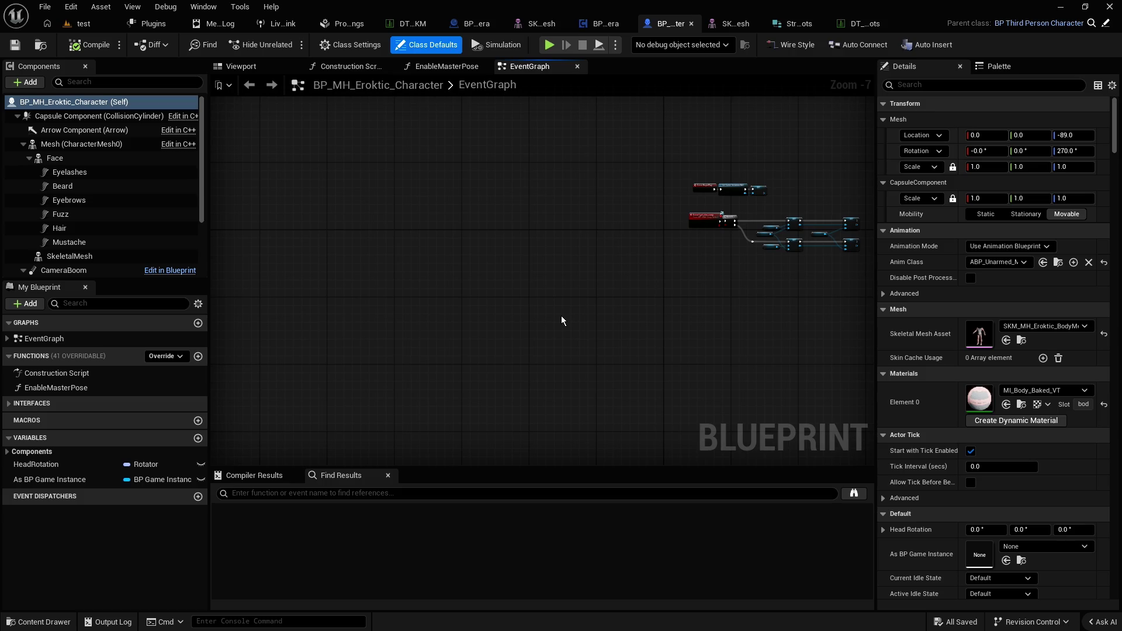
# Search the content drawer for 'steam' assets, then clear the search and close the drawer
pyautogui.hotkey('ctrl', 'space')
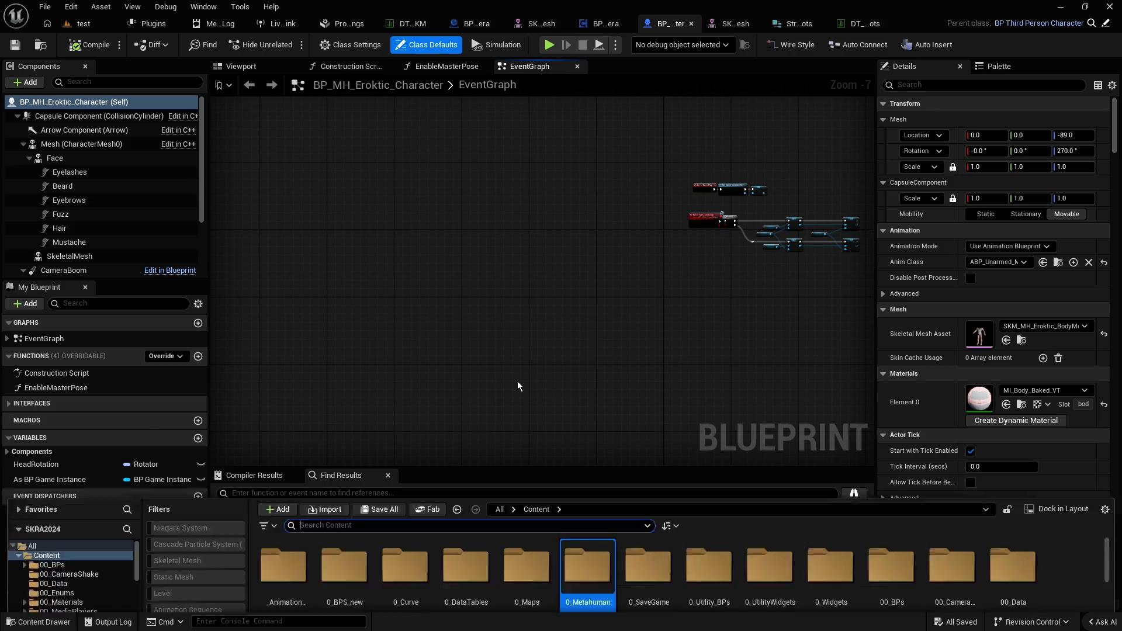
pyautogui.write('steam')
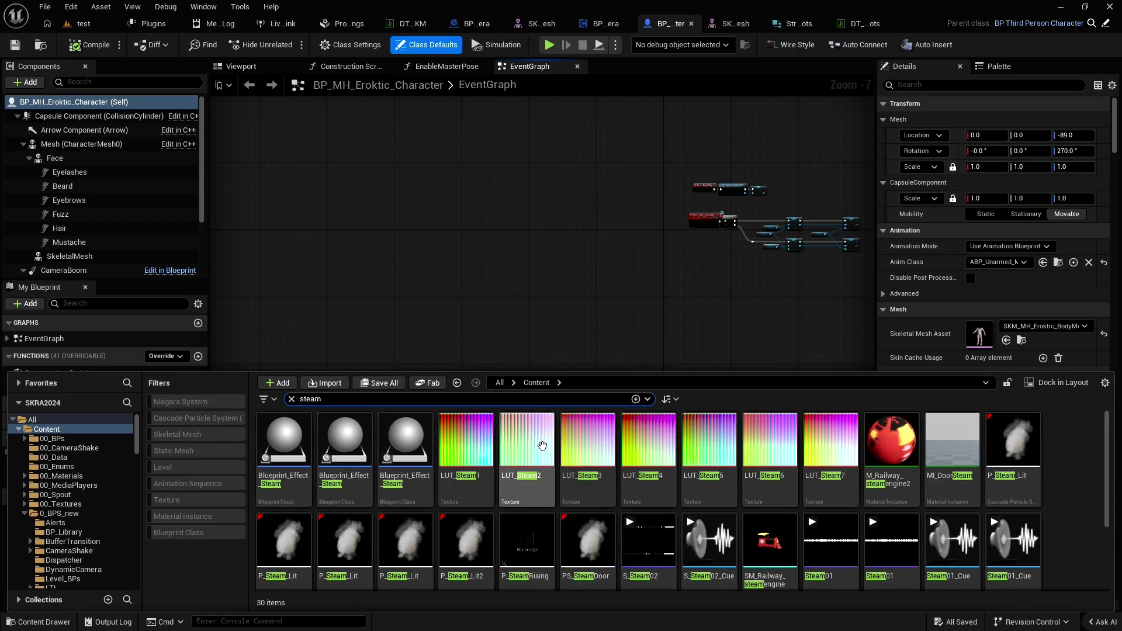
pyautogui.scroll(-2, 543, 447)
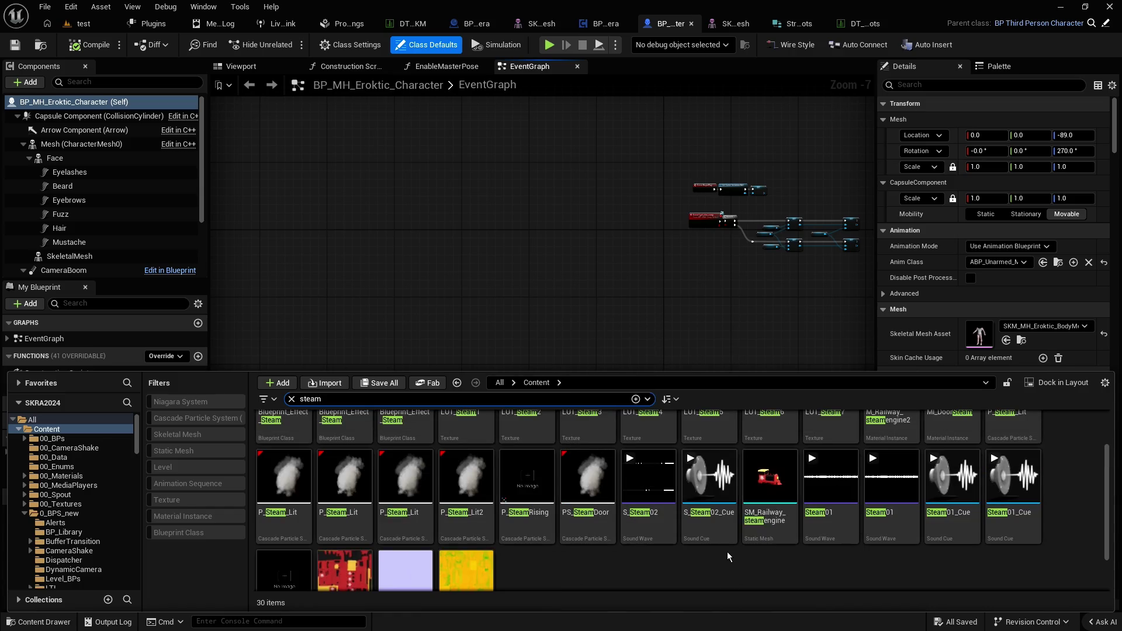
pyautogui.scroll(1, 728, 556)
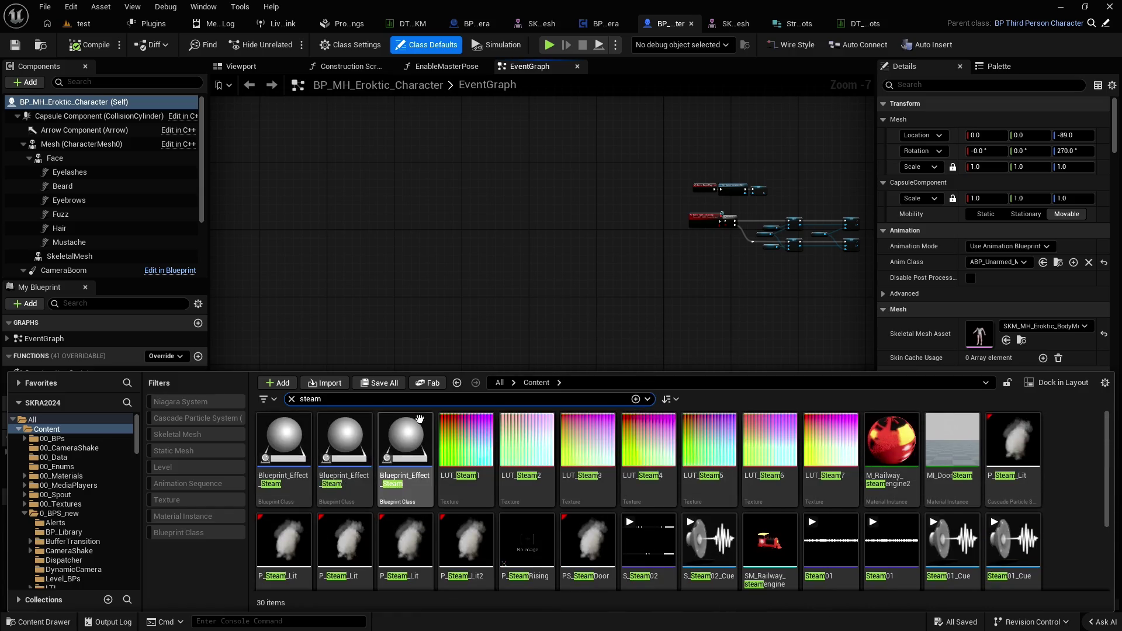
pyautogui.click(291, 398)
pyautogui.click(374, 330)
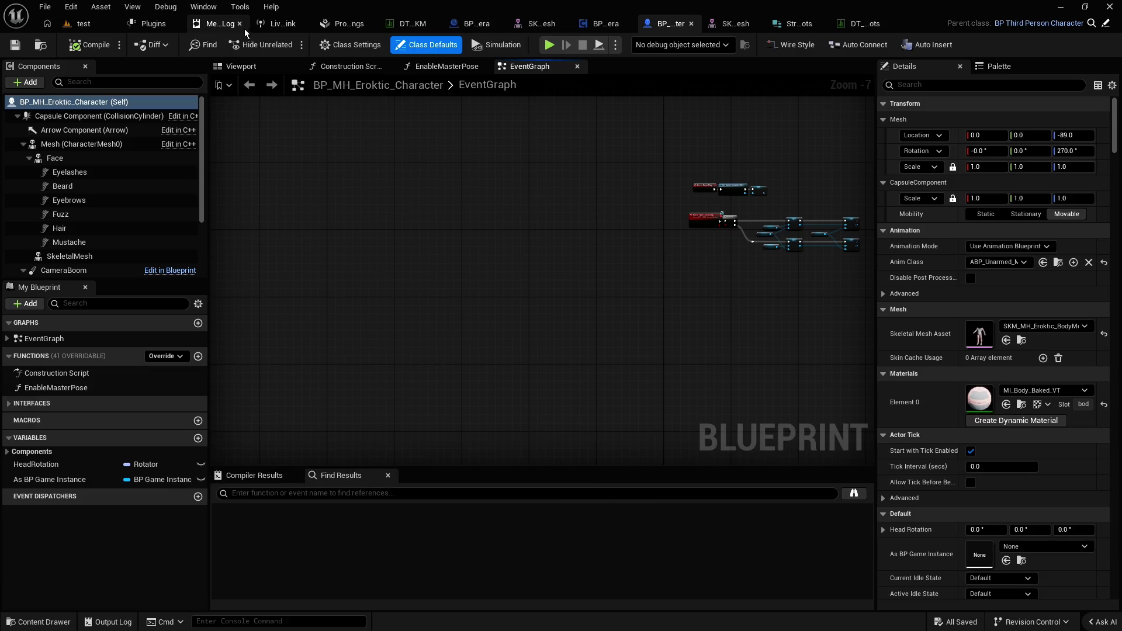
# Place a PS_SteamDoor emitter from a 'steam' search in the test level, then delete it
pyautogui.click(83, 24)
pyautogui.hotkey('ctrl', 'space')
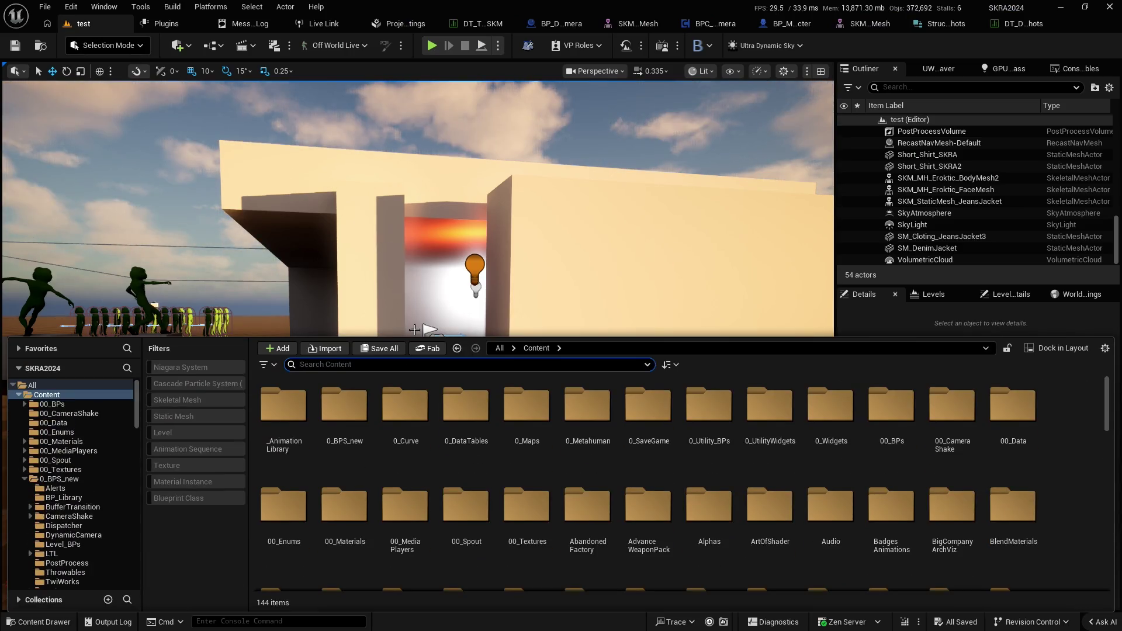
pyautogui.write('steam')
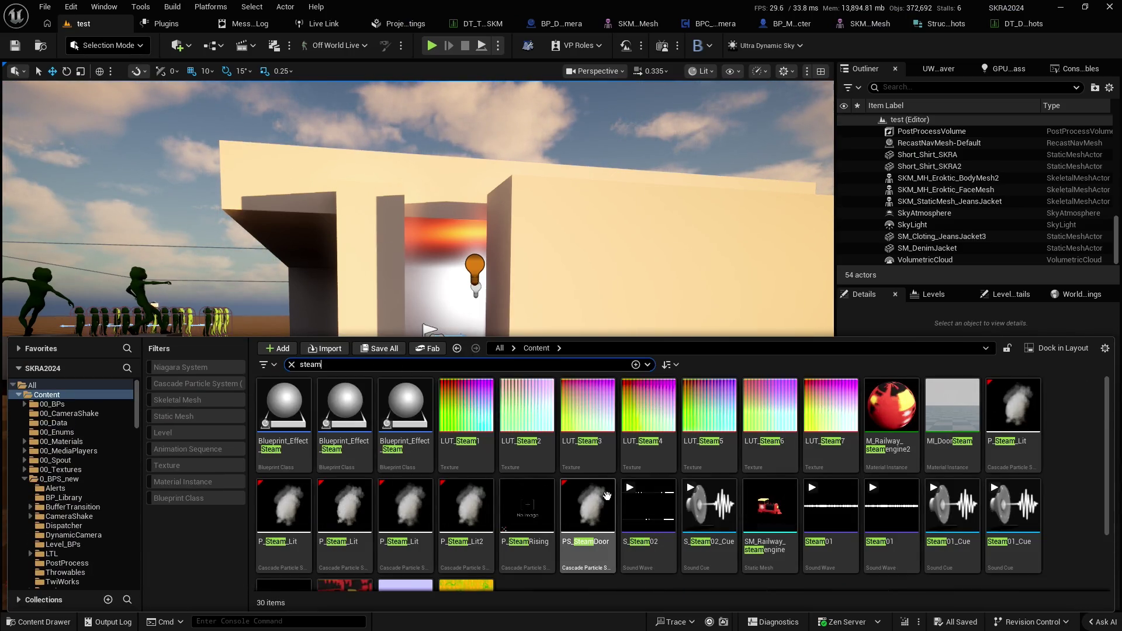
pyautogui.moveTo(594, 511)
pyautogui.mouseDown()
pyautogui.moveTo(633, 324)
pyautogui.moveTo(594, 465)
pyautogui.mouseUp()
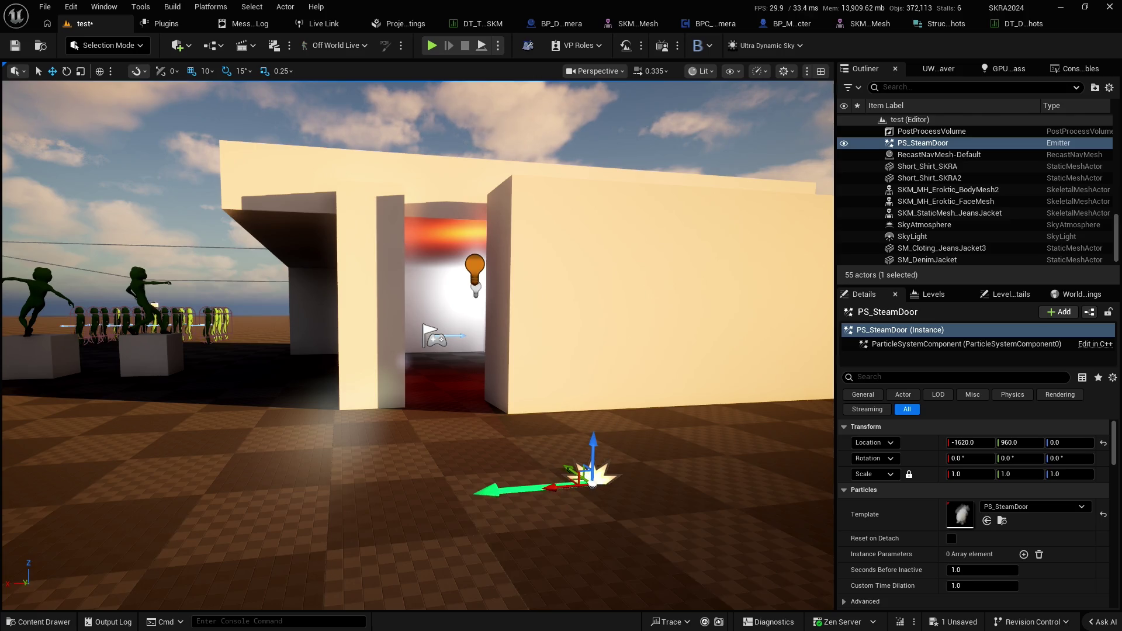
pyautogui.press('Delete')
# Drop the P_Steam_Lit2 steam emitter into the level and start Play In Editor
pyautogui.moveTo(555, 443); pyautogui.dragTo(623, 424)
pyautogui.hotkey('ctrl', 'space')
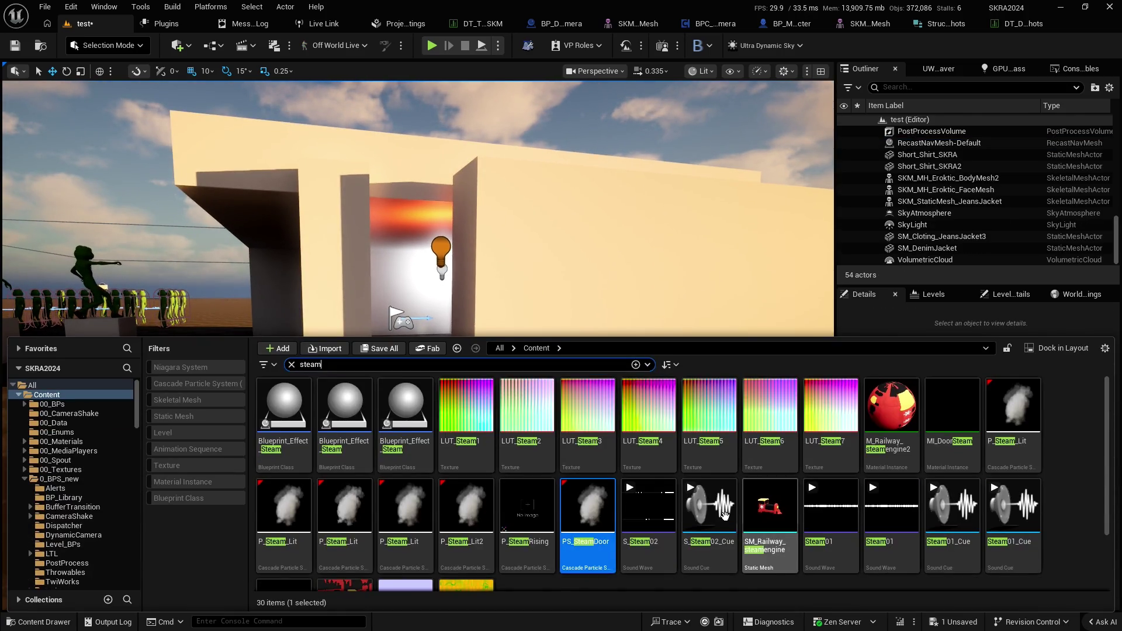
pyautogui.click(710, 497)
pyautogui.moveTo(714, 482); pyautogui.dragTo(719, 513)
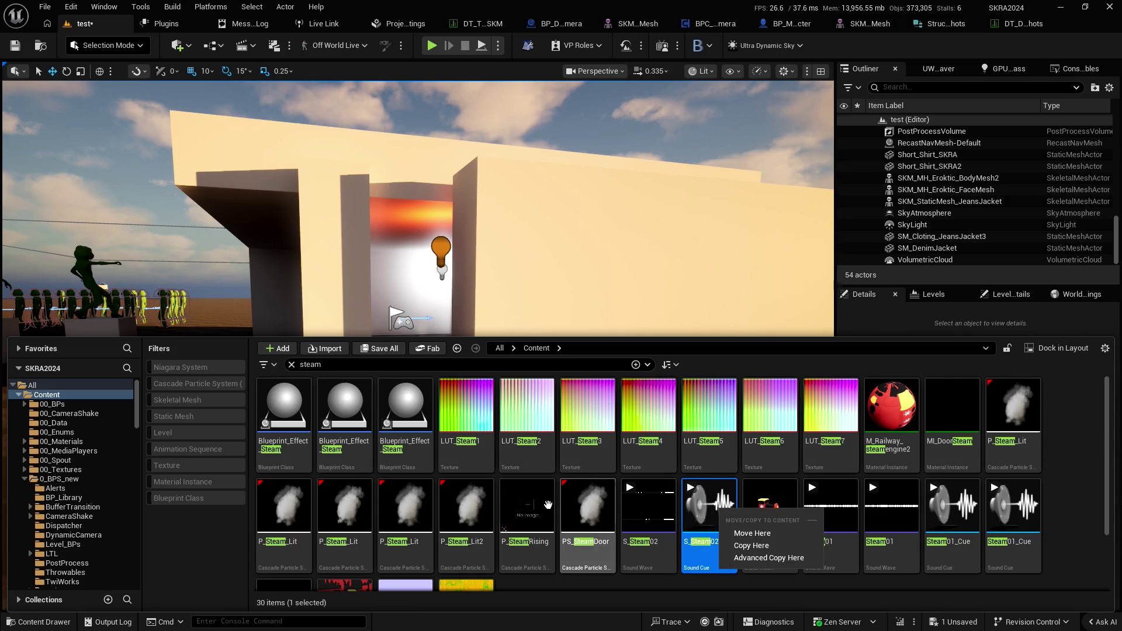
pyautogui.moveTo(466, 513)
pyautogui.mouseDown()
pyautogui.moveTo(561, 306)
pyautogui.moveTo(563, 467)
pyautogui.mouseUp()
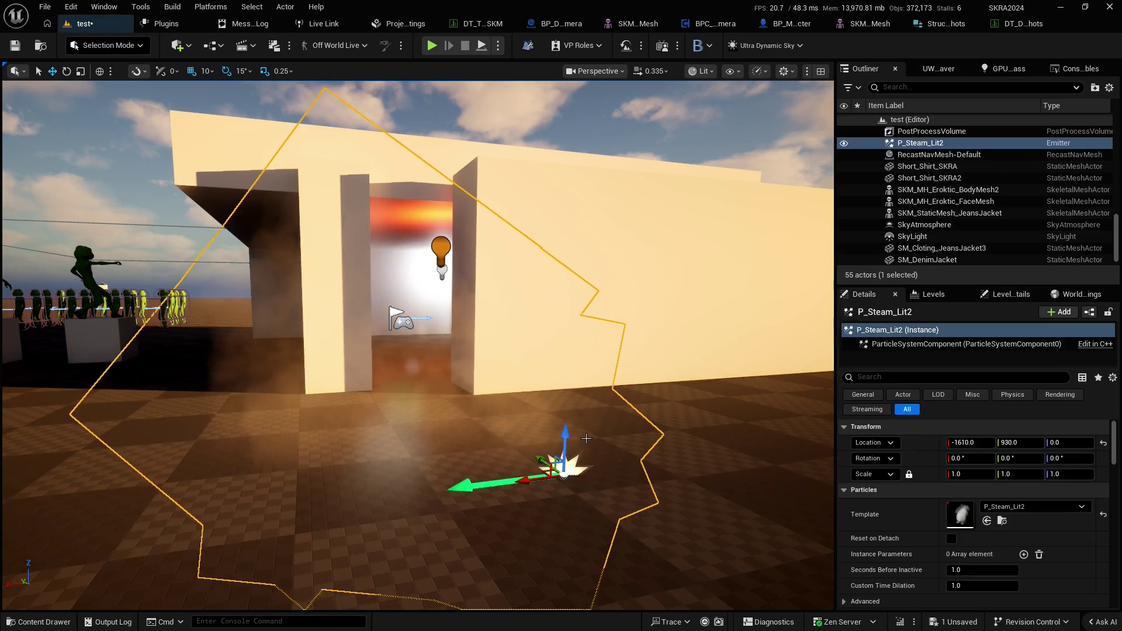
pyautogui.hotkey('alt', 'p')
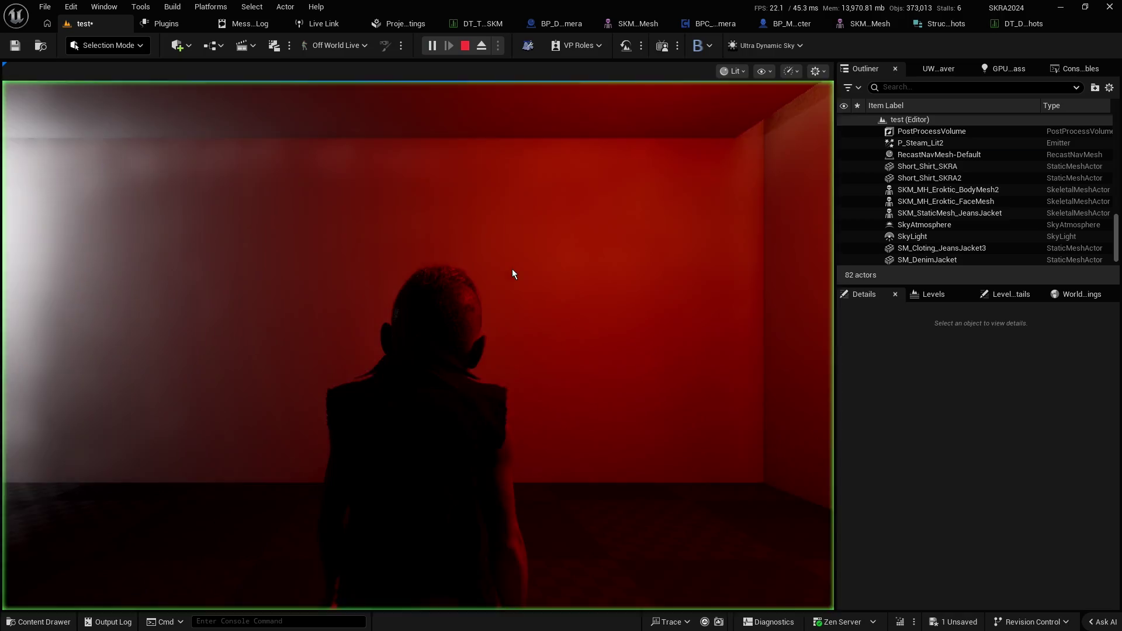
# Stop the play session and drag P_Steam_Lit2 into the red room corner at -1900, 1380, 0
pyautogui.press('w')
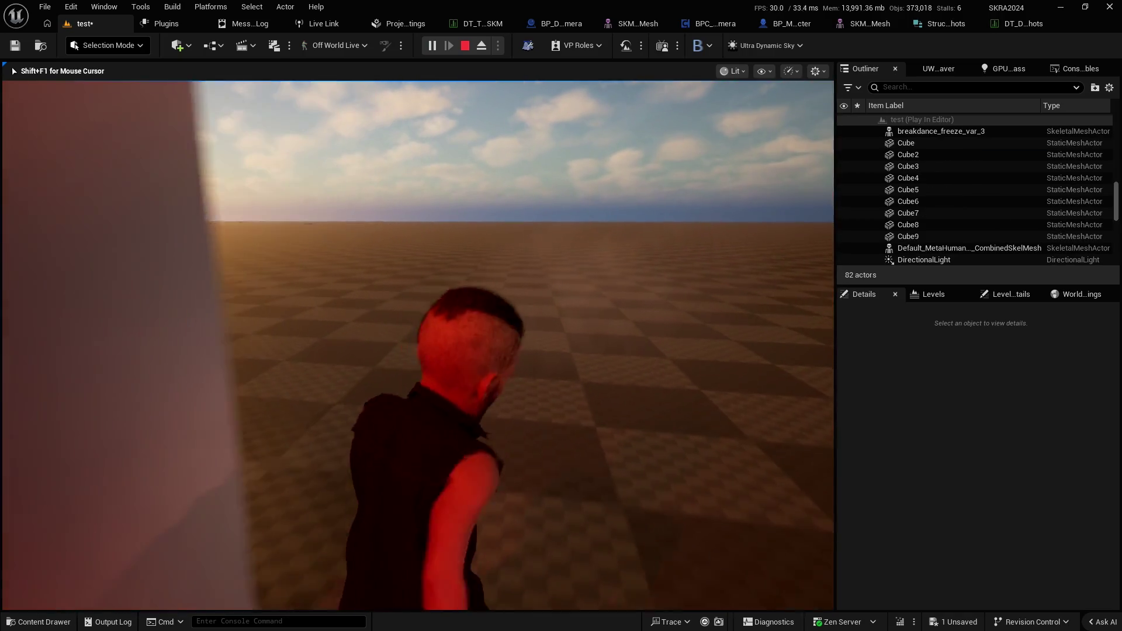
pyautogui.press('s')
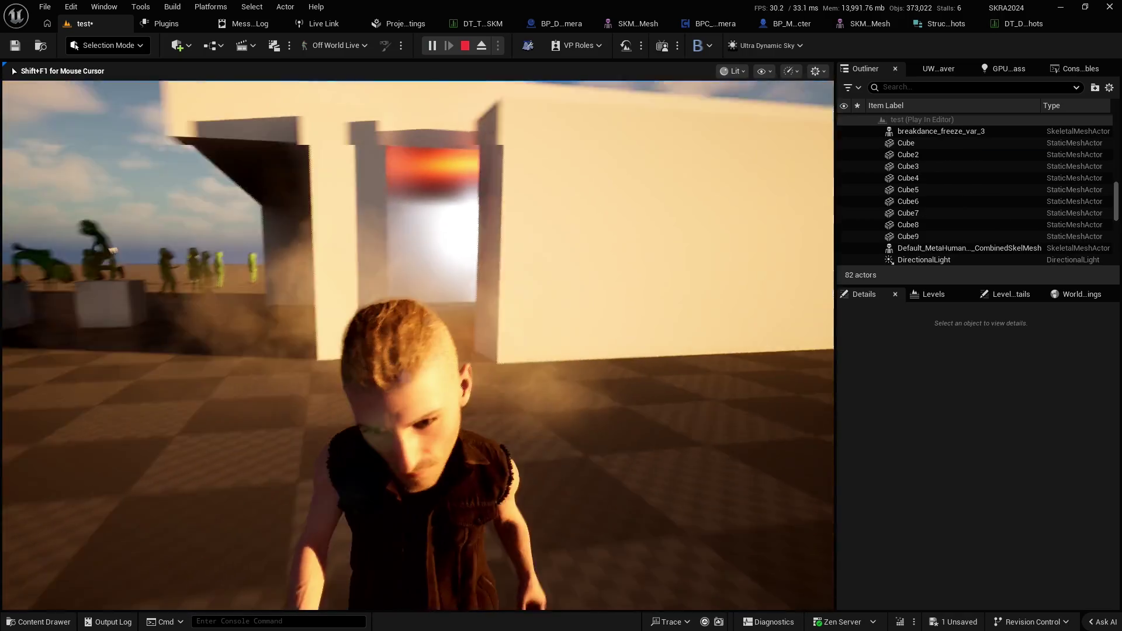
pyautogui.press('Escape')
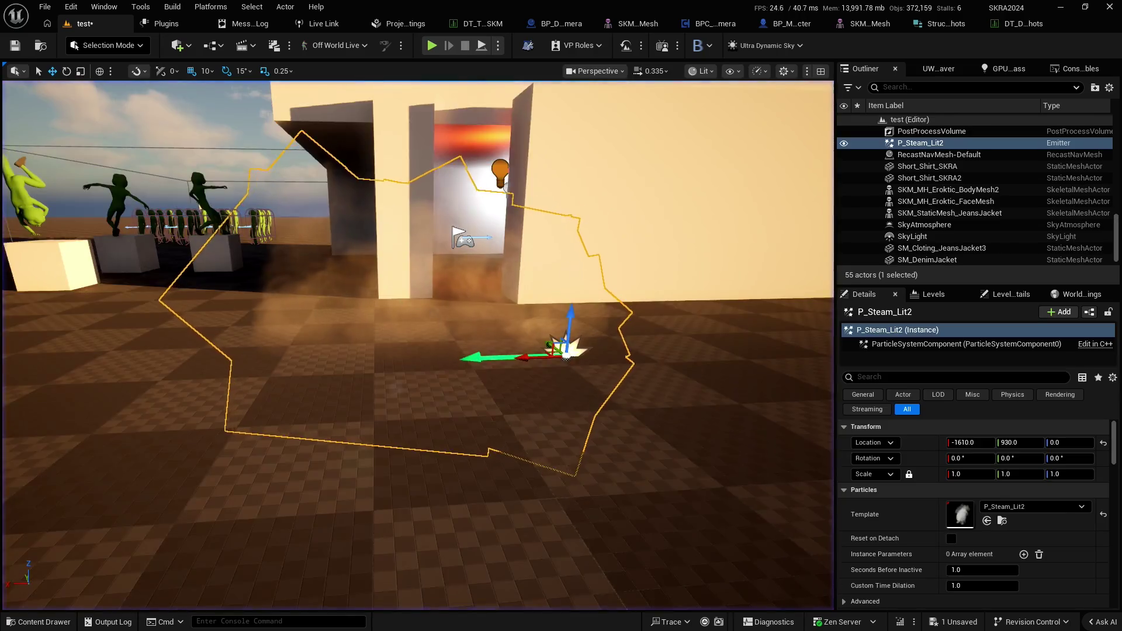
pyautogui.moveTo(533, 314); pyautogui.dragTo(530, 306)
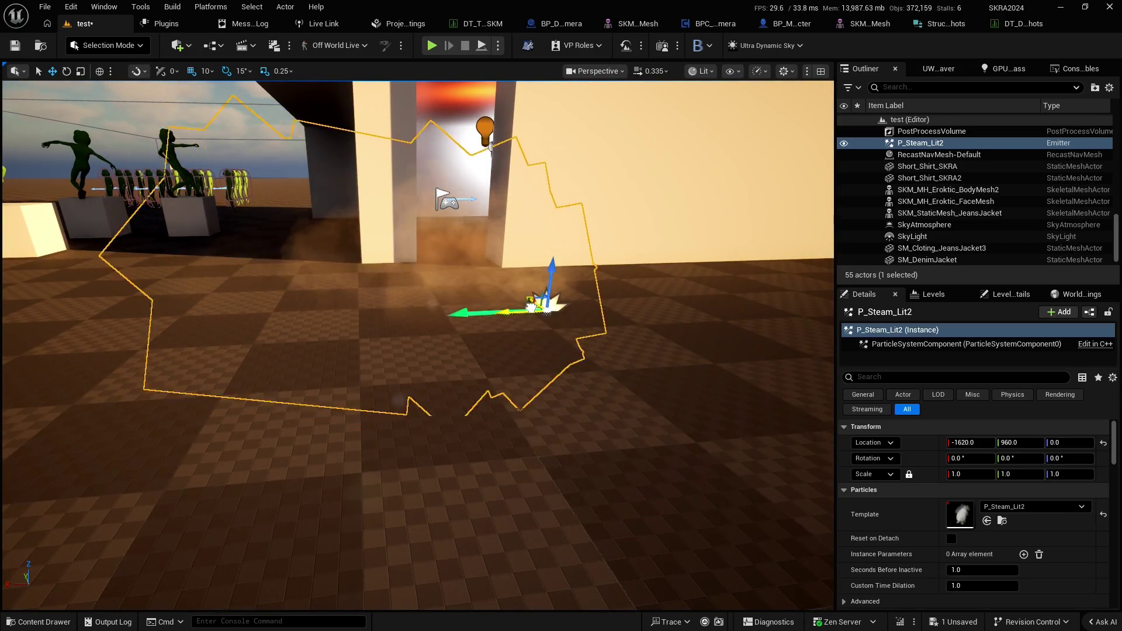
pyautogui.press('w')
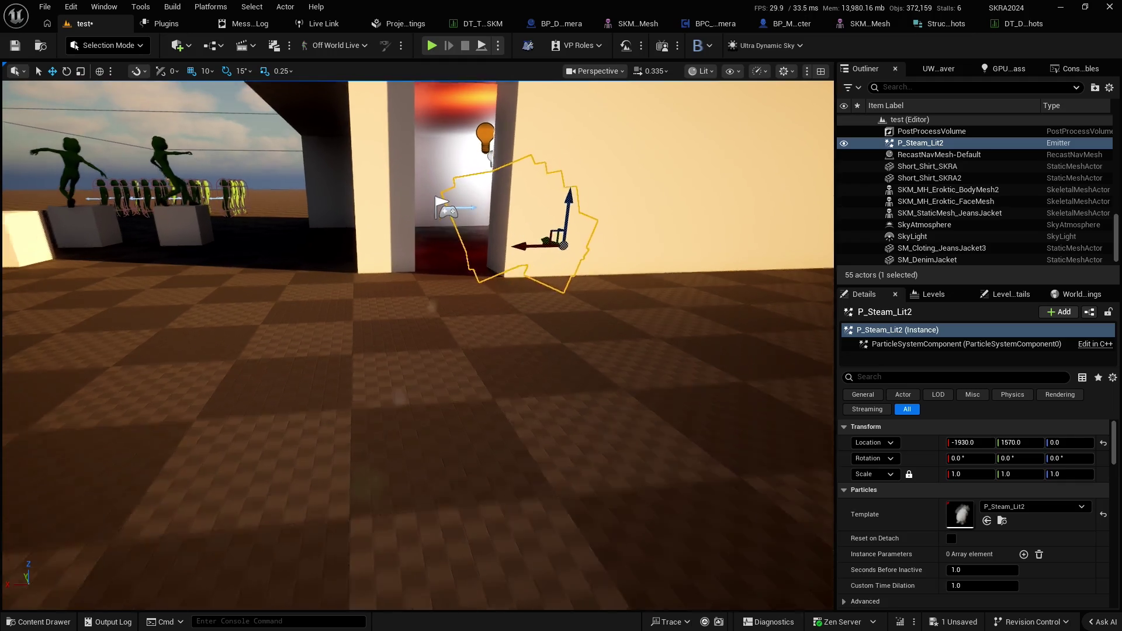
pyautogui.press('w')
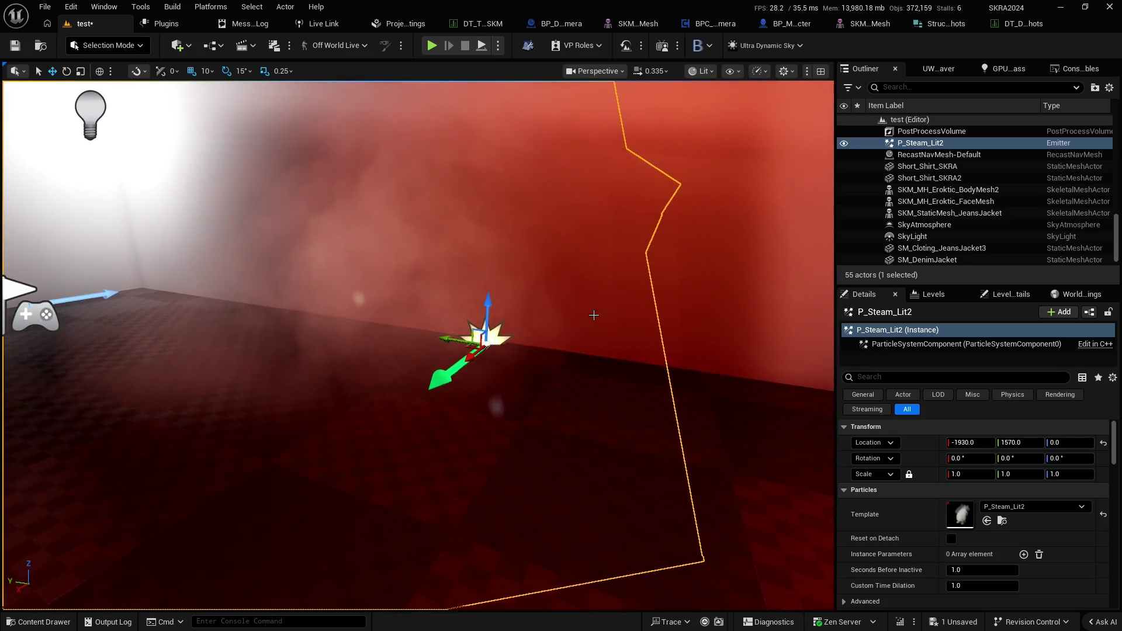
pyautogui.moveTo(594, 315)
pyautogui.mouseDown()
pyautogui.moveTo(476, 351)
pyautogui.moveTo(714, 388)
pyautogui.moveTo(365, 383)
pyautogui.mouseUp()
pyautogui.press('s')
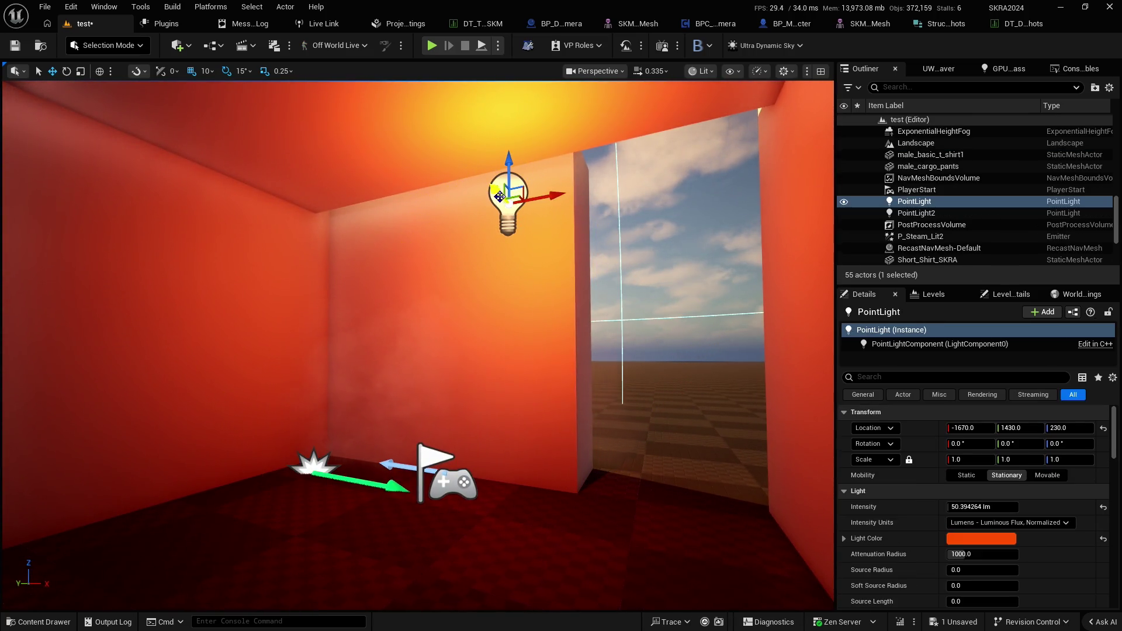
# Move the orange PointLight to -1550, 1100, 230 and play-test the relit room
pyautogui.moveTo(499, 197); pyautogui.dragTo(582, 232)
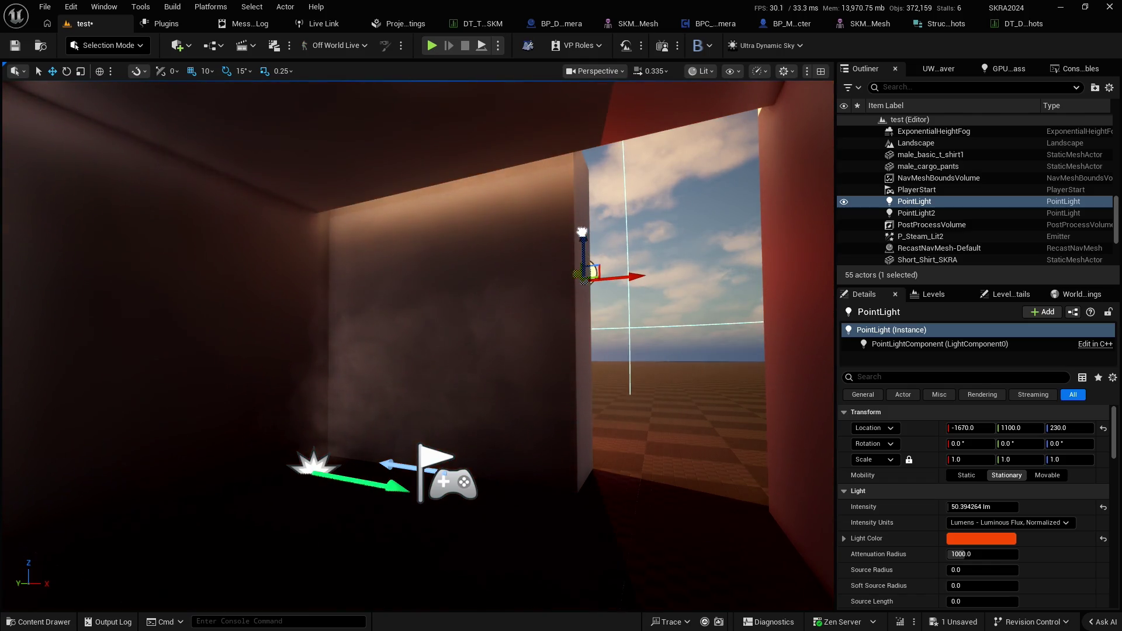
pyautogui.moveTo(627, 275)
pyautogui.mouseDown()
pyautogui.moveTo(726, 291)
pyautogui.moveTo(771, 274)
pyautogui.moveTo(742, 297)
pyautogui.mouseUp()
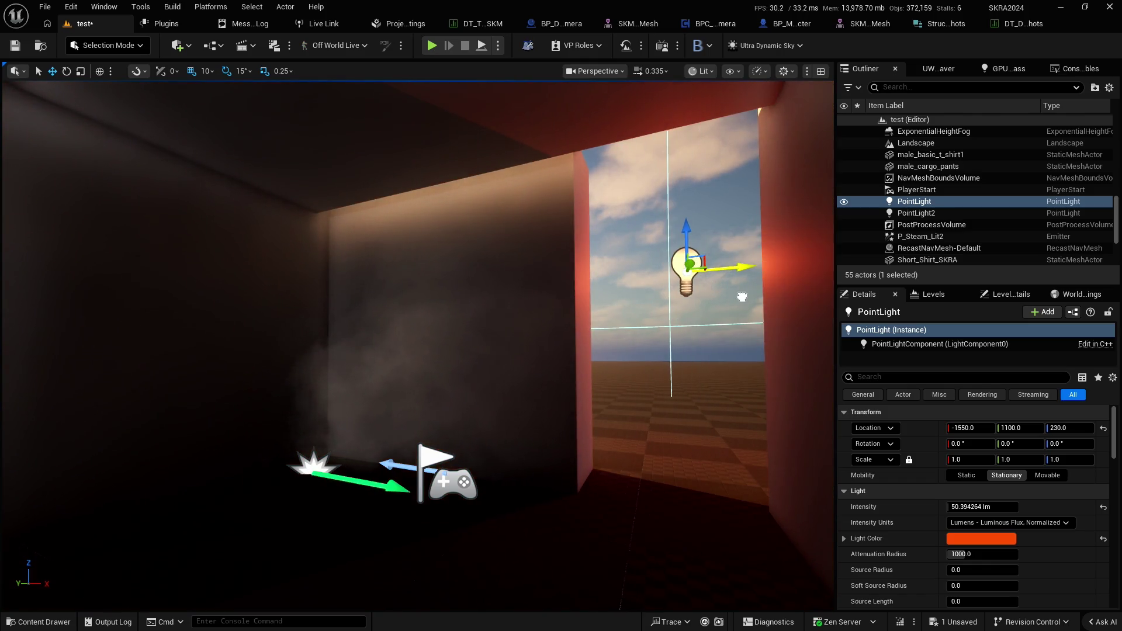
pyautogui.hotkey('alt', 'p')
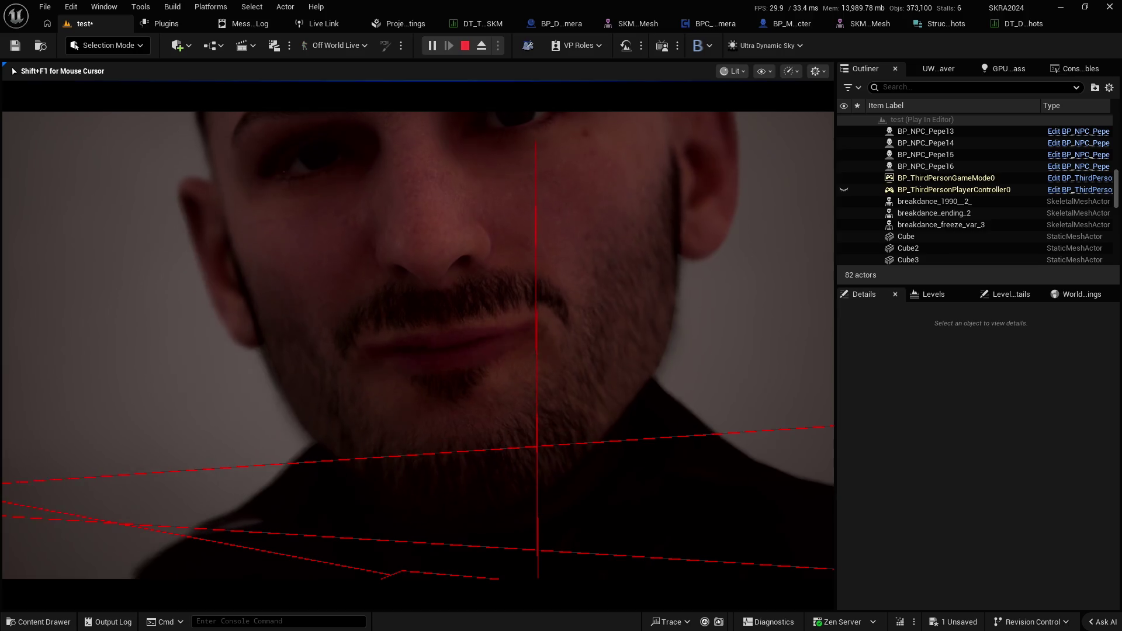
pyautogui.press('Escape')
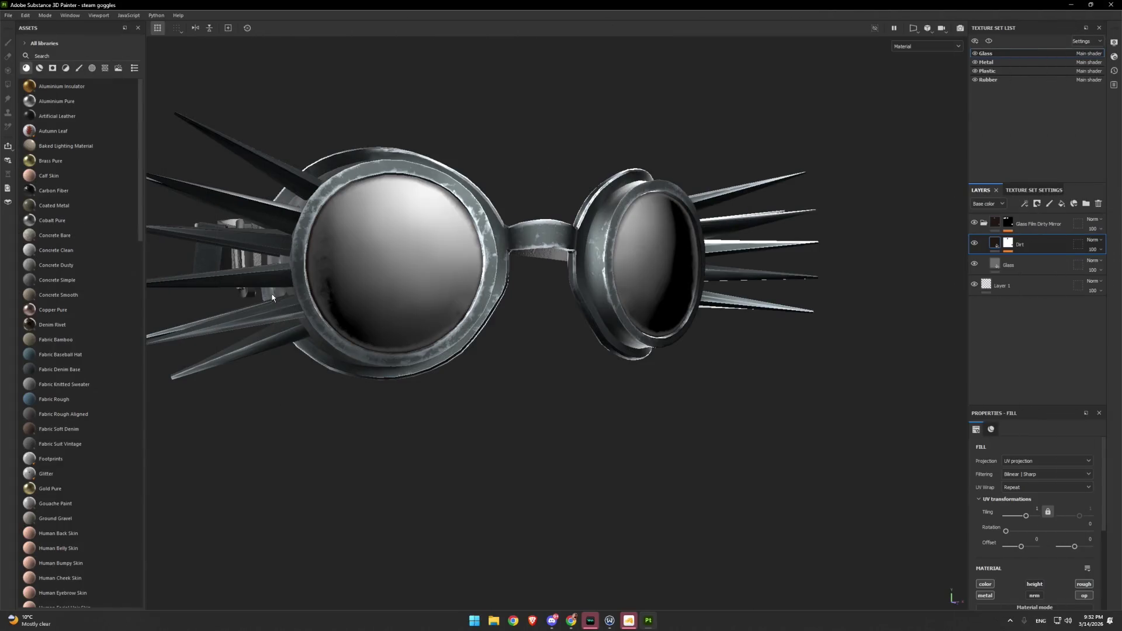
pyautogui.rightClick(455, 237)
pyautogui.scroll(-2, 427, 181)
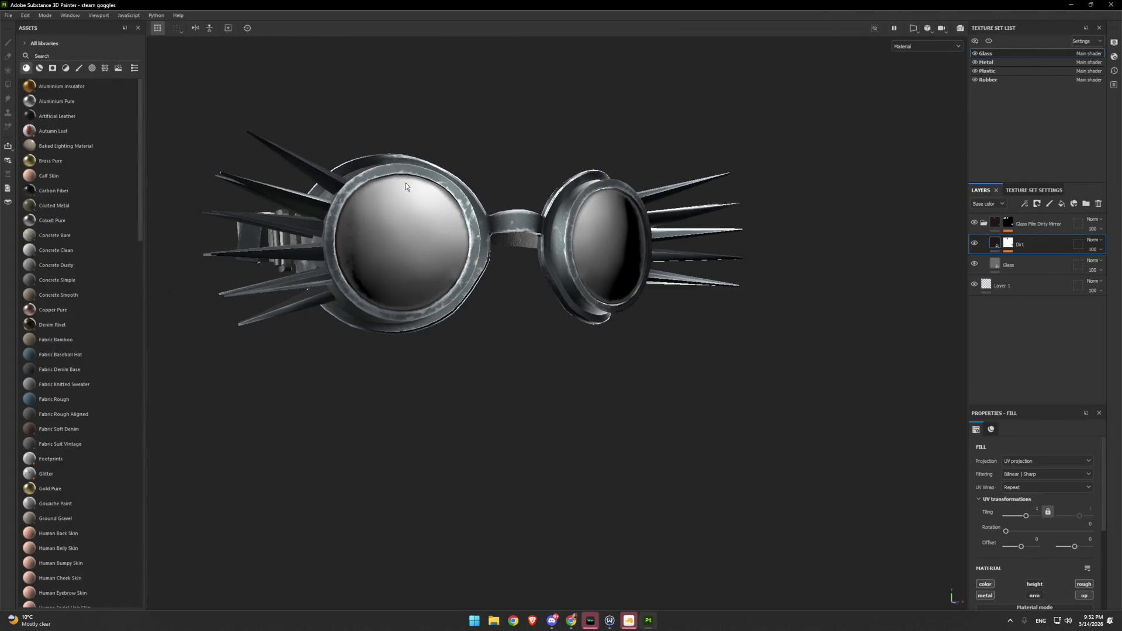
pyautogui.moveTo(413, 198)
pyautogui.mouseDown()
pyautogui.moveTo(458, 231)
pyautogui.moveTo(573, 361)
pyautogui.moveTo(611, 255)
pyautogui.moveTo(669, 267)
pyautogui.moveTo(676, 325)
pyautogui.moveTo(676, 313)
pyautogui.moveTo(511, 293)
pyautogui.moveTo(448, 271)
pyautogui.moveTo(666, 396)
pyautogui.moveTo(593, 340)
pyautogui.moveTo(656, 341)
pyautogui.moveTo(481, 356)
pyautogui.moveTo(628, 433)
pyautogui.moveTo(393, 335)
pyautogui.moveTo(735, 348)
pyautogui.moveTo(591, 240)
pyautogui.moveTo(543, 363)
pyautogui.moveTo(547, 466)
pyautogui.moveTo(528, 413)
pyautogui.moveTo(563, 356)
pyautogui.moveTo(323, 180)
pyautogui.mouseUp()
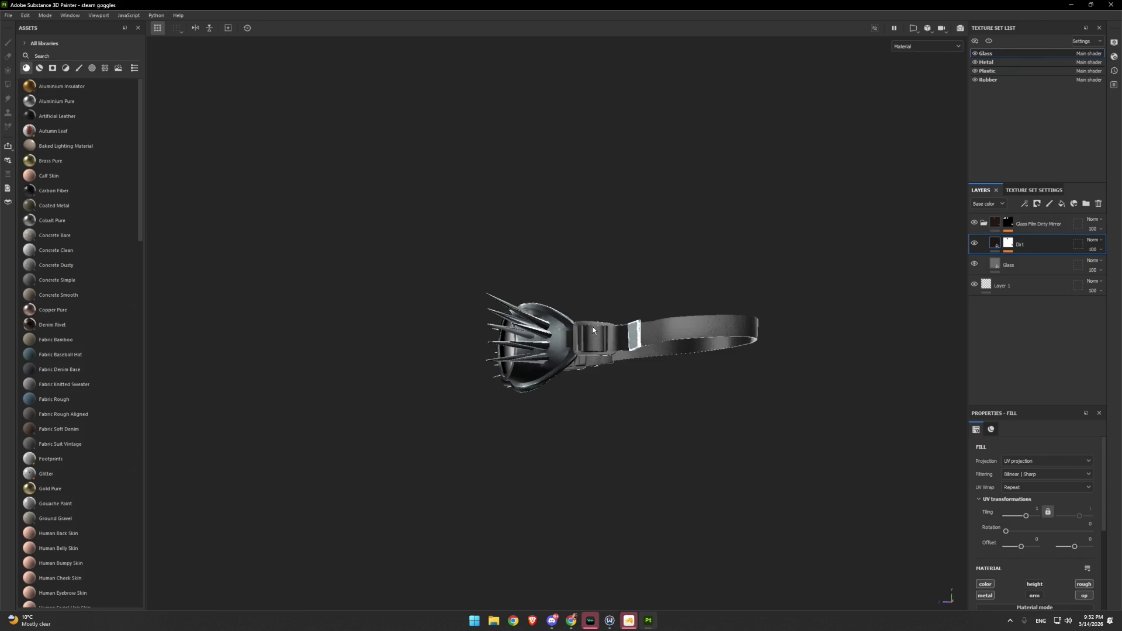
pyautogui.moveTo(593, 330); pyautogui.dragTo(540, 311)
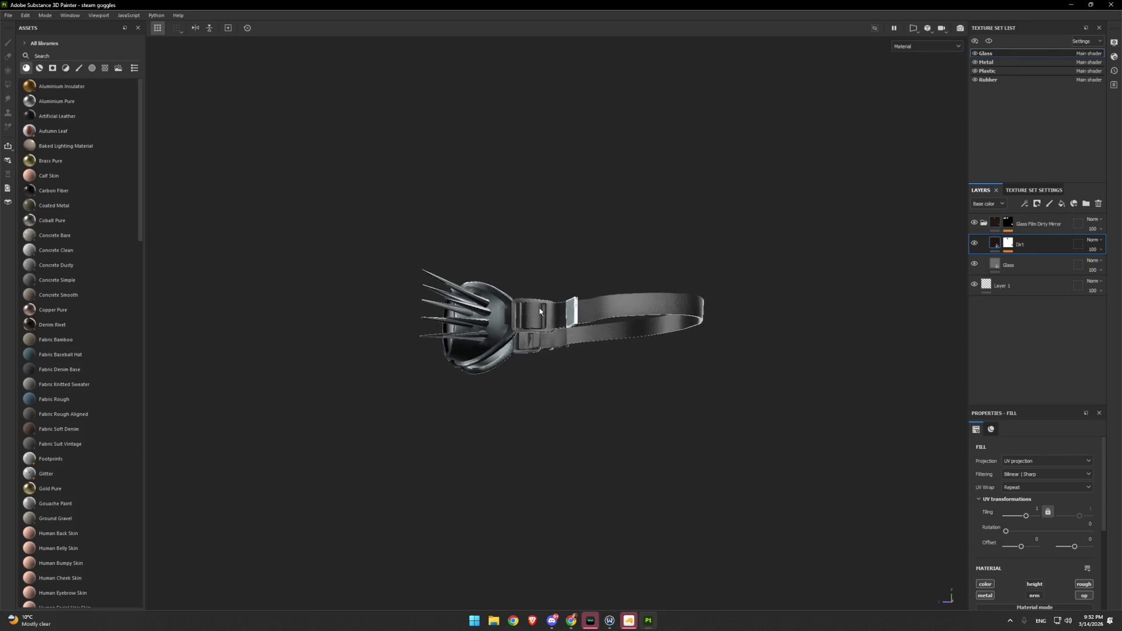
pyautogui.moveTo(599, 458)
pyautogui.mouseDown()
pyautogui.moveTo(576, 413)
pyautogui.moveTo(616, 396)
pyautogui.moveTo(616, 358)
pyautogui.moveTo(611, 405)
pyautogui.moveTo(730, 461)
pyautogui.moveTo(822, 411)
pyautogui.moveTo(753, 404)
pyautogui.moveTo(631, 426)
pyautogui.moveTo(599, 253)
pyautogui.moveTo(616, 215)
pyautogui.moveTo(649, 395)
pyautogui.moveTo(636, 398)
pyautogui.mouseUp()
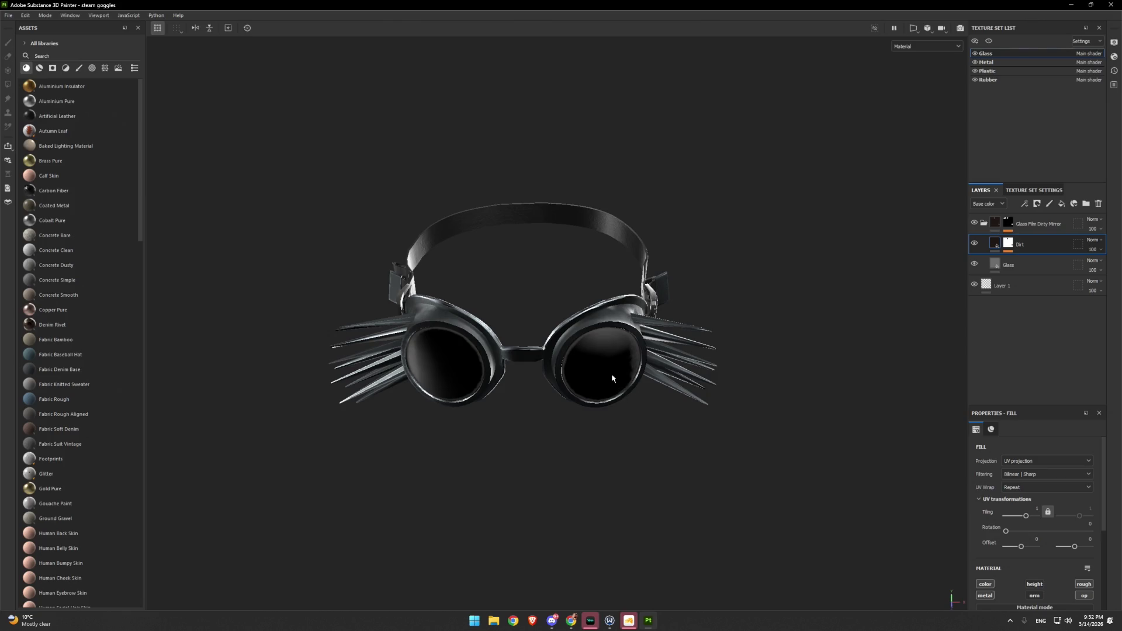
pyautogui.scroll(1, 585, 243)
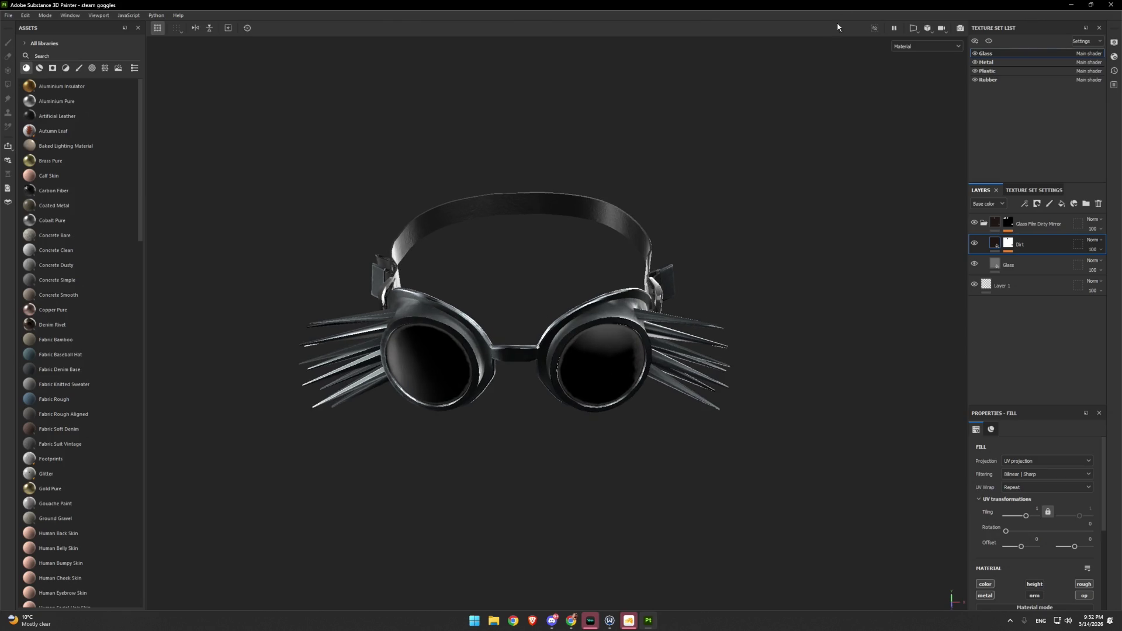
pyautogui.click(912, 45)
pyautogui.scroll(-5, 930, 94)
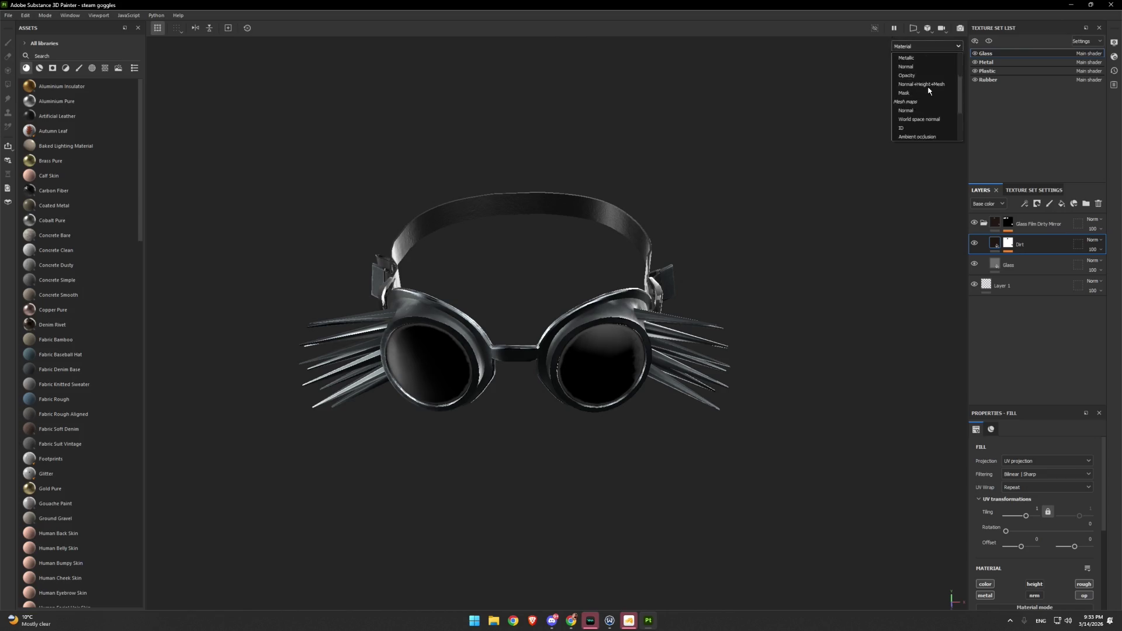
pyautogui.scroll(5, 929, 98)
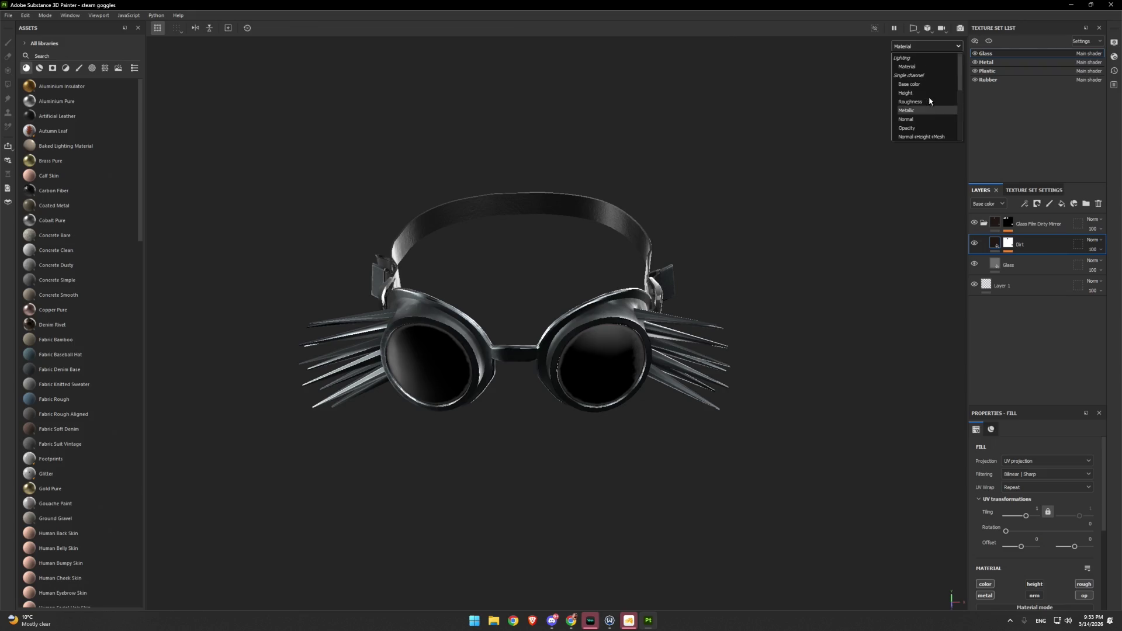
pyautogui.click(930, 31)
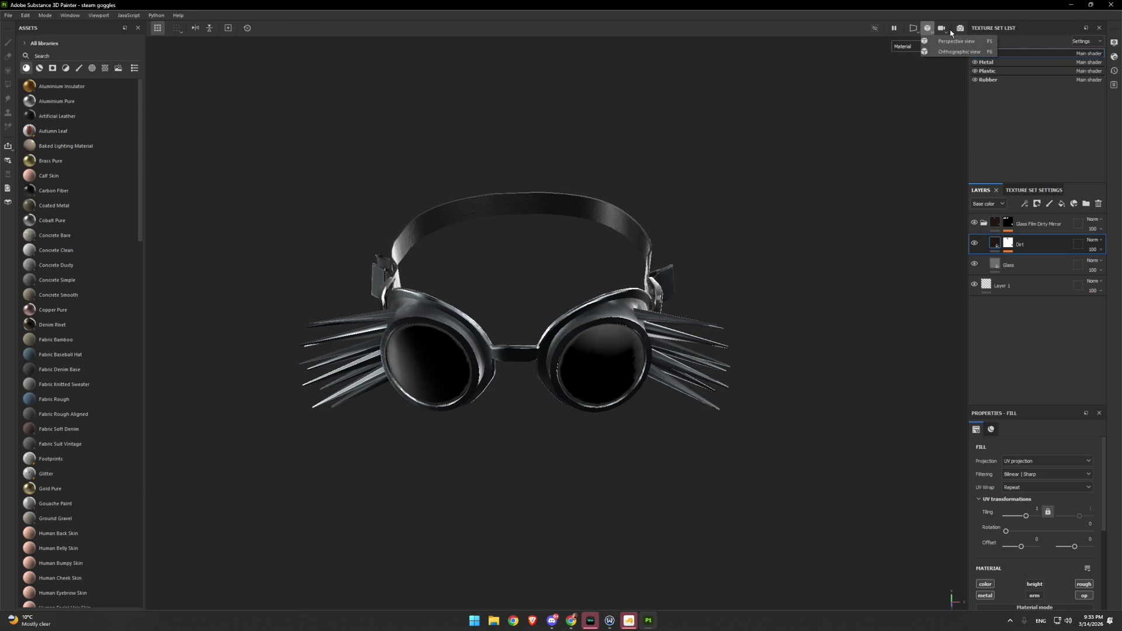
pyautogui.click(946, 34)
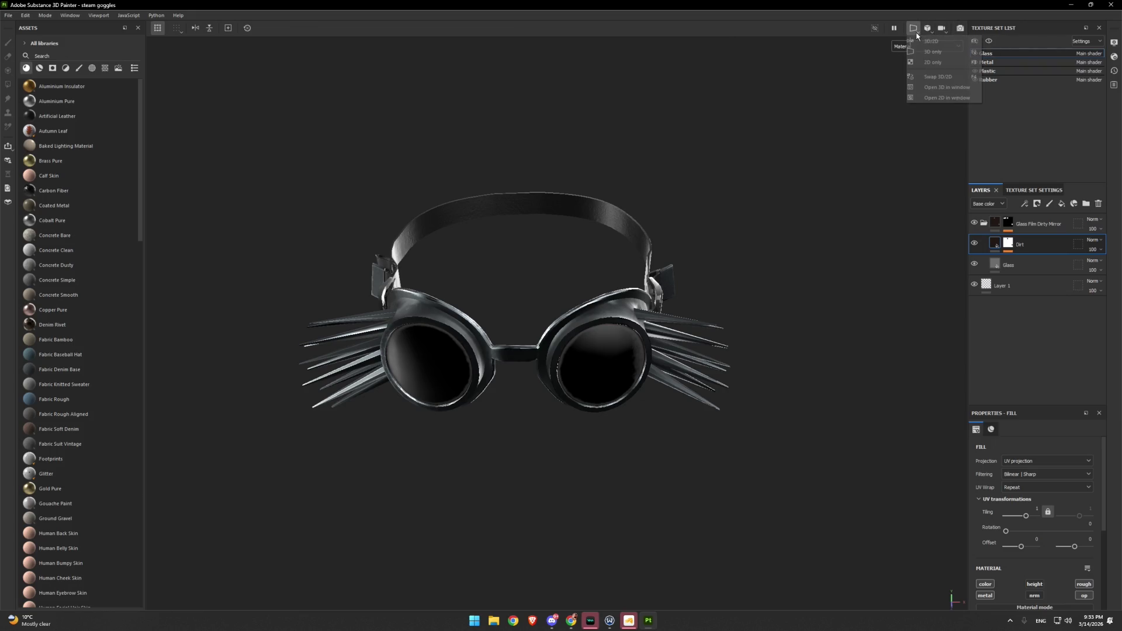
pyautogui.click(920, 47)
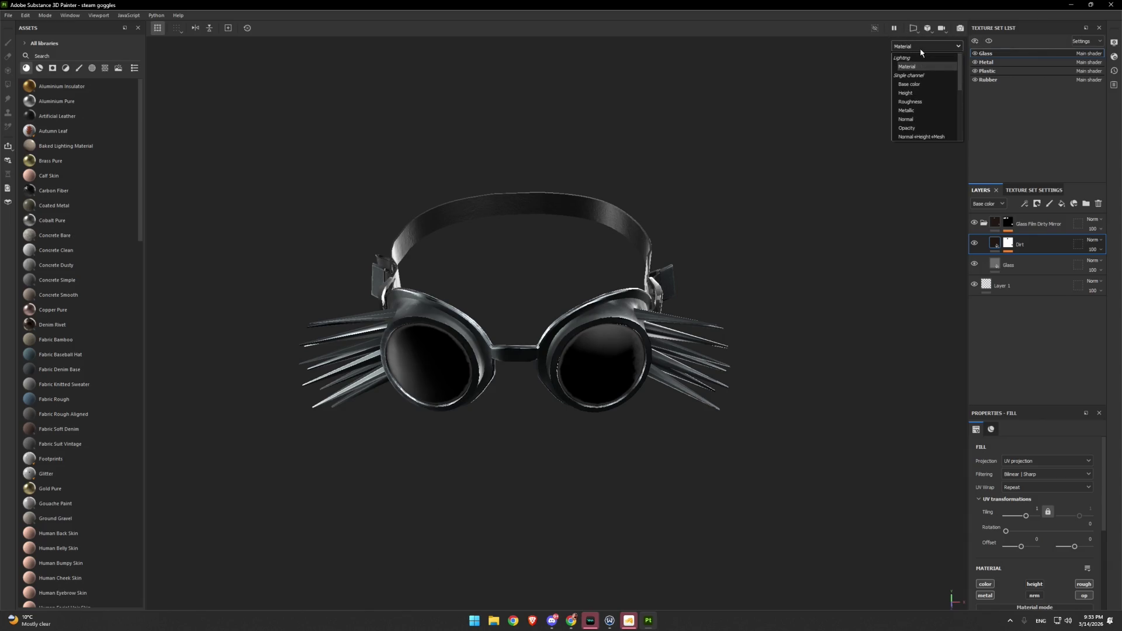
pyautogui.click(911, 66)
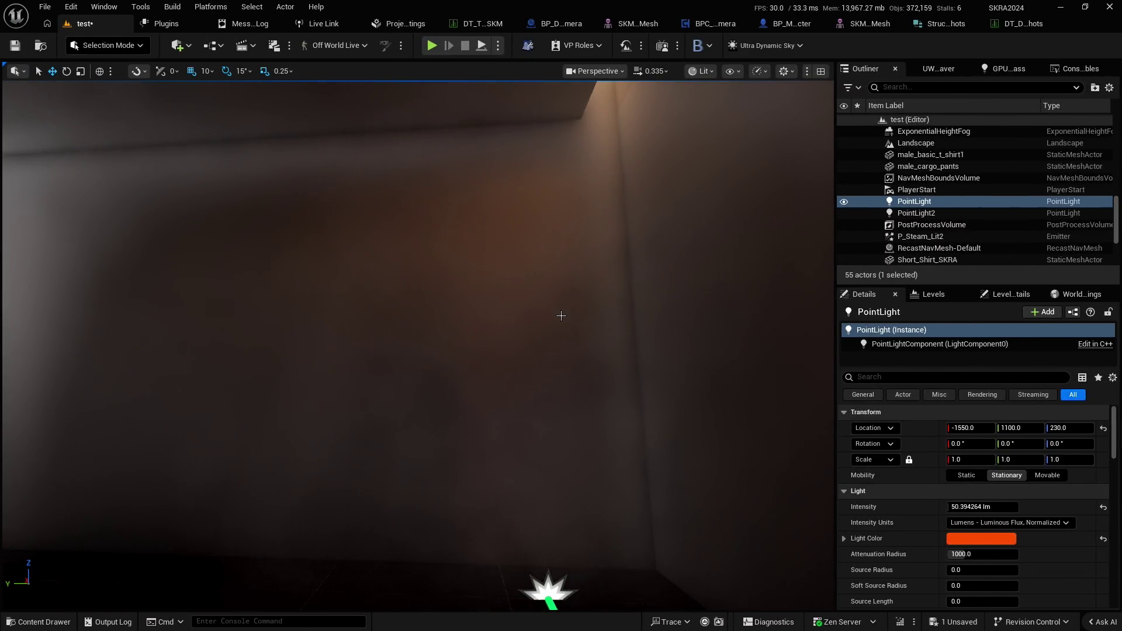
# Delete the P_Steam_Lit2 steam emitter beside the PointLight
pyautogui.press('f')
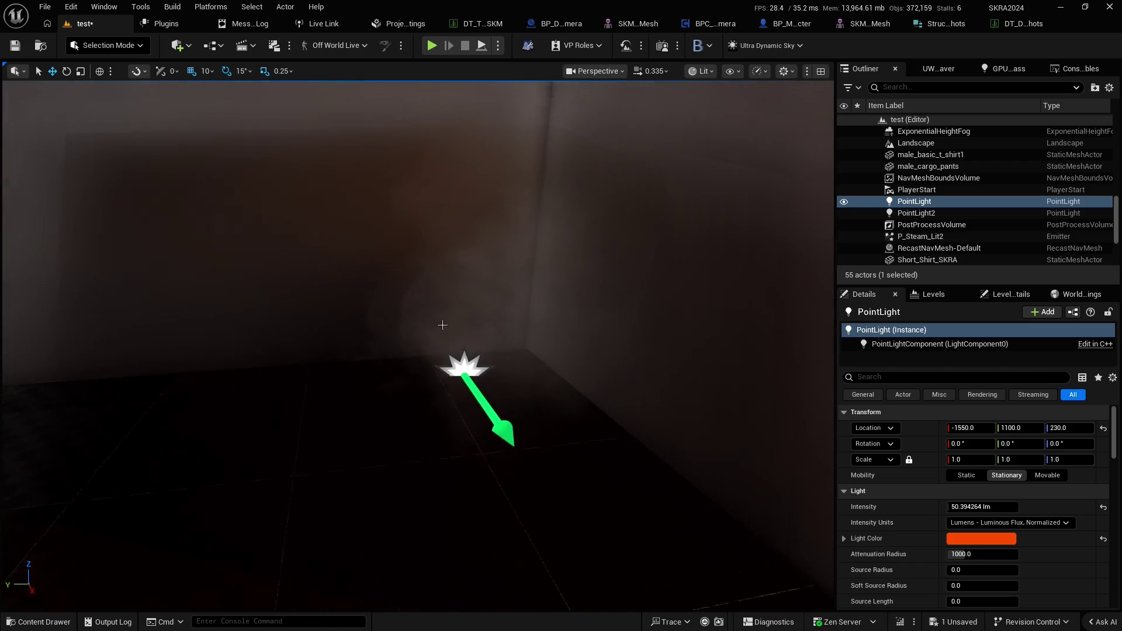
pyautogui.click(464, 366)
pyautogui.press('Delete')
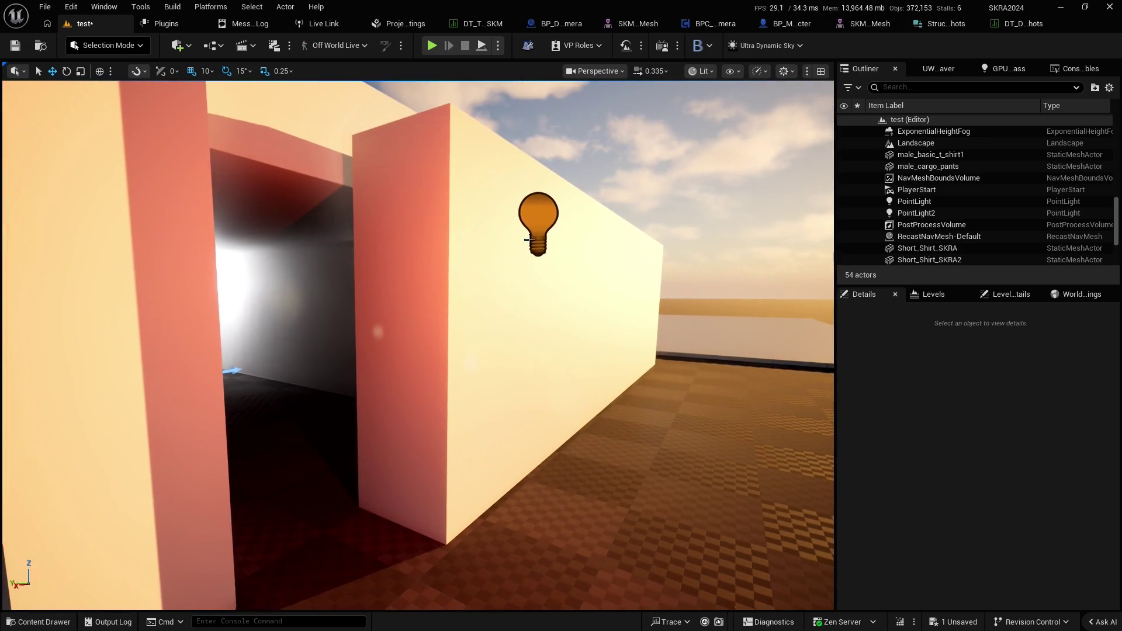
# Slide the PointLight along Y into the room, to -1880, 1370, 240
pyautogui.click(546, 233)
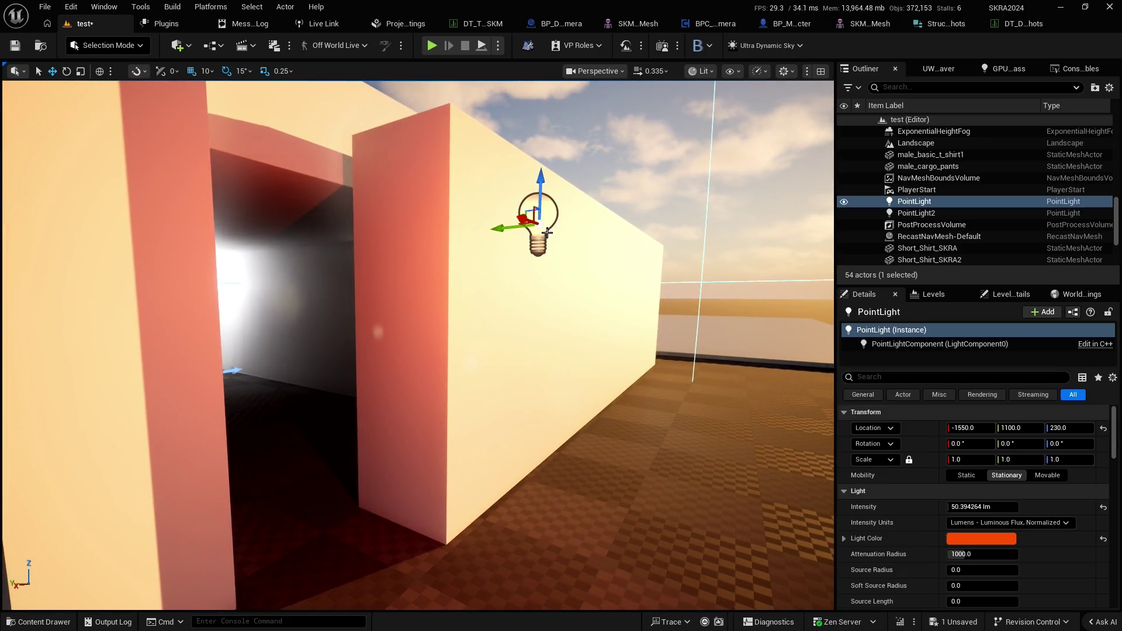
pyautogui.moveTo(516, 226)
pyautogui.mouseDown()
pyautogui.moveTo(564, 240)
pyautogui.moveTo(513, 239)
pyautogui.moveTo(488, 217)
pyautogui.moveTo(315, 201)
pyautogui.moveTo(409, 243)
pyautogui.moveTo(315, 226)
pyautogui.moveTo(352, 170)
pyautogui.moveTo(678, 234)
pyautogui.moveTo(714, 253)
pyautogui.moveTo(158, 257)
pyautogui.moveTo(170, 252)
pyautogui.moveTo(104, 231)
pyautogui.mouseUp()
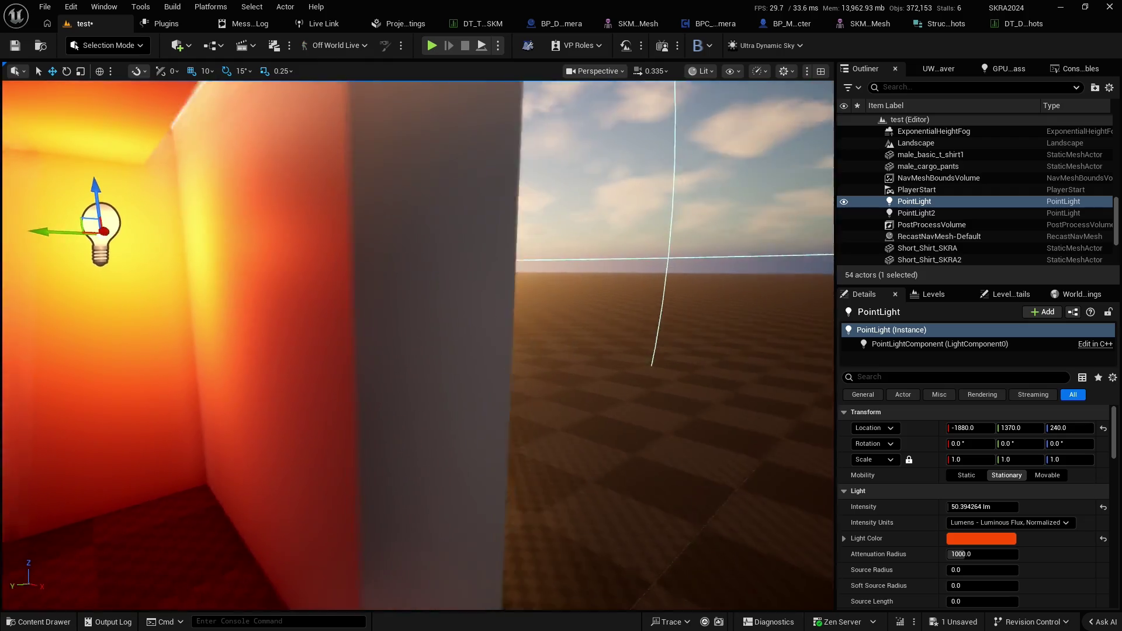
pyautogui.moveTo(427, 96)
pyautogui.mouseDown()
pyautogui.moveTo(427, 135)
pyautogui.moveTo(409, 152)
pyautogui.moveTo(427, 96)
pyautogui.mouseUp()
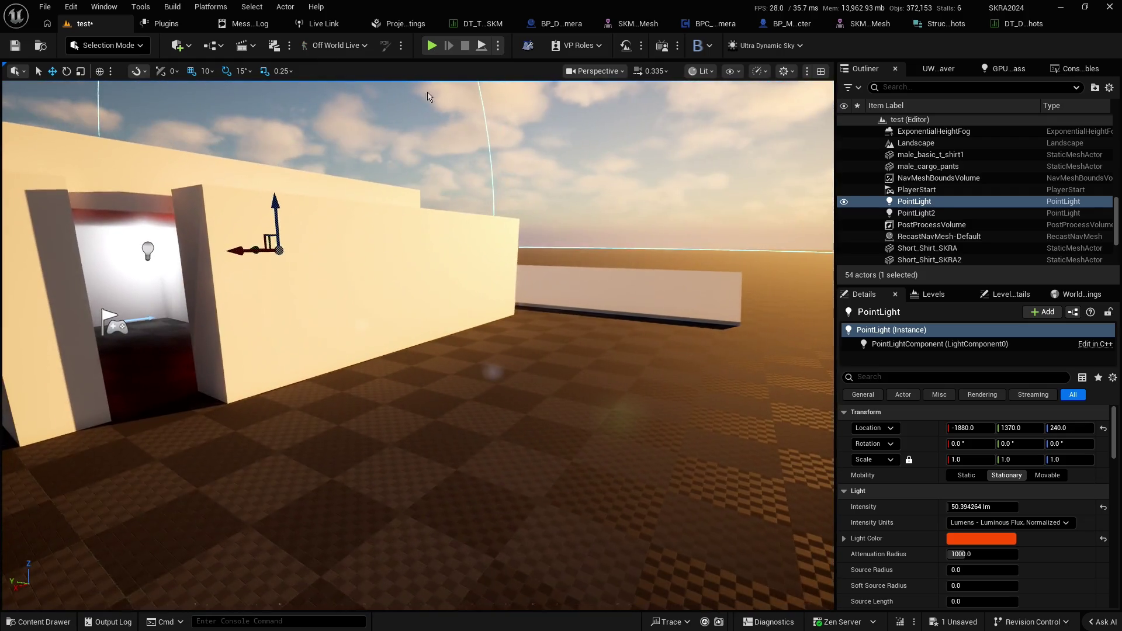
pyautogui.click(708, 25)
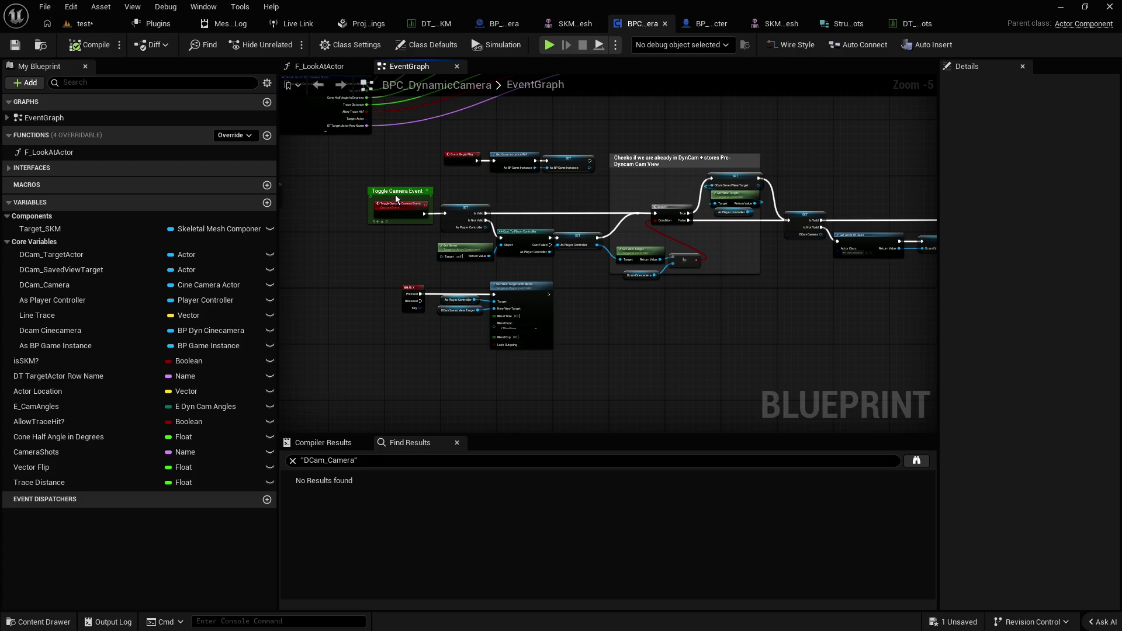
# Add a Get Actor Of Class node near the camera shot nodes
pyautogui.moveTo(412, 160)
pyautogui.mouseDown()
pyautogui.moveTo(483, 160)
pyautogui.moveTo(654, 256)
pyautogui.mouseUp()
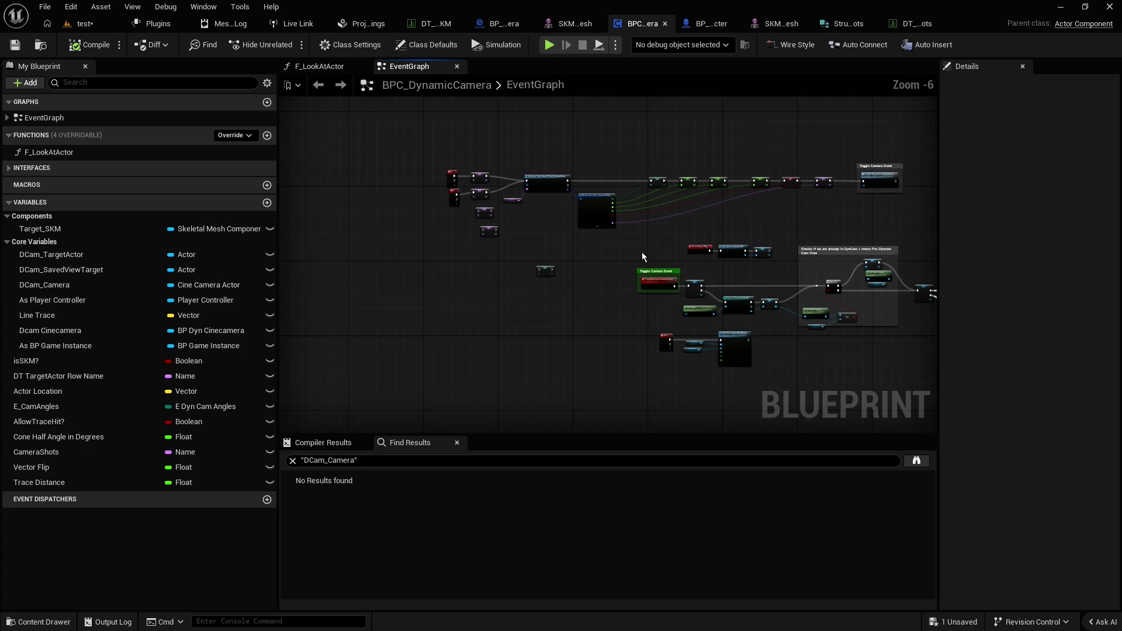
pyautogui.scroll(2, 567, 245)
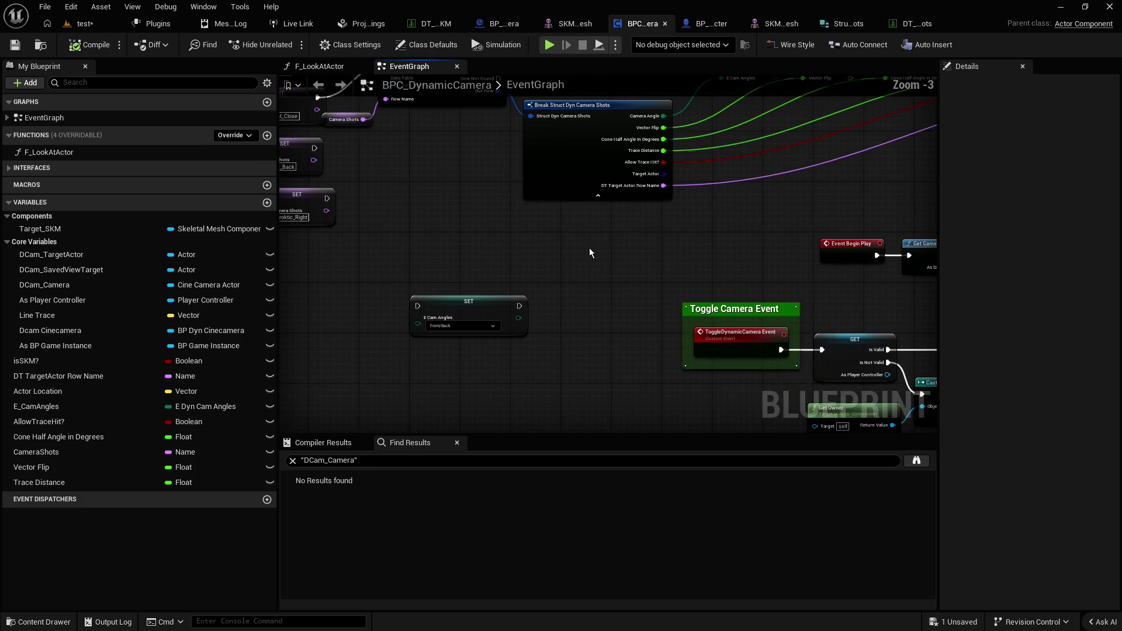
pyautogui.moveTo(605, 249)
pyautogui.mouseDown()
pyautogui.moveTo(496, 301)
pyautogui.moveTo(481, 325)
pyautogui.mouseUp()
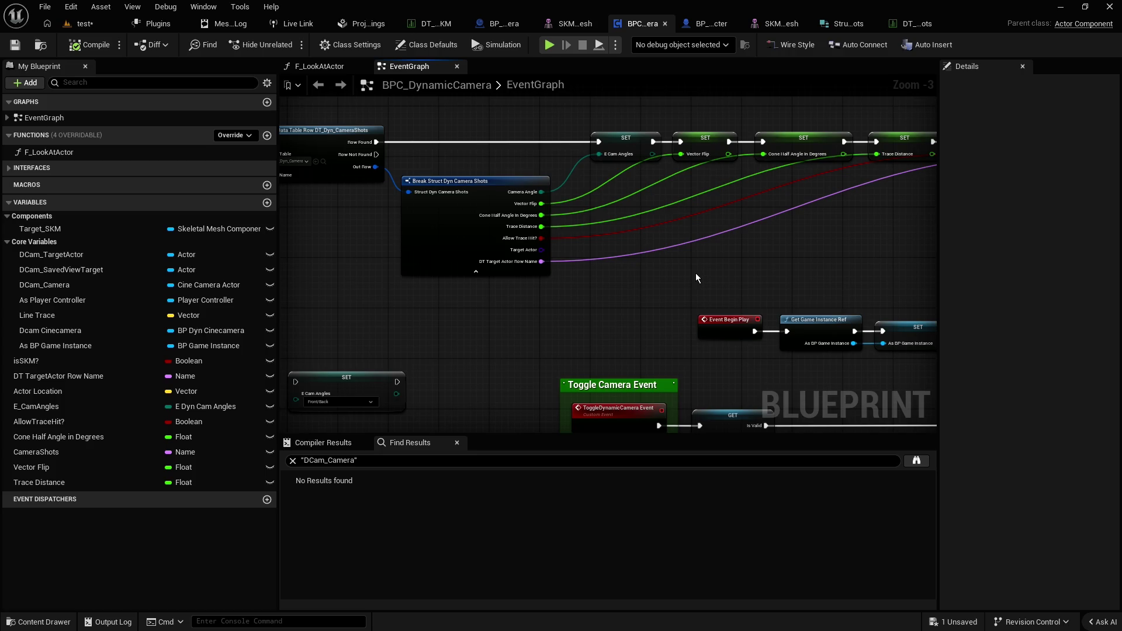
pyautogui.moveTo(584, 278); pyautogui.dragTo(661, 261)
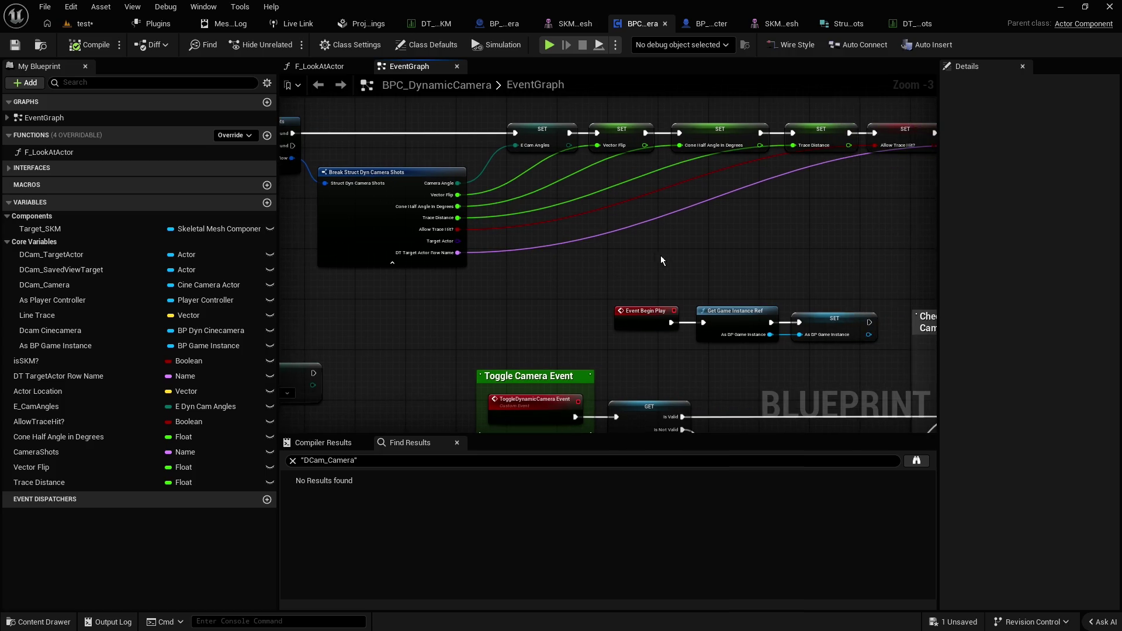
pyautogui.rightClick(692, 241)
pyautogui.write('get actor')
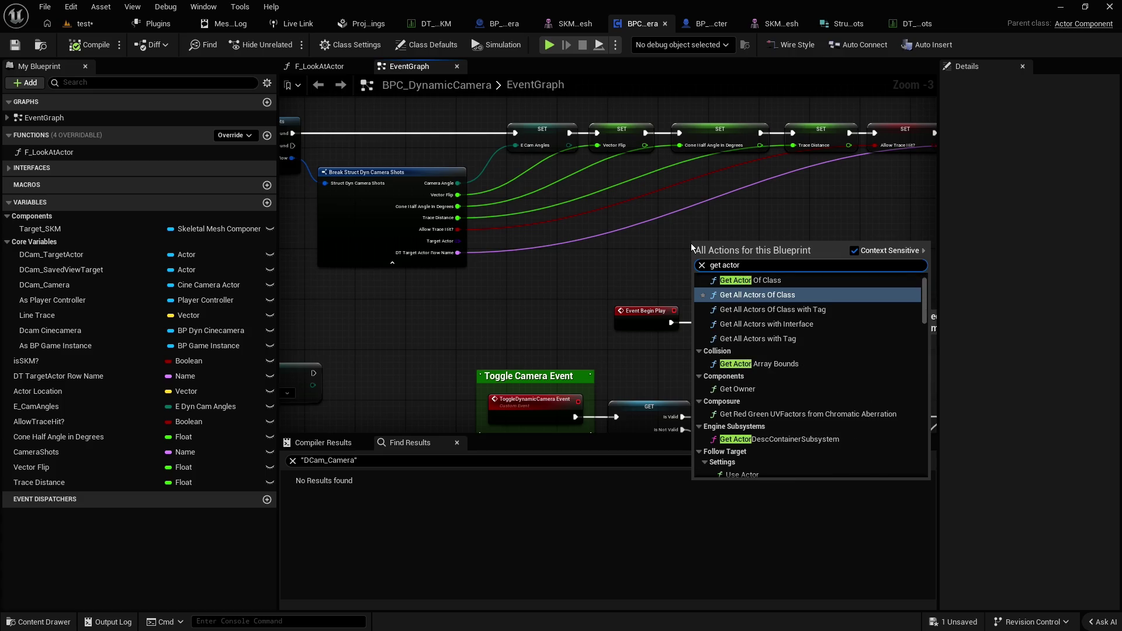
pyautogui.press('Up')
pyautogui.press('Return')
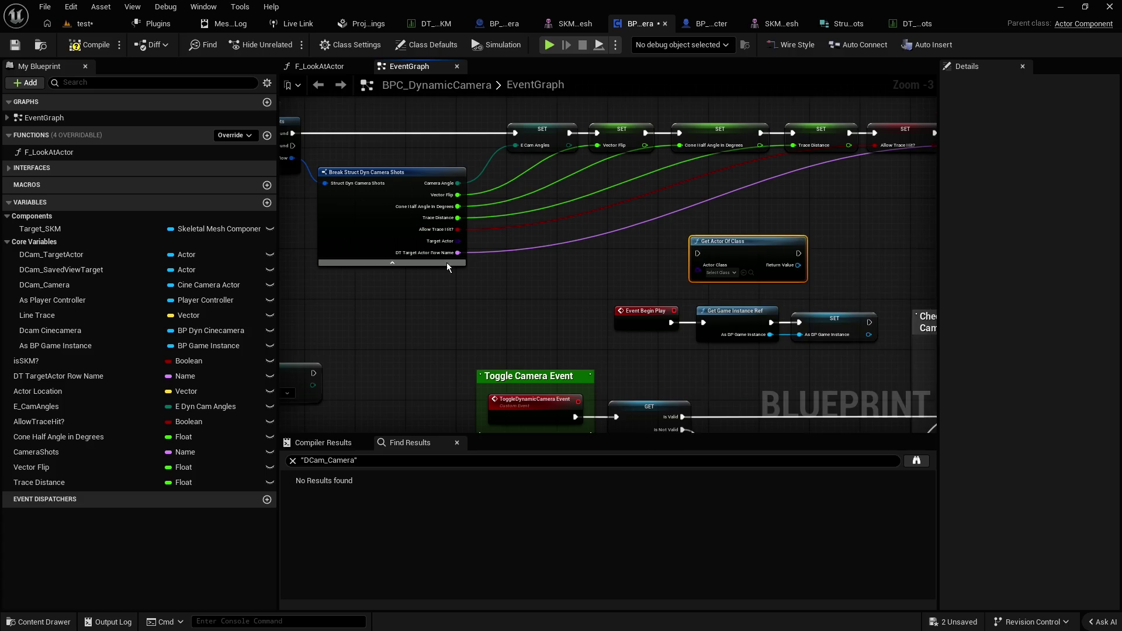
# Wire the shot's Target Actor into Actor Class and chain Get Actor Of Class after SET
pyautogui.scroll(1, 447, 258)
pyautogui.moveTo(459, 242); pyautogui.dragTo(724, 272)
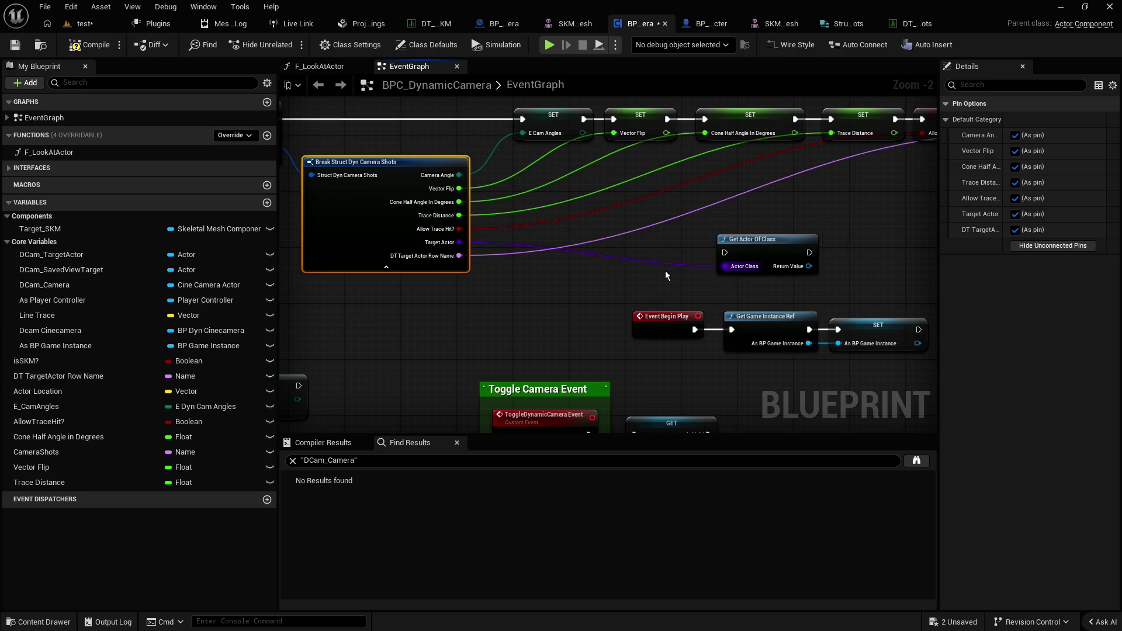
pyautogui.moveTo(637, 278); pyautogui.dragTo(336, 293)
pyautogui.scroll(-1, 336, 294)
pyautogui.scroll(1, 457, 273)
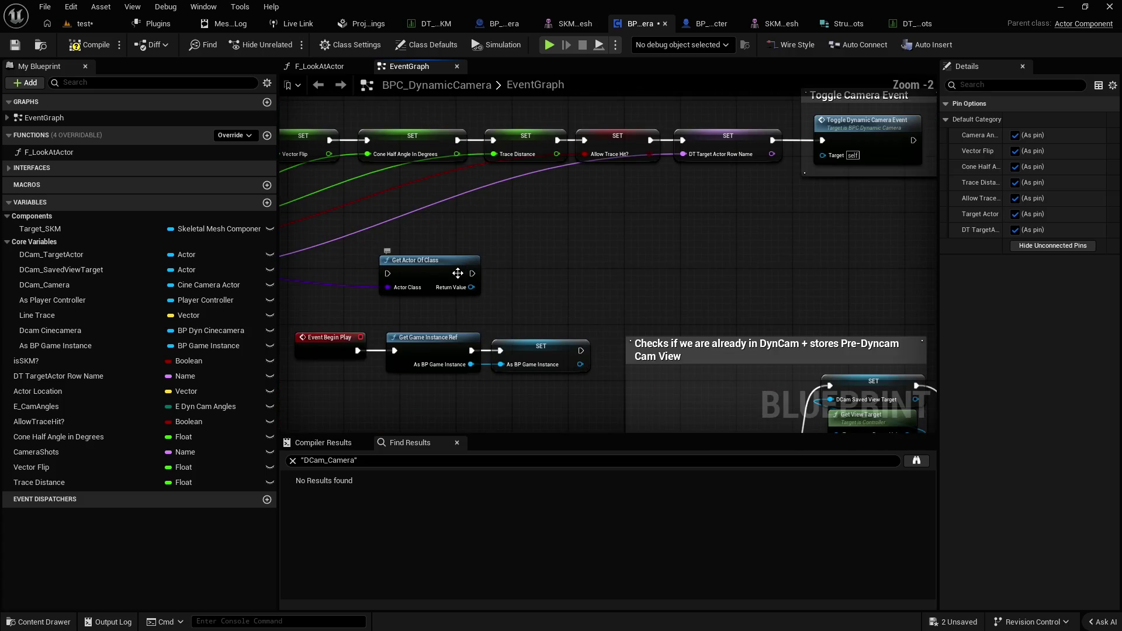
pyautogui.scroll(-2, 472, 287)
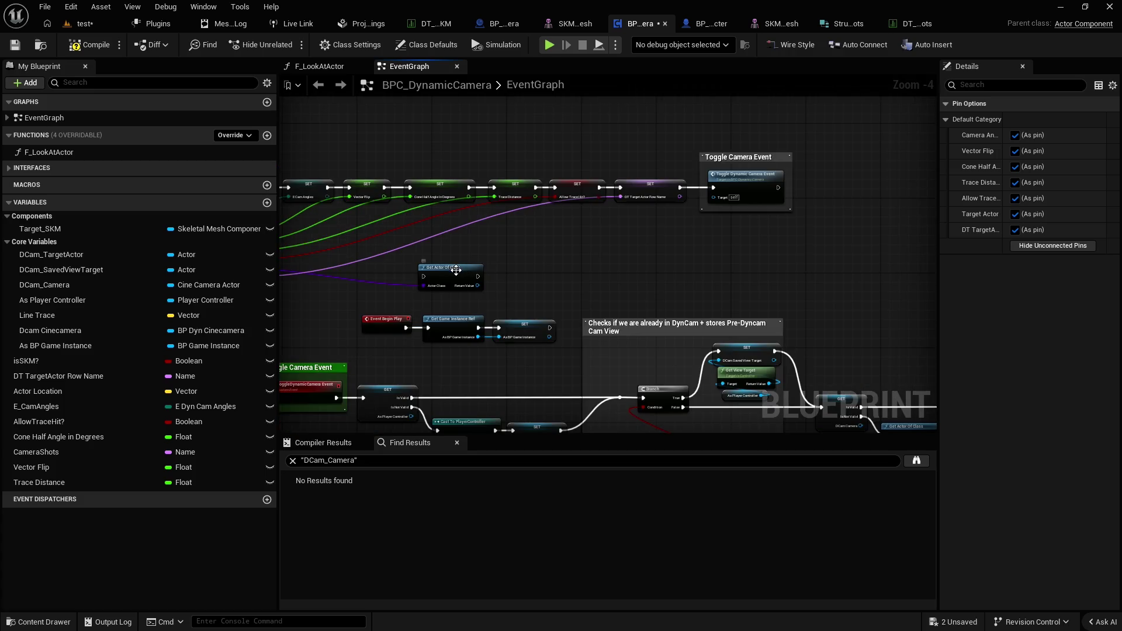
pyautogui.moveTo(453, 266)
pyautogui.mouseDown()
pyautogui.moveTo(650, 264)
pyautogui.moveTo(847, 194)
pyautogui.mouseUp()
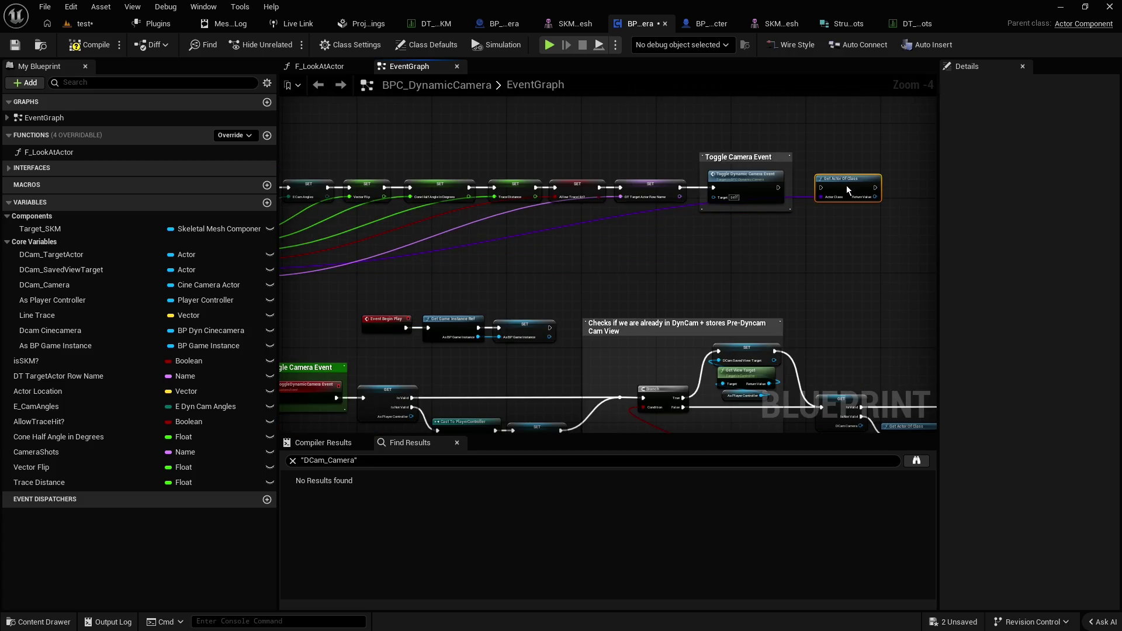
pyautogui.scroll(2, 846, 186)
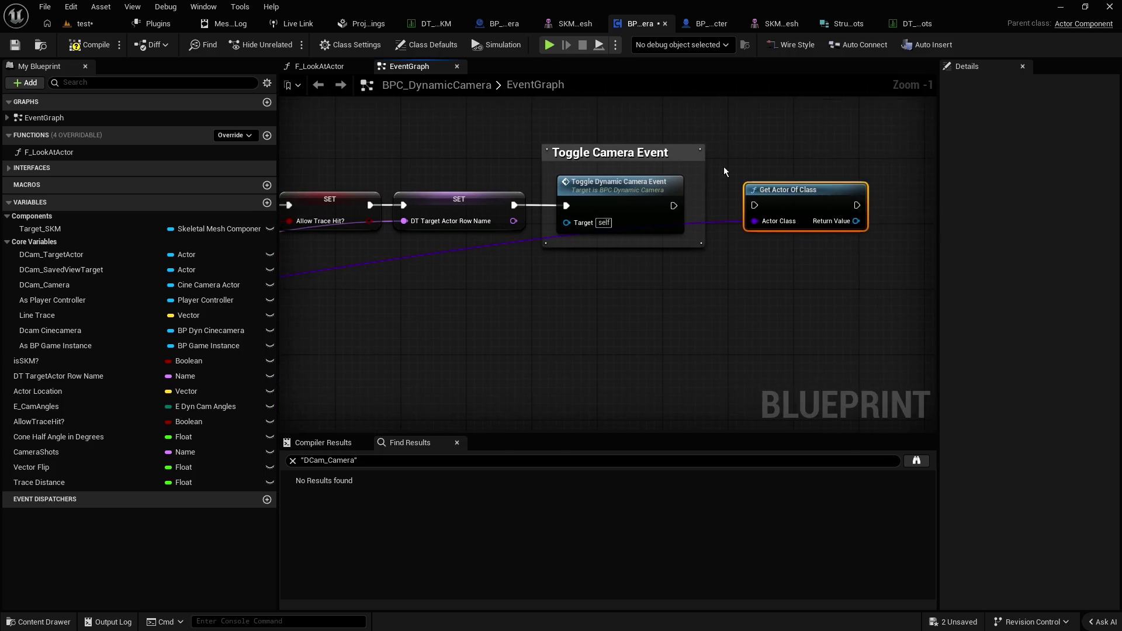
pyautogui.scroll(-1, 684, 175)
pyautogui.moveTo(646, 183); pyautogui.dragTo(913, 188)
pyautogui.moveTo(549, 199)
pyautogui.mouseDown()
pyautogui.moveTo(748, 200)
pyautogui.moveTo(738, 199)
pyautogui.mouseUp()
pyautogui.moveTo(819, 196); pyautogui.dragTo(679, 196)
# Store the Return Value in a DCam_TargetActor setter running before Toggle Dynamic Camera Event
pyautogui.scroll(2, 709, 203)
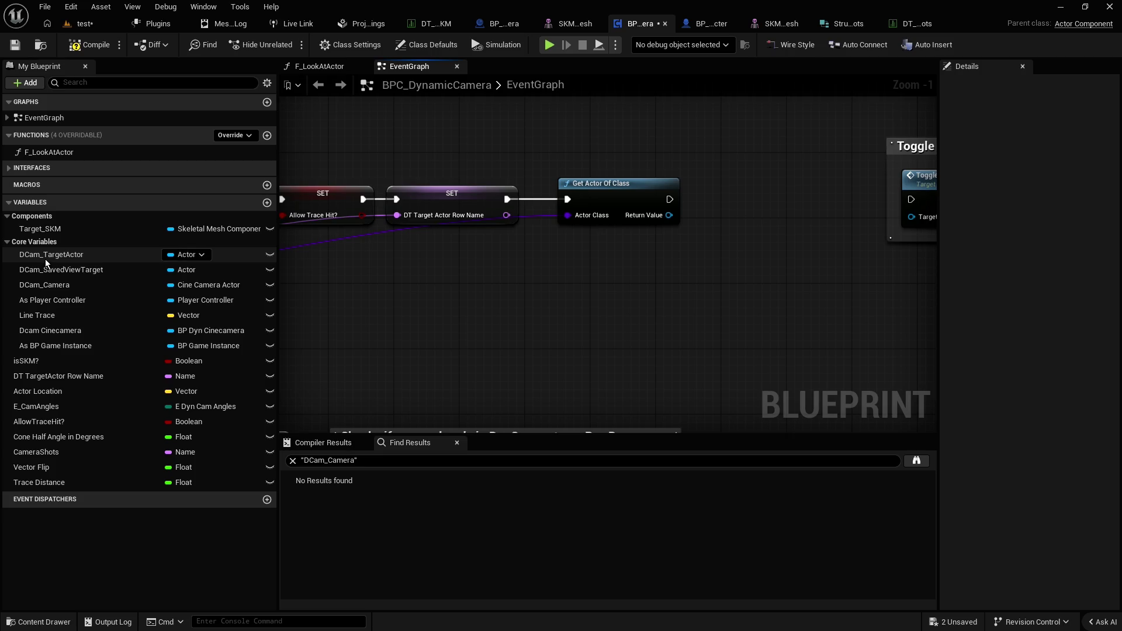
pyautogui.moveTo(46, 261); pyautogui.dragTo(506, 285)
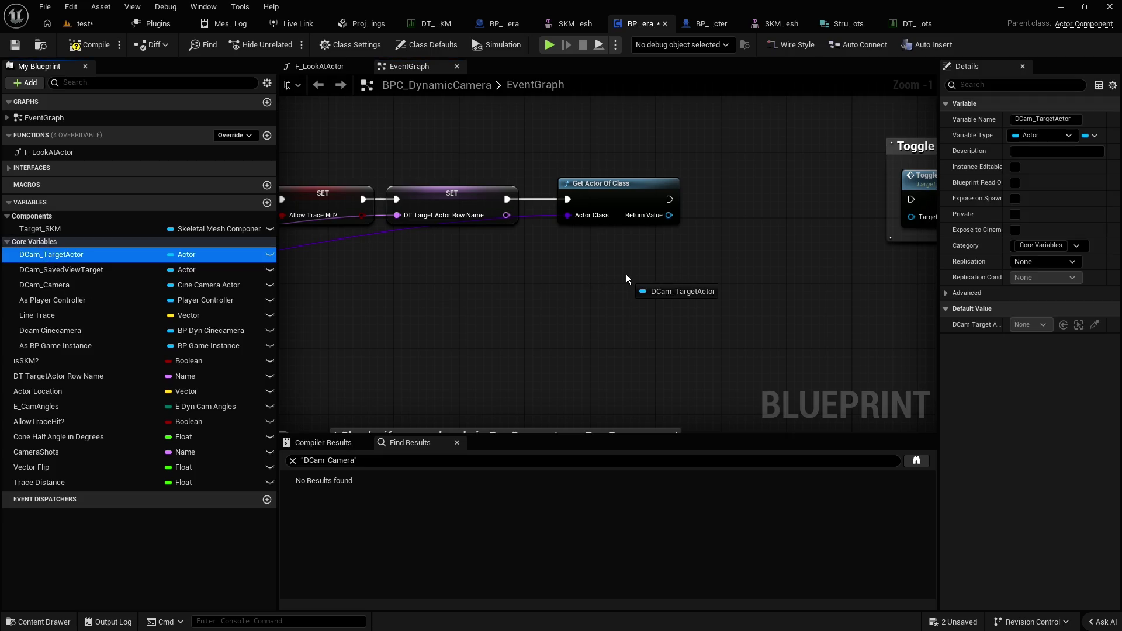
pyautogui.moveTo(626, 275); pyautogui.dragTo(626, 274)
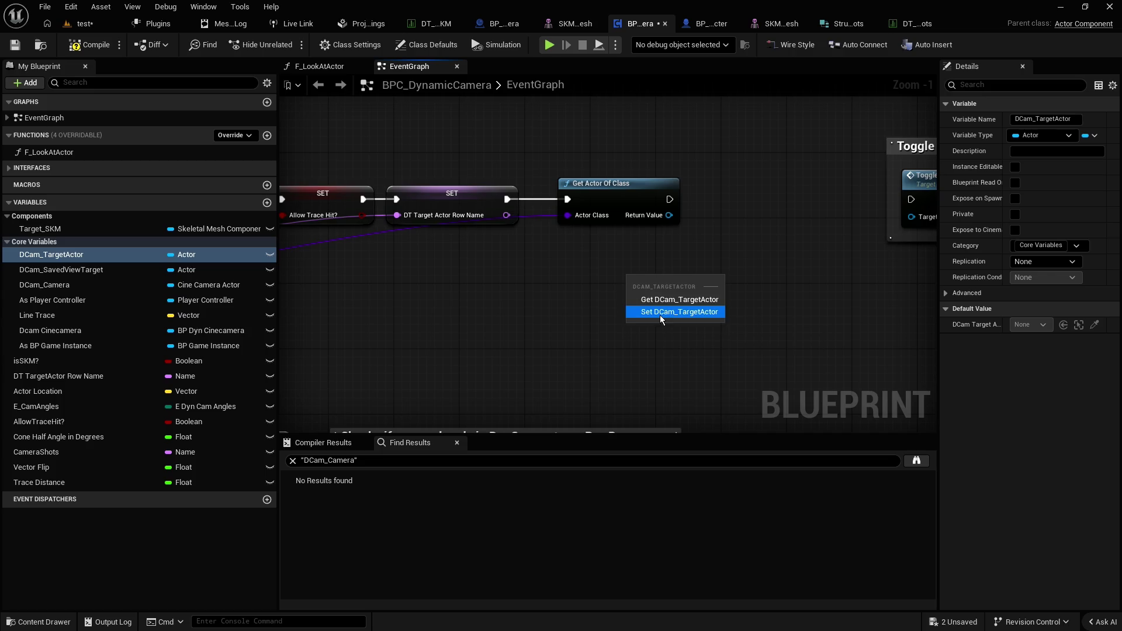
pyautogui.click(660, 314)
pyautogui.moveTo(669, 215)
pyautogui.mouseDown()
pyautogui.moveTo(683, 235)
pyautogui.moveTo(635, 298)
pyautogui.mouseUp()
pyautogui.moveTo(649, 287)
pyautogui.mouseDown()
pyautogui.moveTo(731, 225)
pyautogui.moveTo(731, 206)
pyautogui.moveTo(716, 200)
pyautogui.mouseUp()
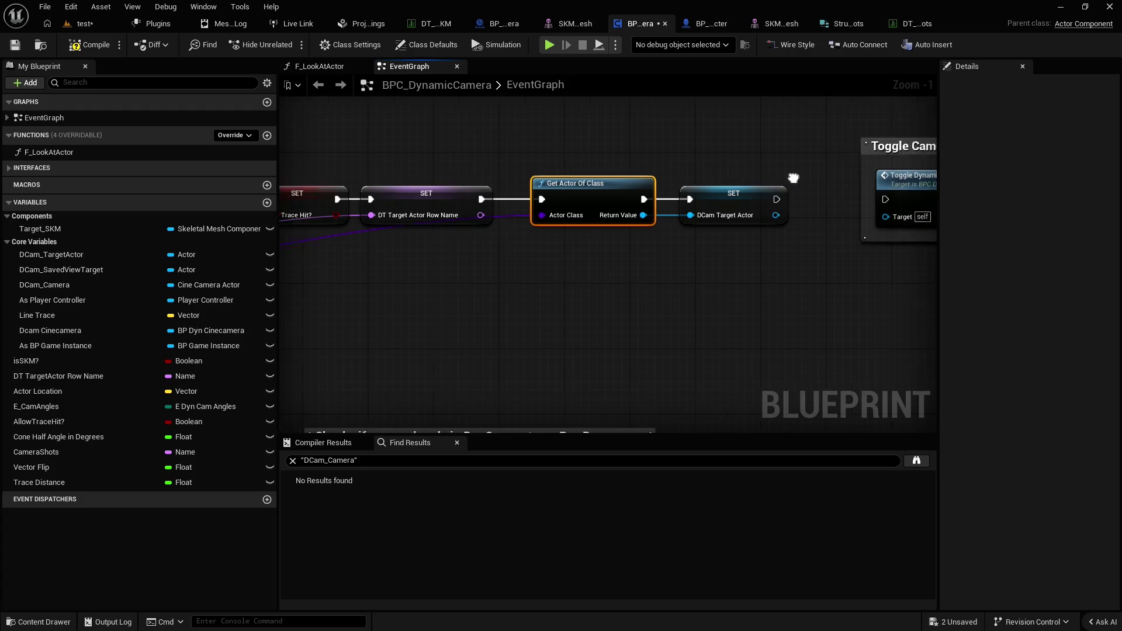
pyautogui.moveTo(619, 197); pyautogui.dragTo(717, 199)
pyautogui.click(627, 241)
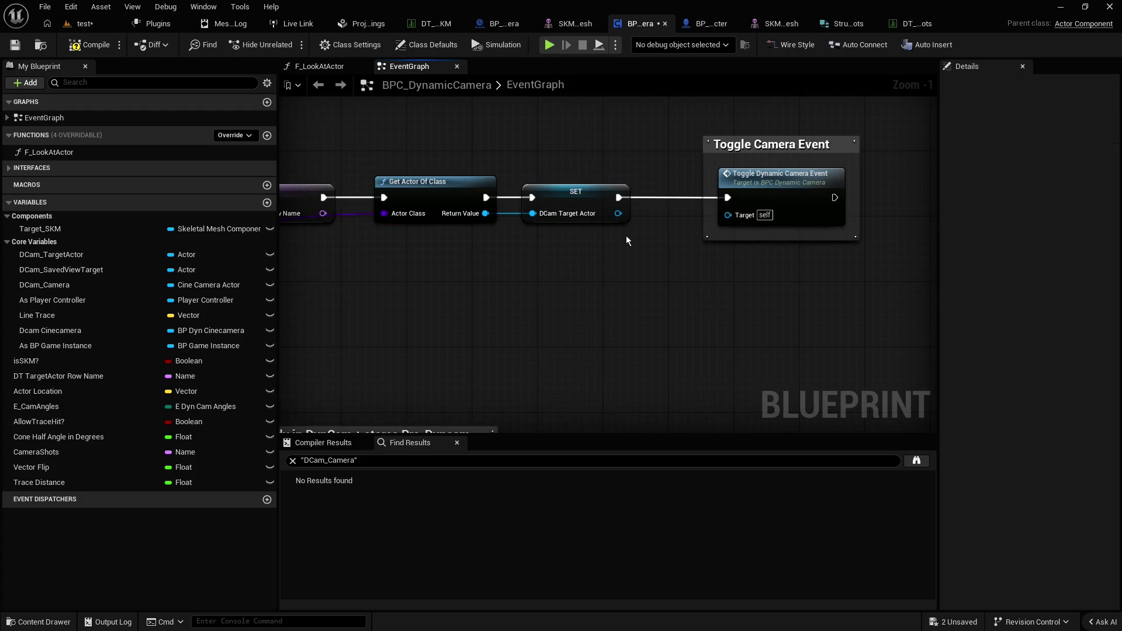
pyautogui.moveTo(785, 145); pyautogui.dragTo(750, 145)
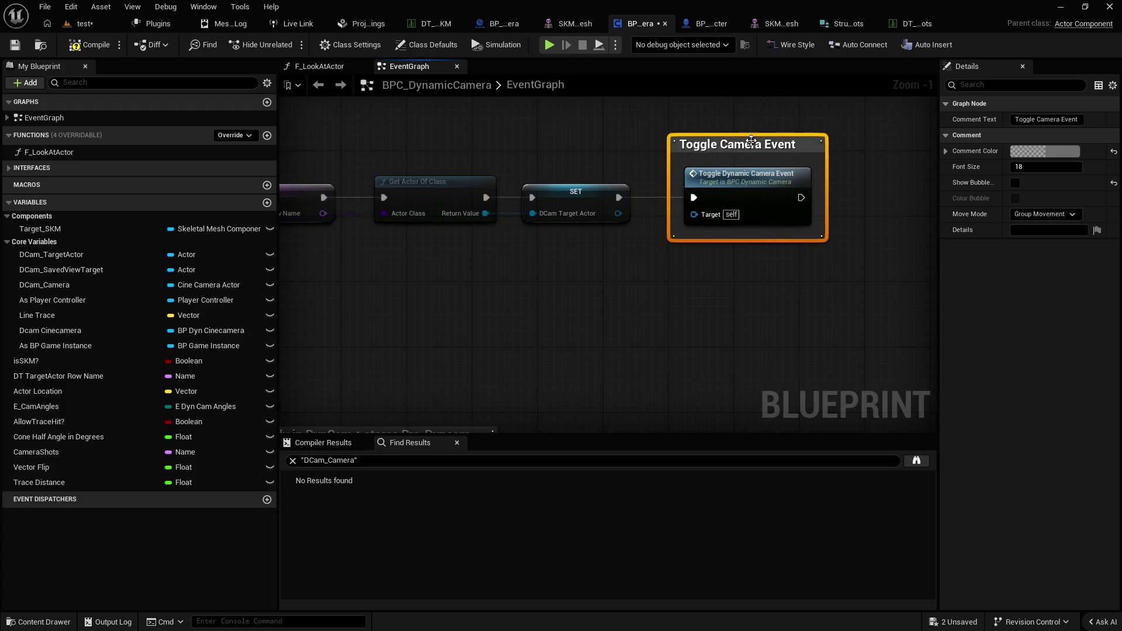
pyautogui.click(575, 202)
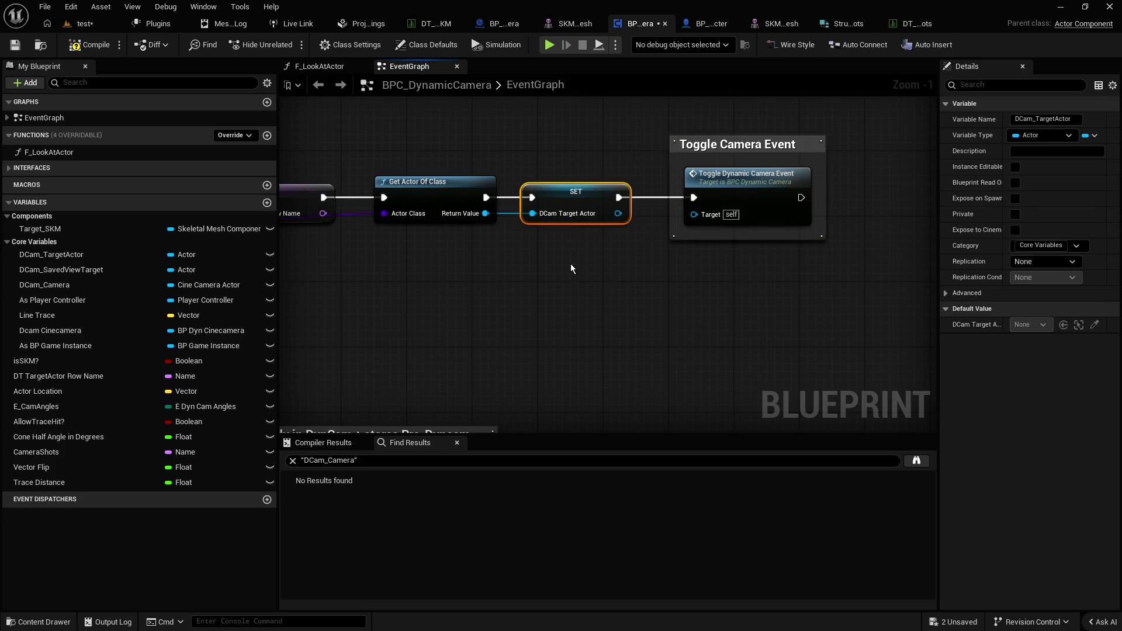
pyautogui.rightClick(59, 255)
# Run Find References on DCam_TargetActor and jump to its read and set nodes
pyautogui.moveTo(139, 301)
pyautogui.click(207, 300)
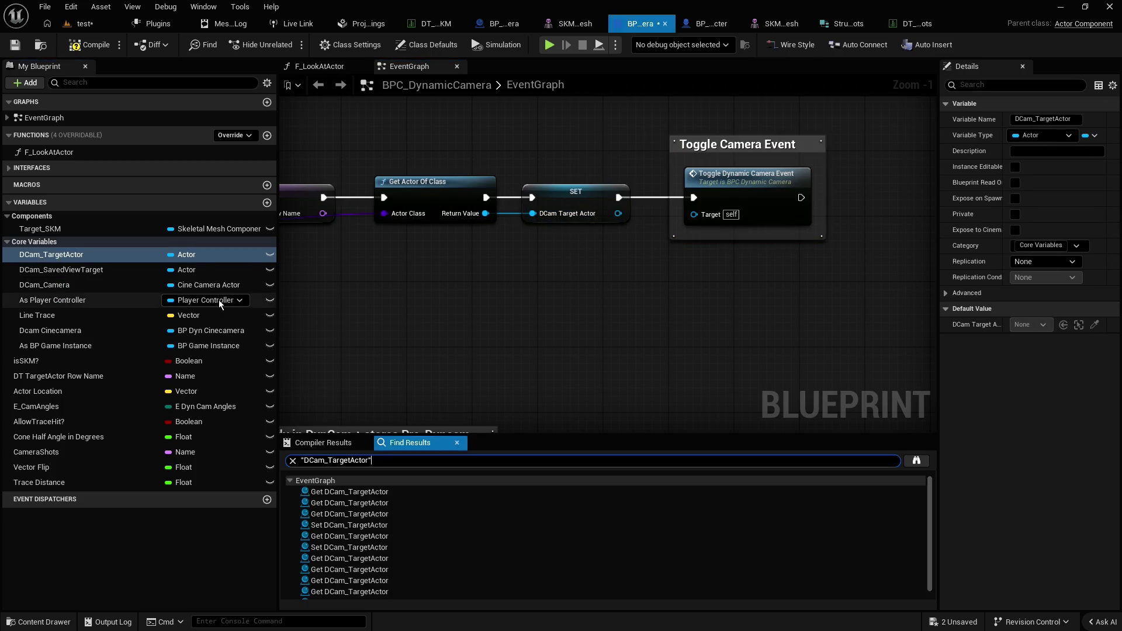
pyautogui.click(357, 496)
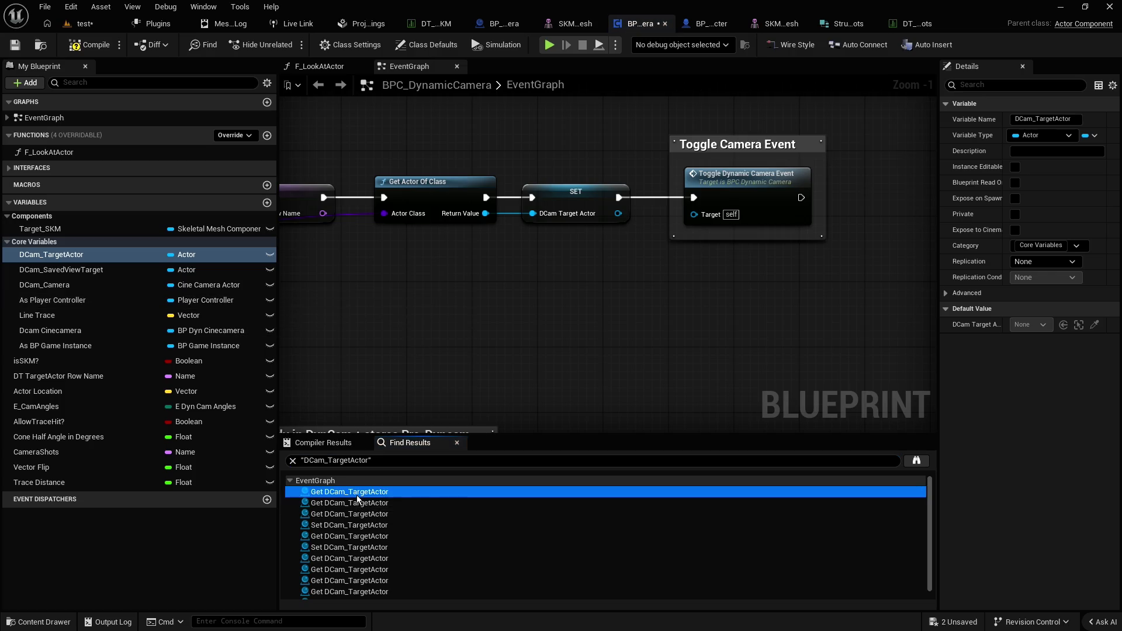
pyautogui.scroll(-1, 377, 521)
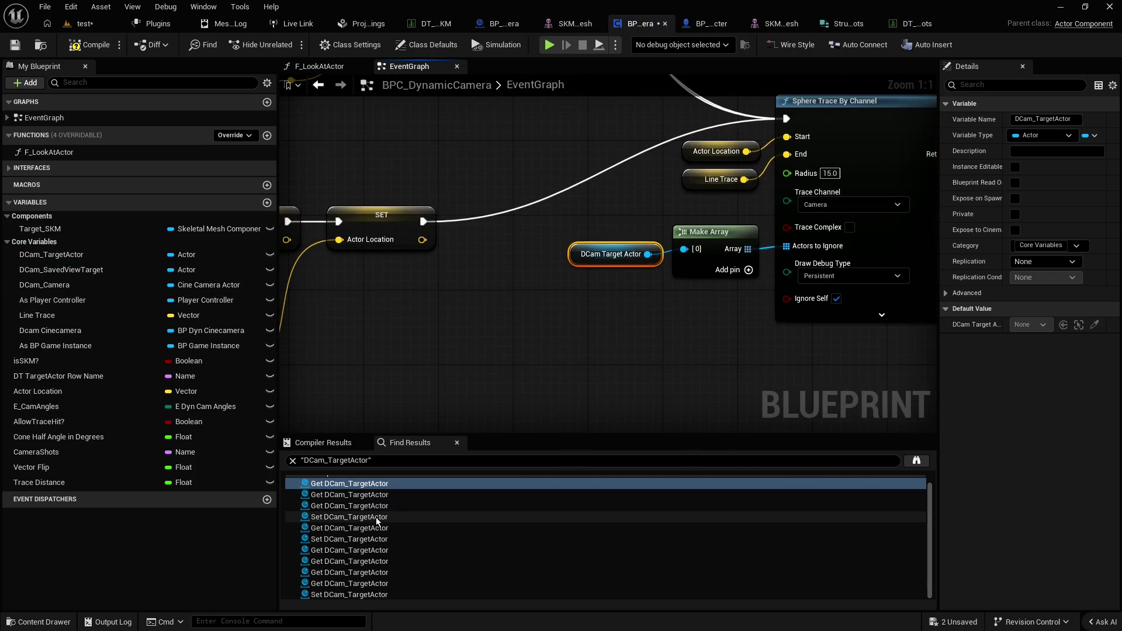
pyautogui.click(349, 517)
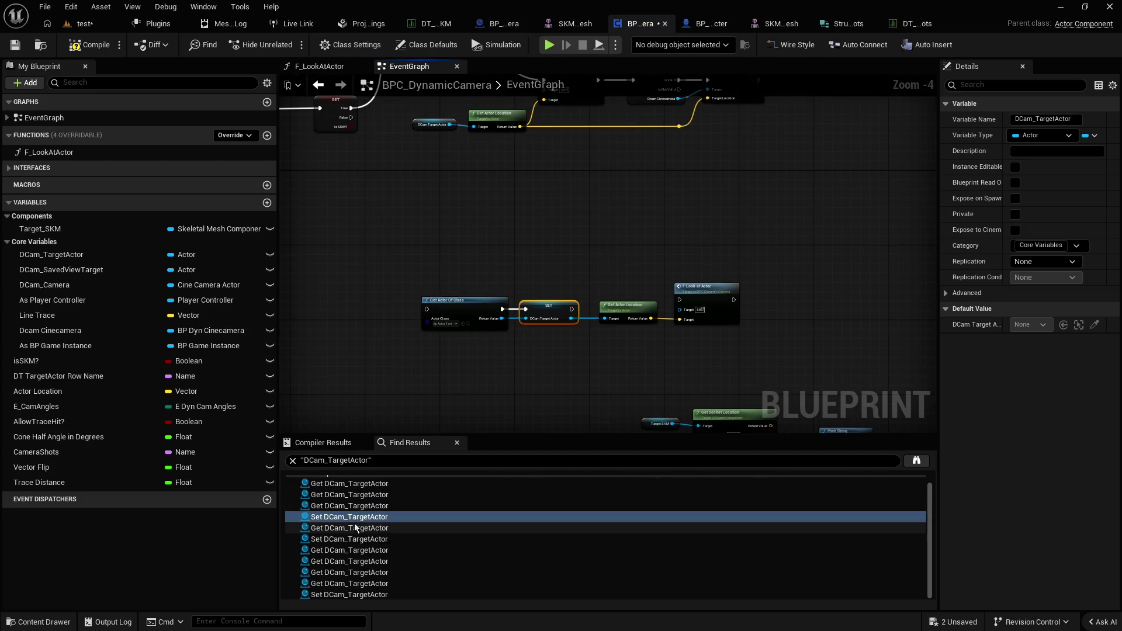
pyautogui.doubleClick(354, 518)
# Pan through the lookup, Set Actor Location, Trace Failed and Switch on E_Dyn_CamAngles areas
pyautogui.moveTo(534, 285)
pyautogui.mouseDown()
pyautogui.moveTo(517, 192)
pyautogui.moveTo(561, 222)
pyautogui.moveTo(606, 214)
pyautogui.moveTo(566, 237)
pyautogui.moveTo(576, 219)
pyautogui.mouseUp()
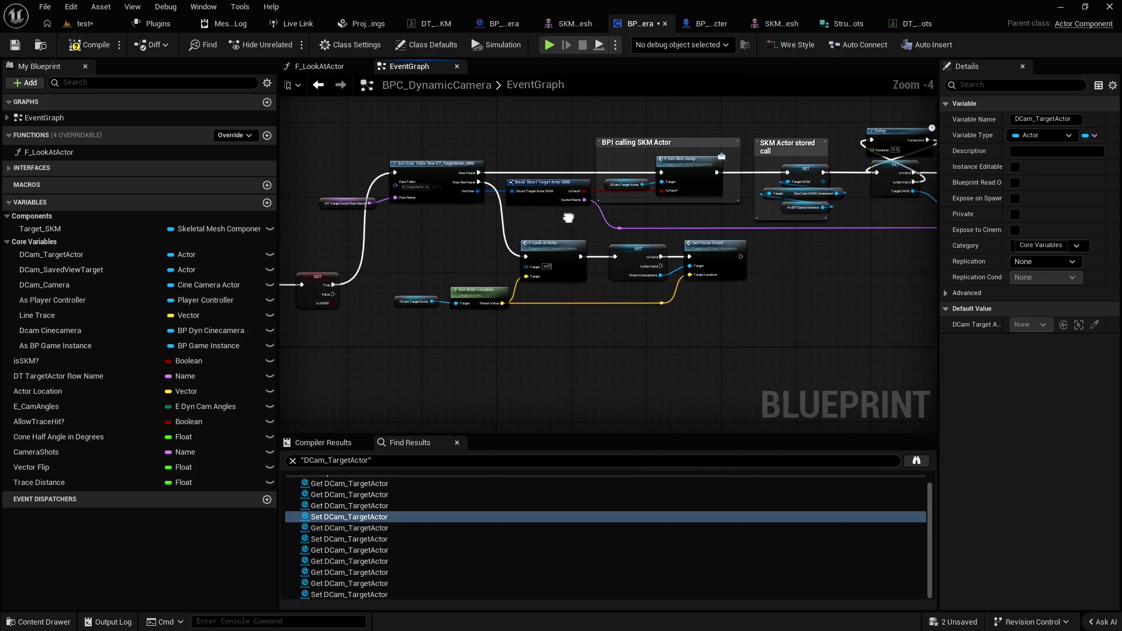
pyautogui.scroll(2, 584, 277)
pyautogui.scroll(-3, 429, 310)
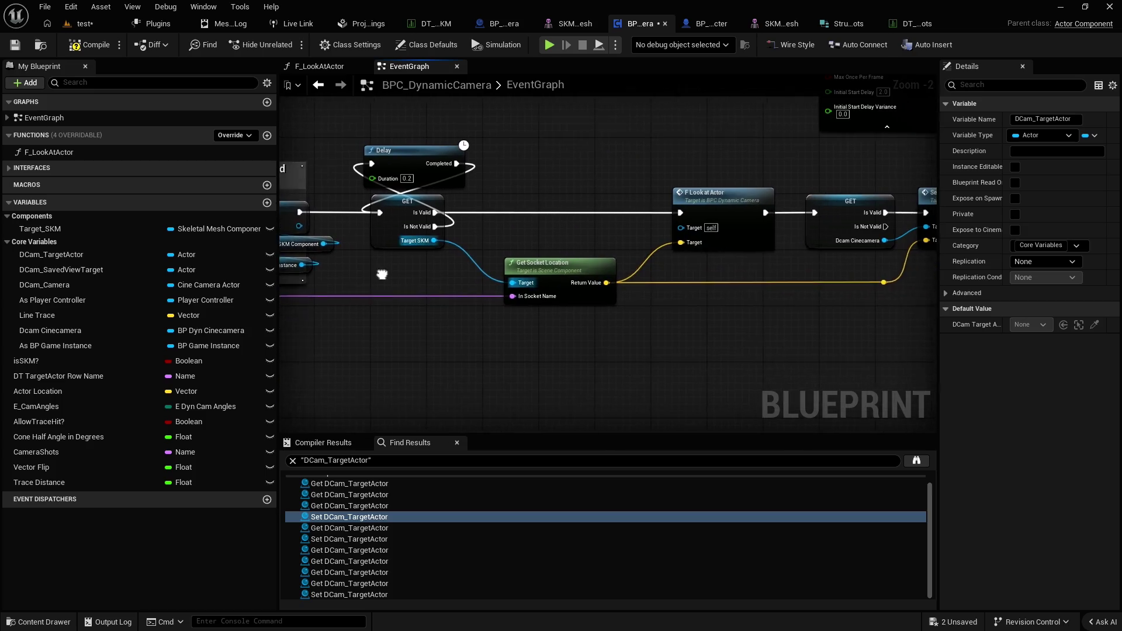
pyautogui.moveTo(430, 311); pyautogui.dragTo(517, 257)
pyautogui.scroll(3, 517, 257)
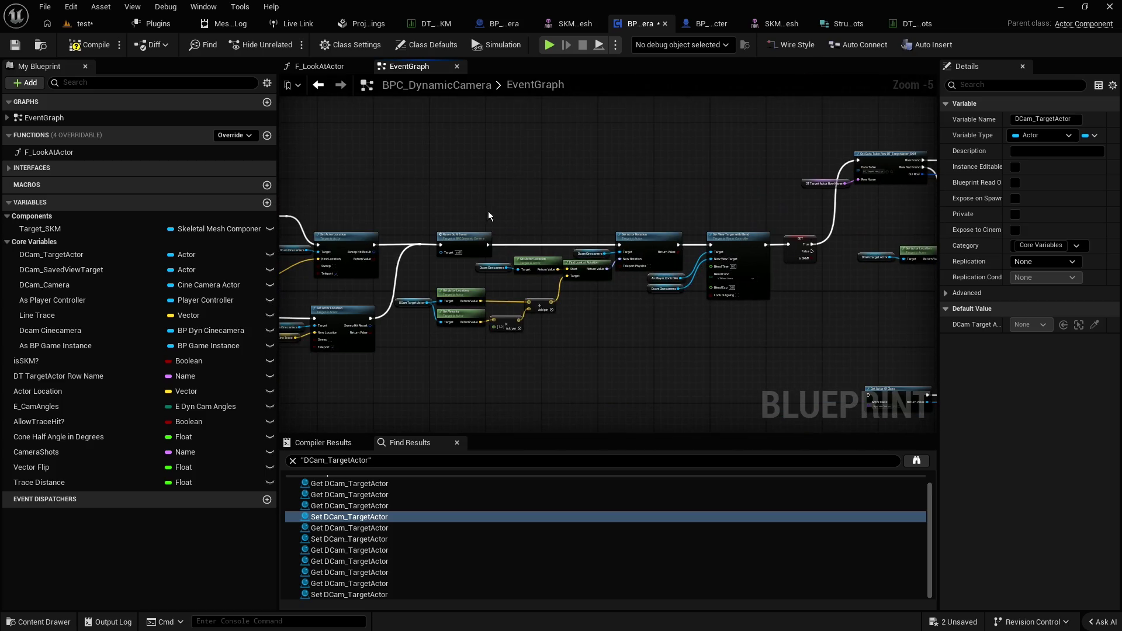
pyautogui.moveTo(489, 212)
pyautogui.mouseDown()
pyautogui.moveTo(638, 191)
pyautogui.moveTo(646, 214)
pyautogui.mouseUp()
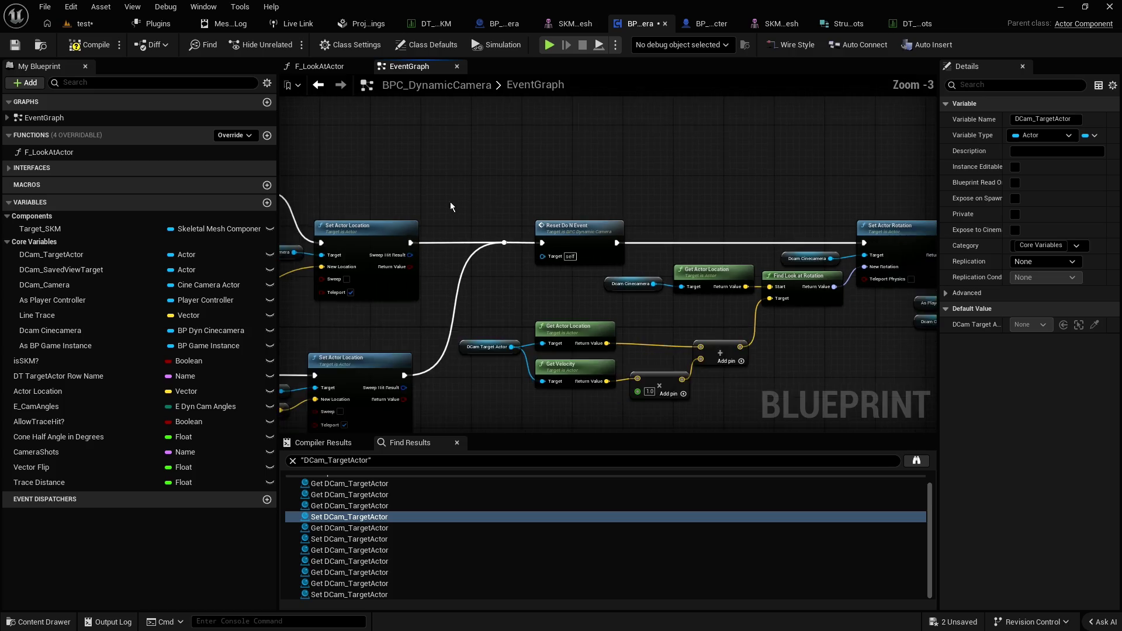
pyautogui.scroll(-1, 450, 202)
pyautogui.moveTo(450, 201); pyautogui.dragTo(635, 201)
pyautogui.moveTo(517, 212)
pyautogui.mouseDown()
pyautogui.moveTo(657, 223)
pyautogui.moveTo(739, 214)
pyautogui.moveTo(493, 222)
pyautogui.moveTo(686, 250)
pyautogui.mouseUp()
pyautogui.scroll(1, 655, 280)
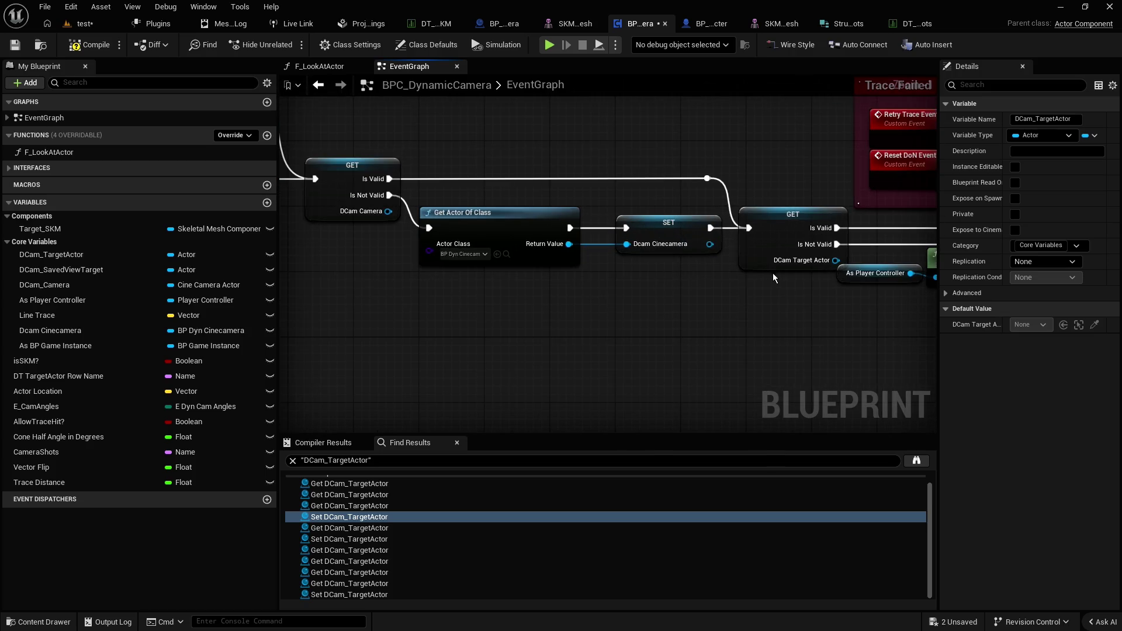
pyautogui.scroll(1, 769, 275)
pyautogui.moveTo(769, 275); pyautogui.dragTo(584, 294)
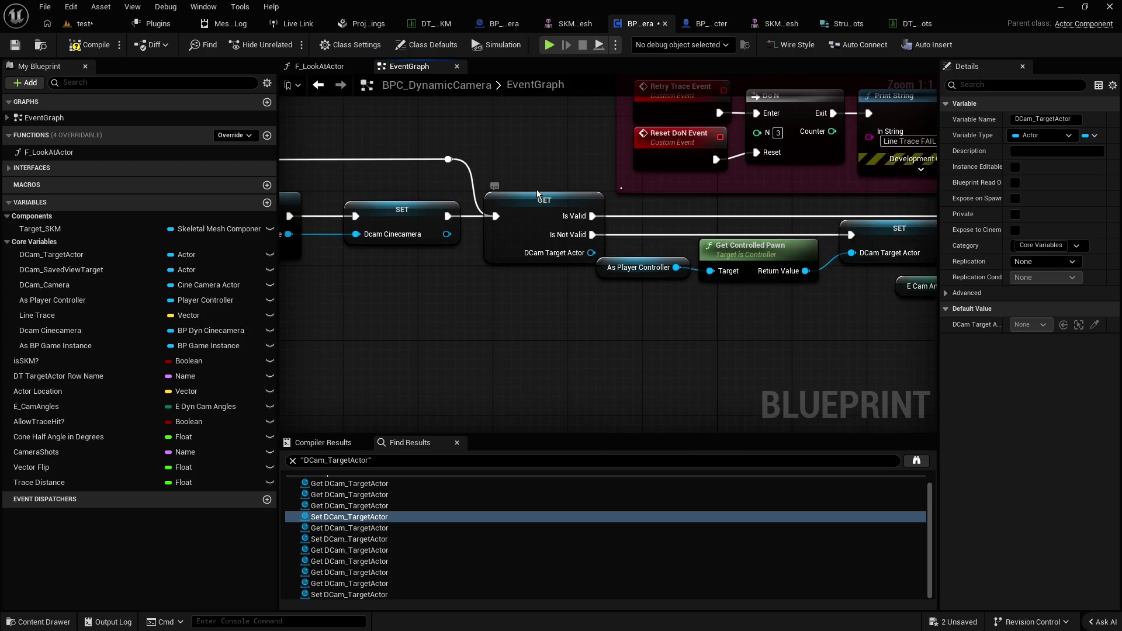
pyautogui.moveTo(537, 194)
pyautogui.mouseDown()
pyautogui.moveTo(688, 321)
pyautogui.moveTo(609, 306)
pyautogui.mouseUp()
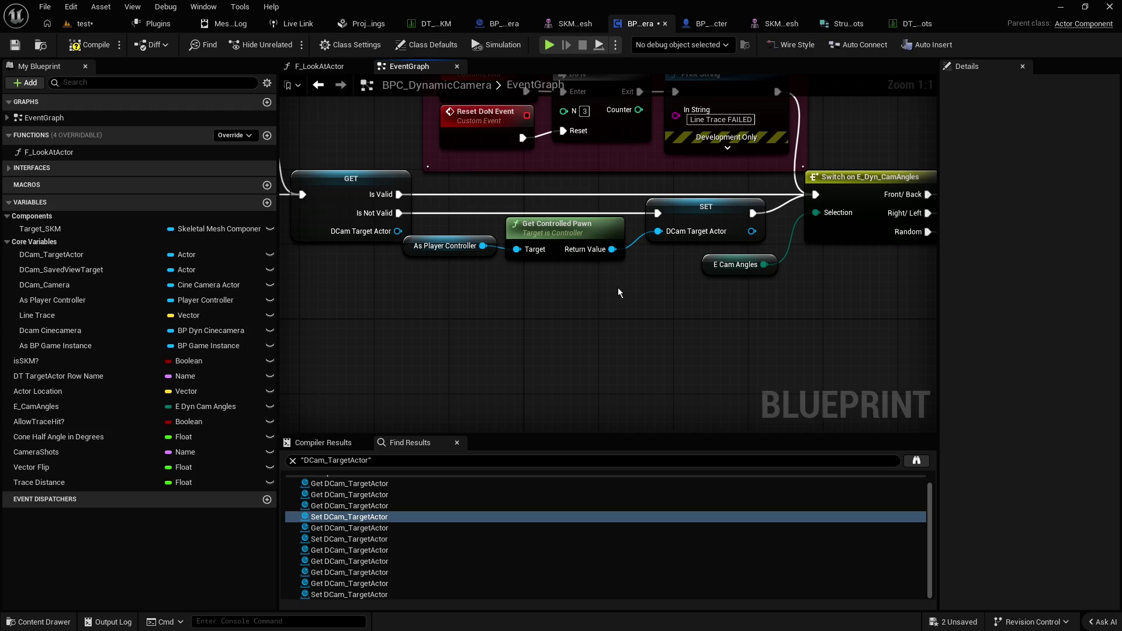
# Move the Get Controlled Pawn lookup nodes down-left and reconnect the pawn to DCam Target Actor
pyautogui.moveTo(619, 284); pyautogui.dragTo(403, 215)
pyautogui.moveTo(553, 229); pyautogui.dragTo(412, 323)
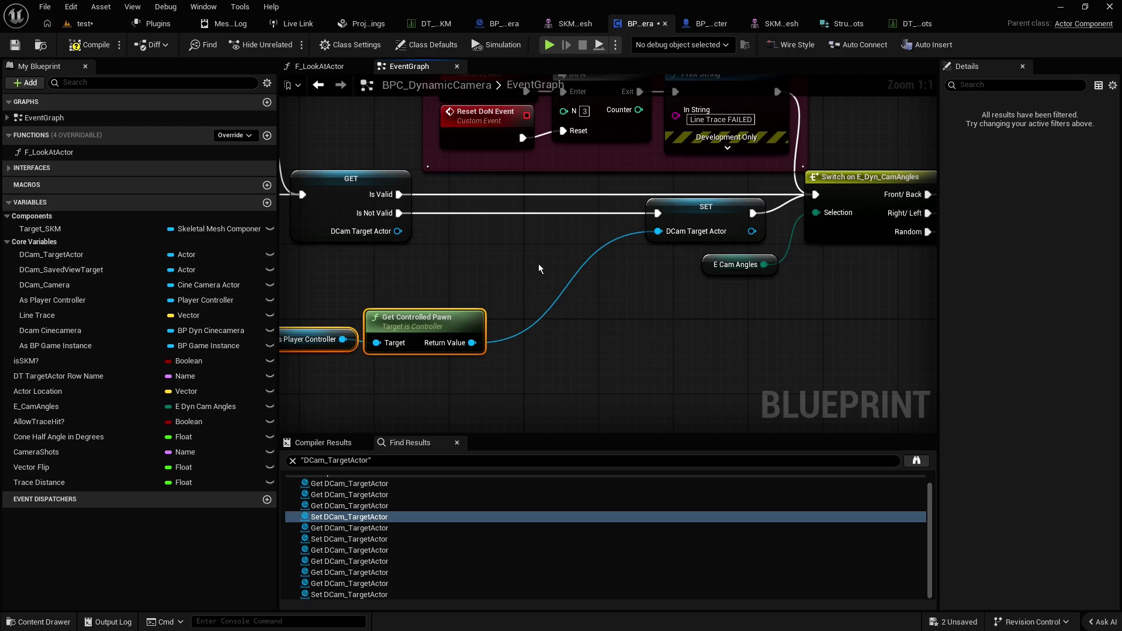
pyautogui.click(553, 304)
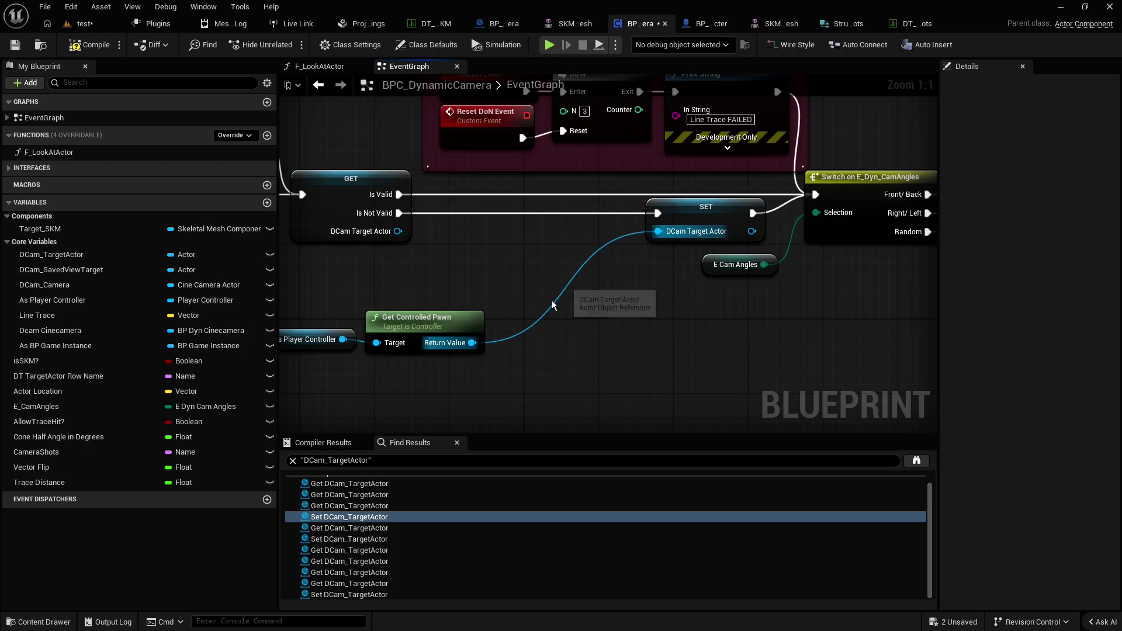
pyautogui.keyDown('alt'); pyautogui.click(553, 305); pyautogui.keyUp('alt')
pyautogui.moveTo(542, 342); pyautogui.dragTo(670, 314)
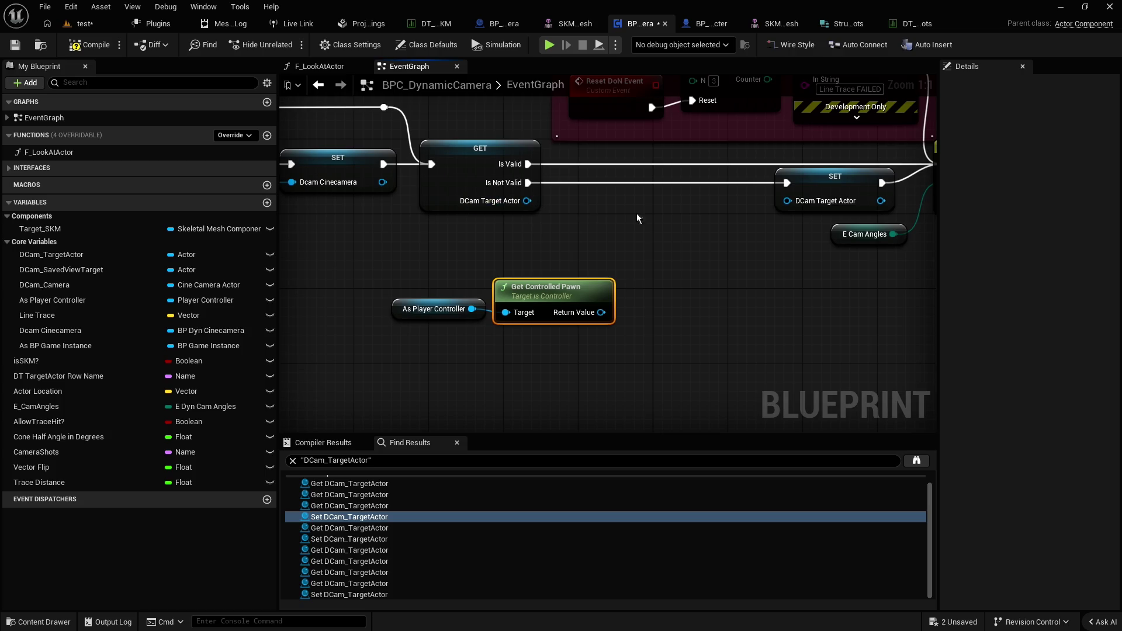
pyautogui.scroll(-1, 719, 223)
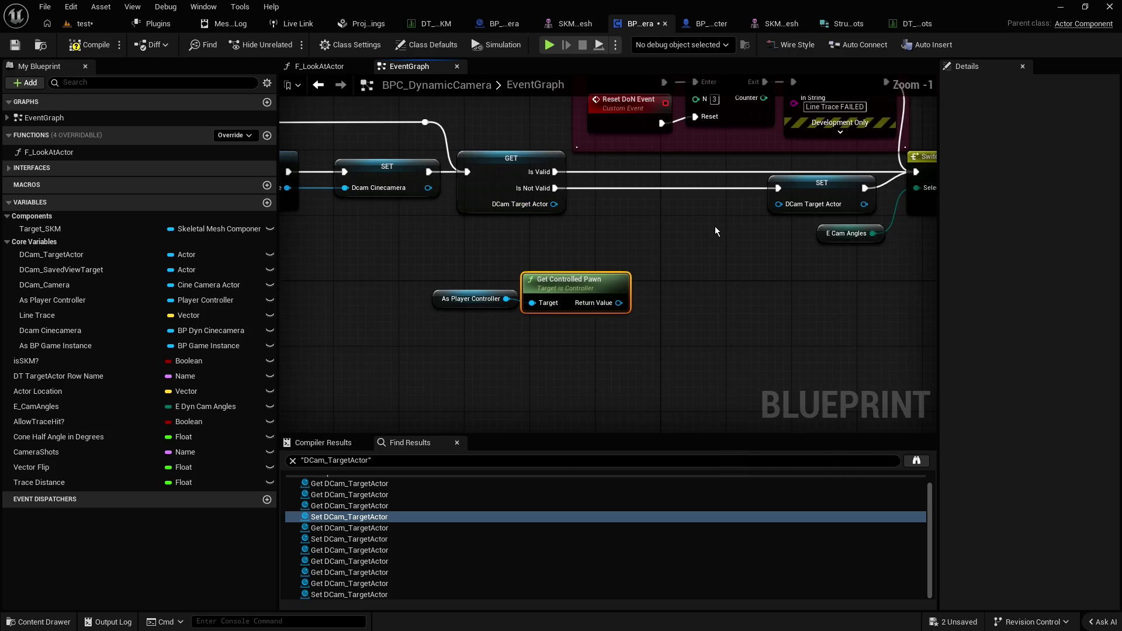
pyautogui.moveTo(699, 255); pyautogui.dragTo(715, 299)
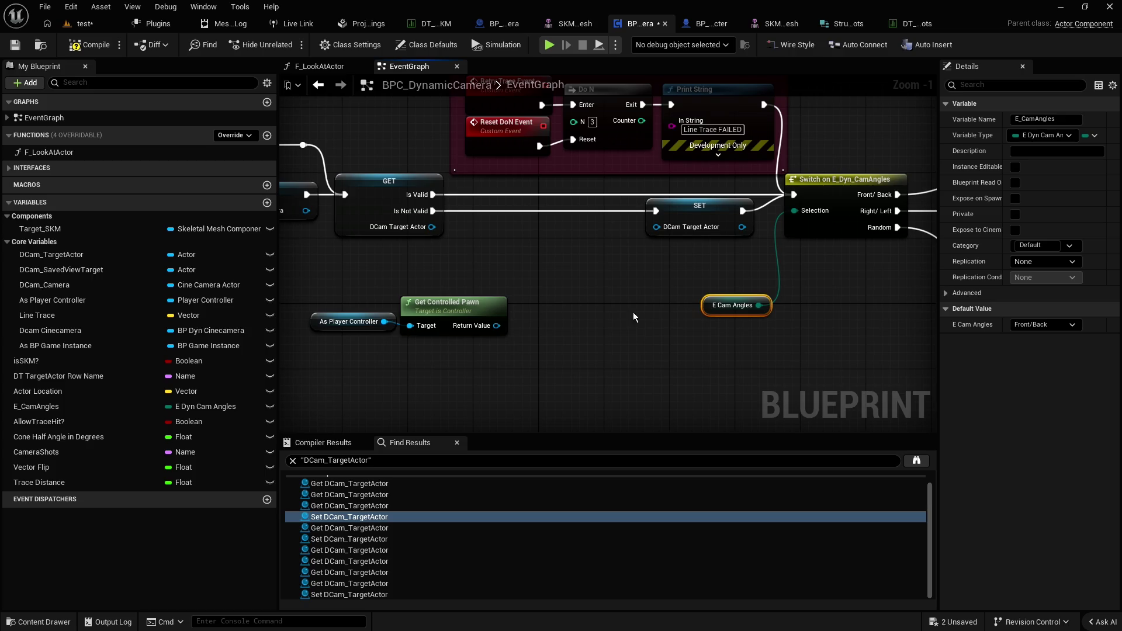
pyautogui.moveTo(498, 325); pyautogui.dragTo(656, 227)
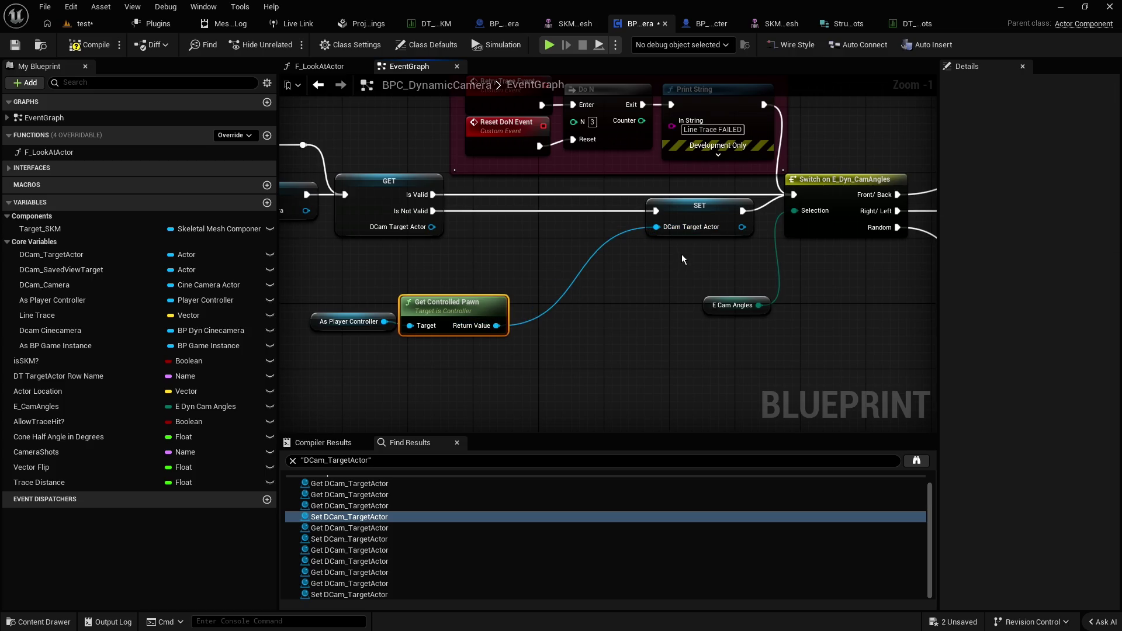
# Shift the GET/SET DCam Target Actor nodes and E Cam Angles, then play-test the face close-up shot
pyautogui.moveTo(410, 193); pyautogui.dragTo(409, 192)
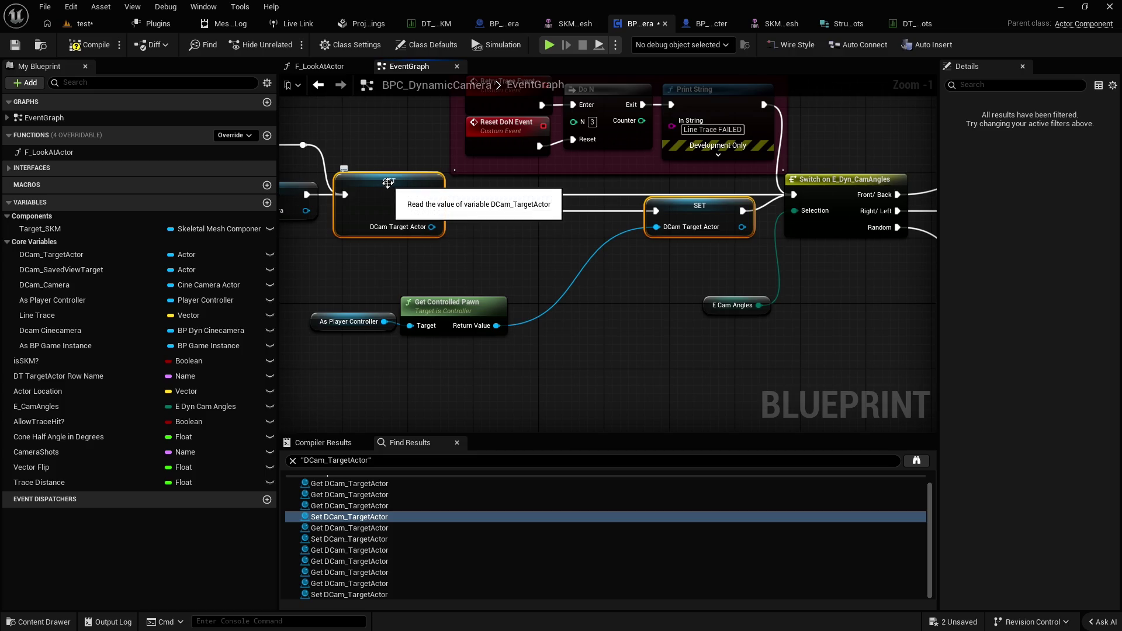
pyautogui.moveTo(717, 307); pyautogui.dragTo(777, 339)
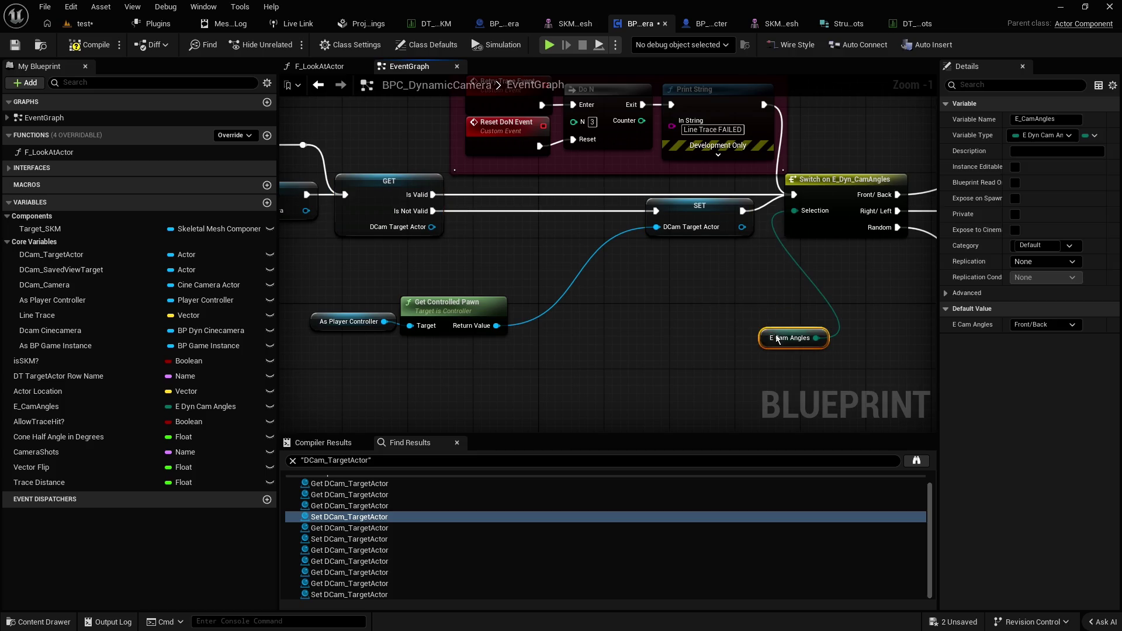
pyautogui.moveTo(380, 182)
pyautogui.mouseDown()
pyautogui.moveTo(395, 223)
pyautogui.moveTo(369, 233)
pyautogui.moveTo(699, 198)
pyautogui.moveTo(786, 199)
pyautogui.moveTo(780, 207)
pyautogui.mouseUp()
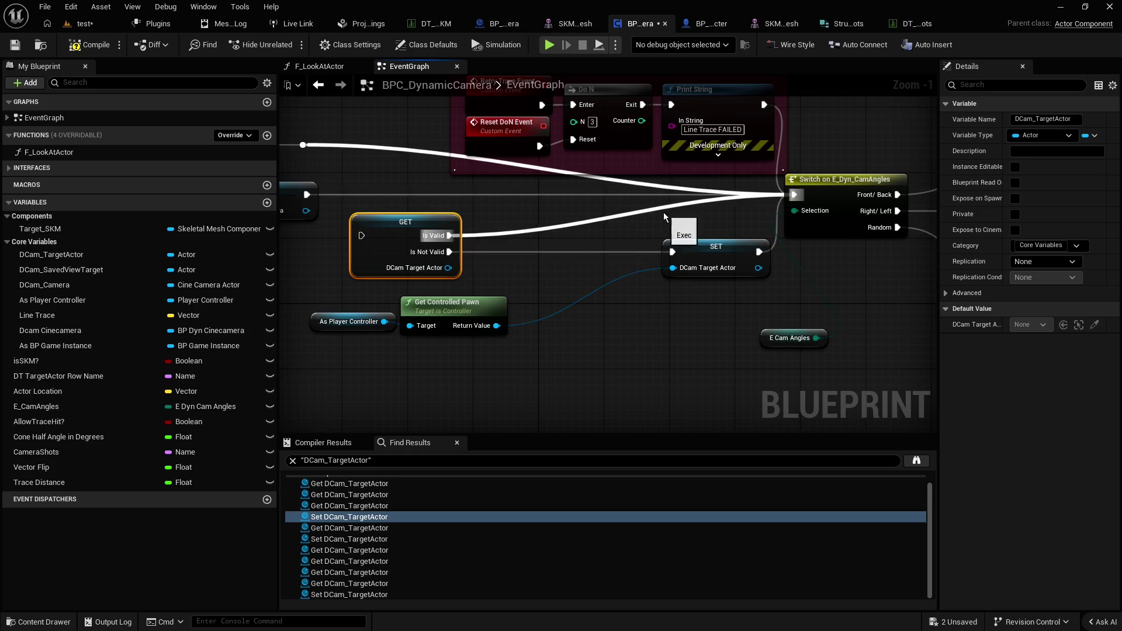
pyautogui.hotkey('alt', 'p')
pyautogui.press('w')
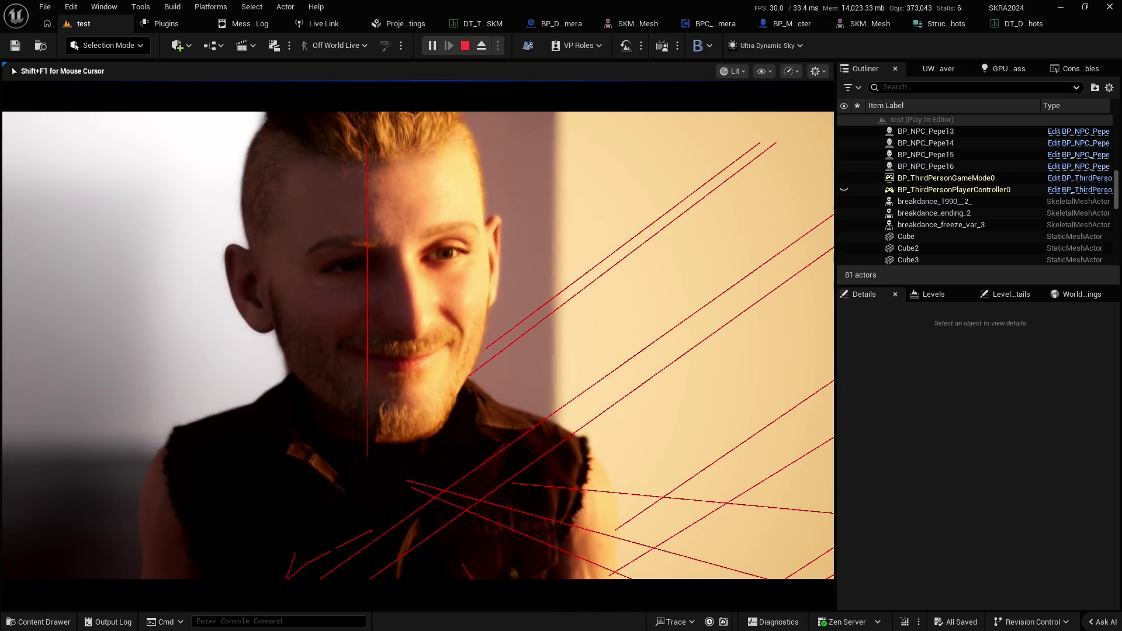
# Stop the play session and place a bp_actor_test instance from the Content Drawer
pyautogui.press('Escape')
pyautogui.moveTo(734, 161); pyautogui.dragTo(506, 251)
pyautogui.hotkey('ctrl', 'space')
pyautogui.click(506, 251)
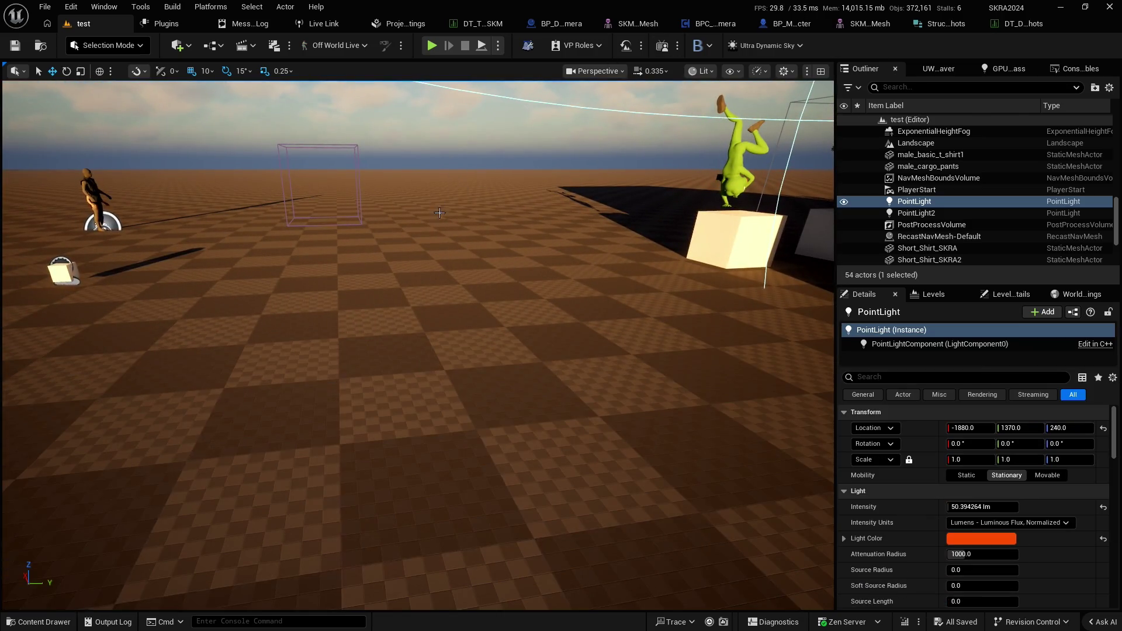
pyautogui.hotkey('ctrl', 'space')
pyautogui.click(292, 365)
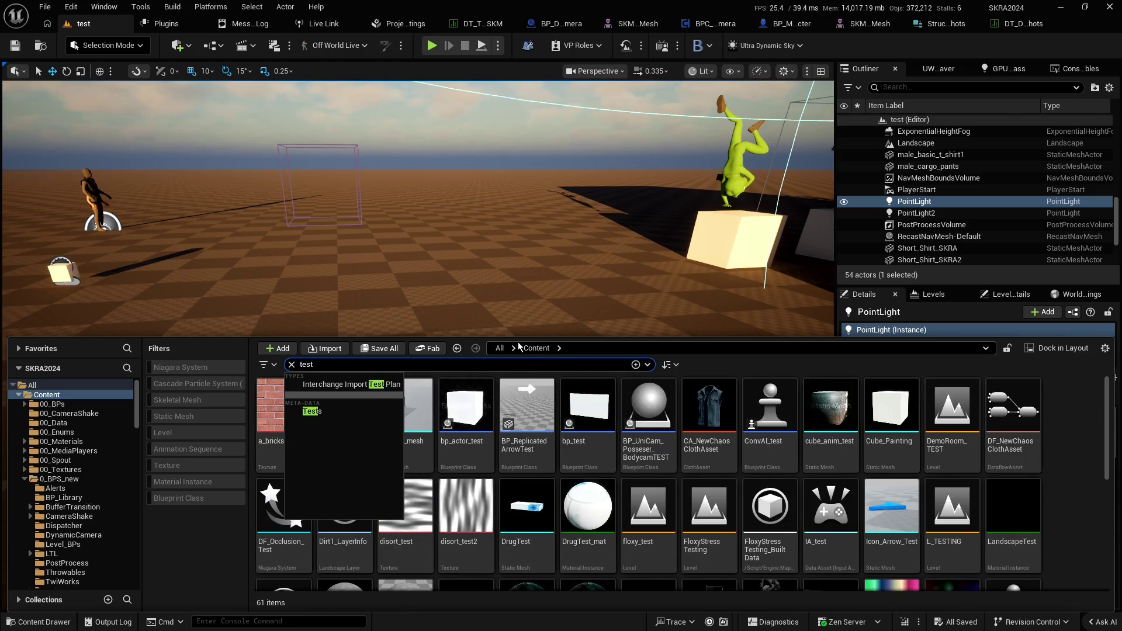
pyautogui.moveTo(441, 398)
pyautogui.mouseDown()
pyautogui.moveTo(444, 386)
pyautogui.moveTo(379, 324)
pyautogui.moveTo(383, 334)
pyautogui.mouseUp()
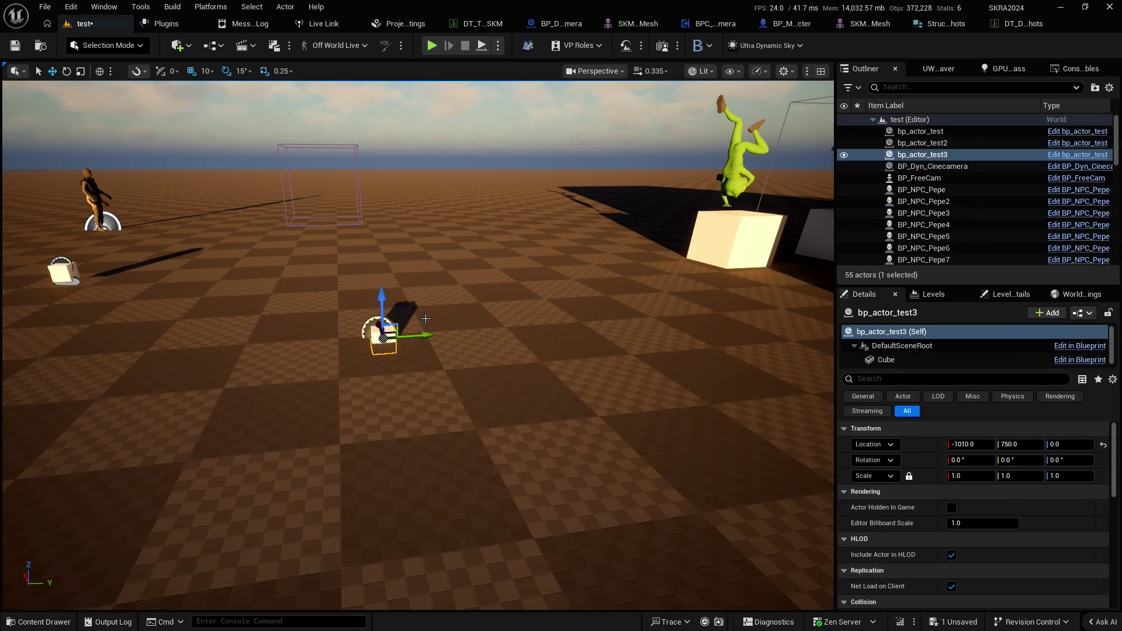
# Delete the extra bp_actor_test2 and bp_actor_test3 copies, keeping bp_actor_test's name unchanged
pyautogui.click(922, 143)
pyautogui.click(922, 155)
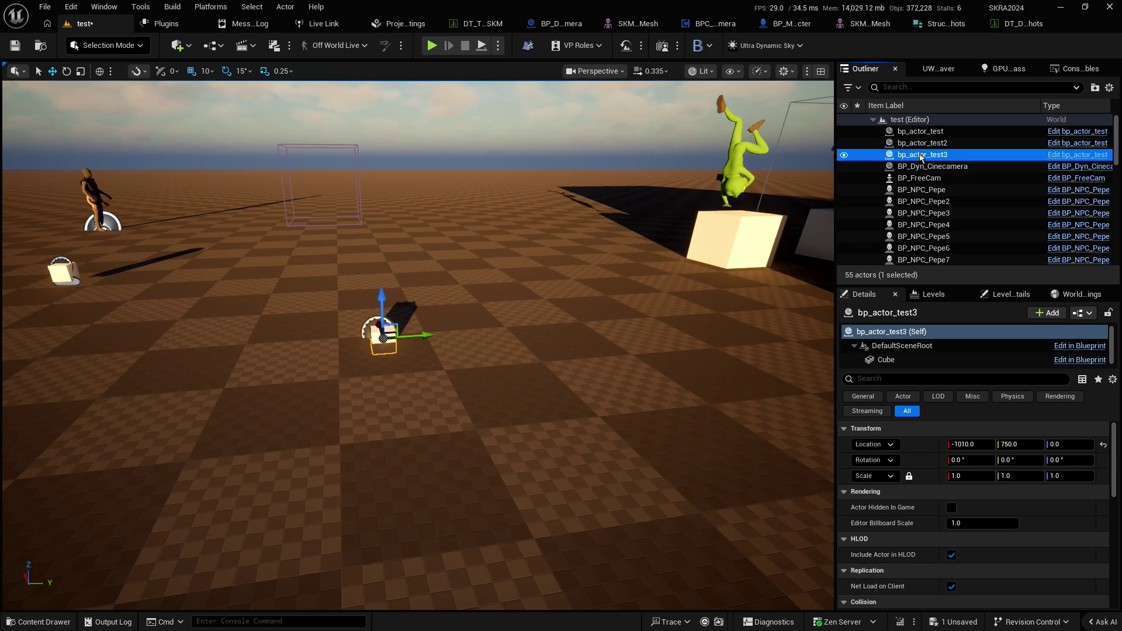
pyautogui.press('Delete')
pyautogui.press('Delete')
pyautogui.click(926, 132)
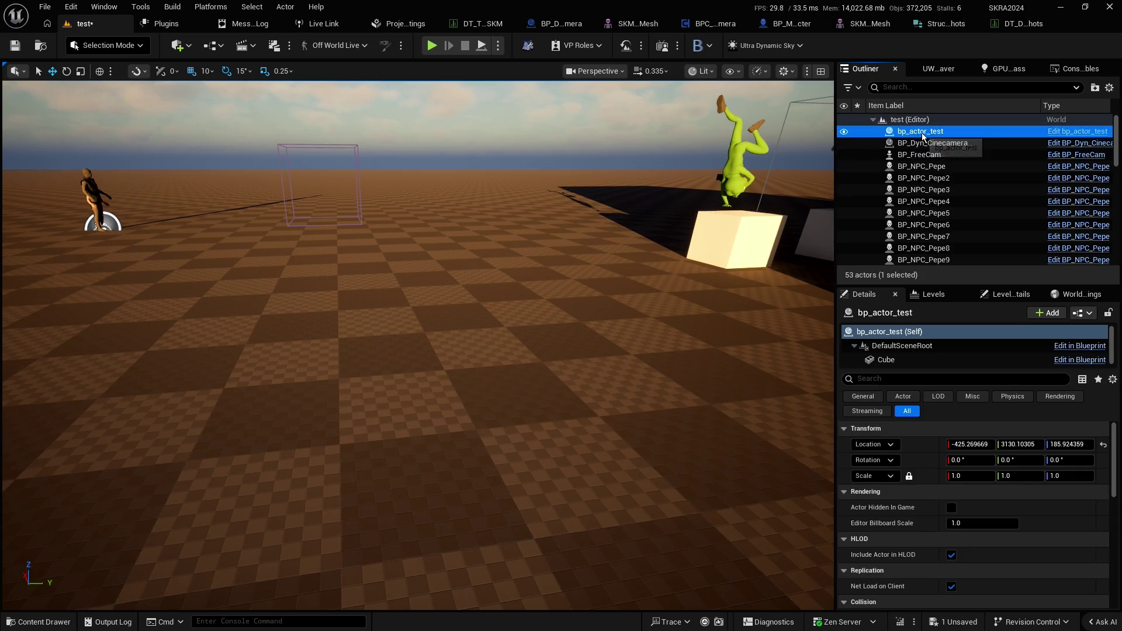
pyautogui.click(922, 133)
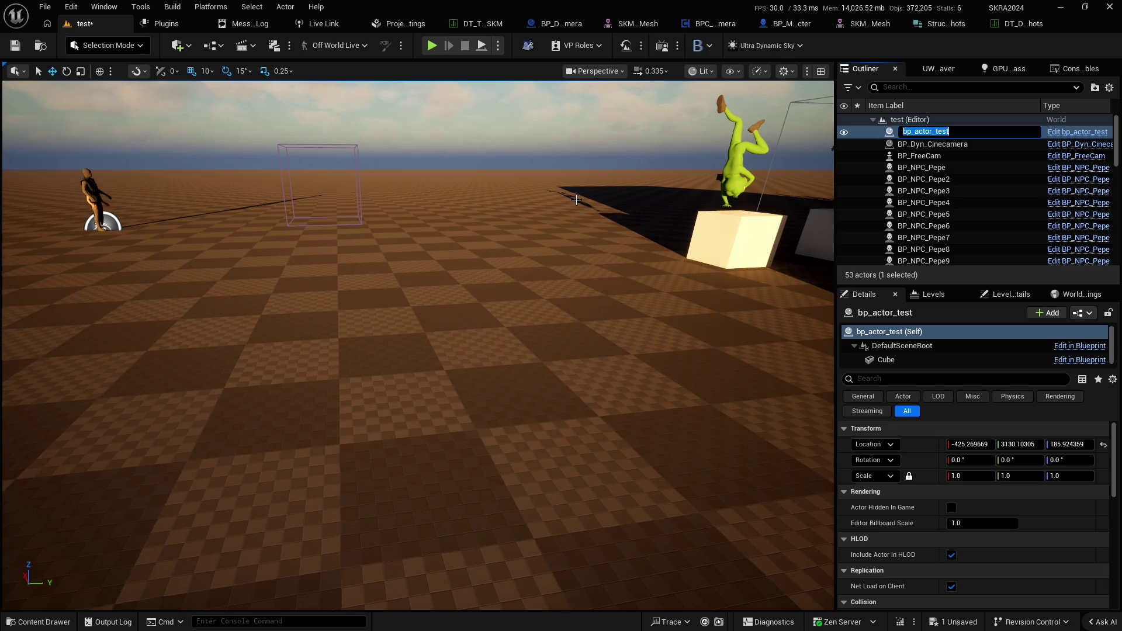
pyautogui.press('Return')
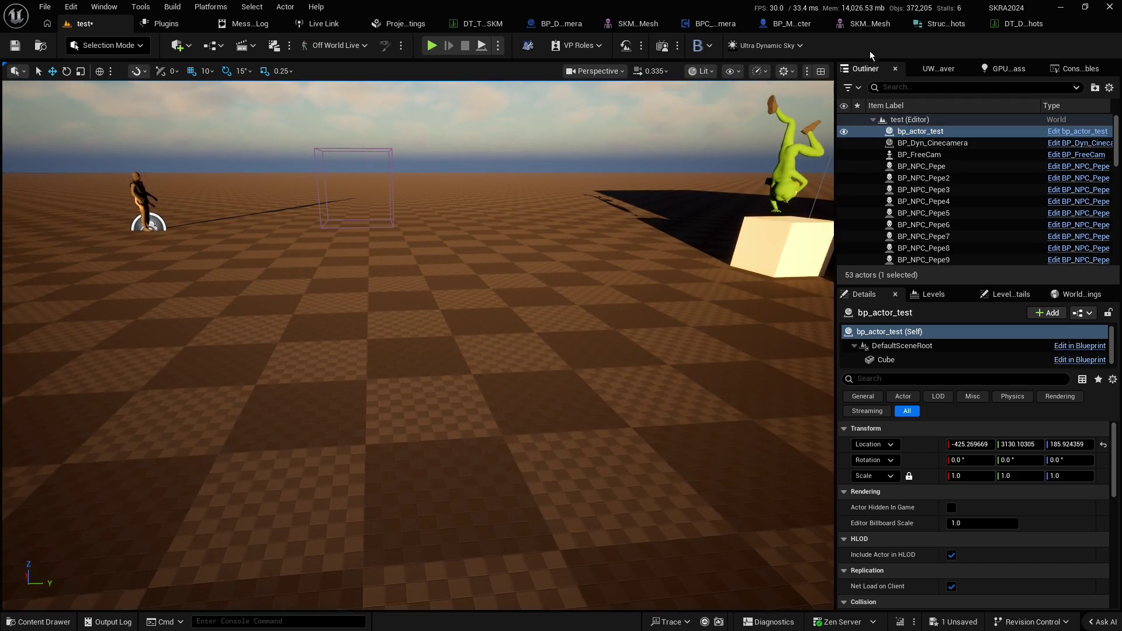
pyautogui.click(1014, 28)
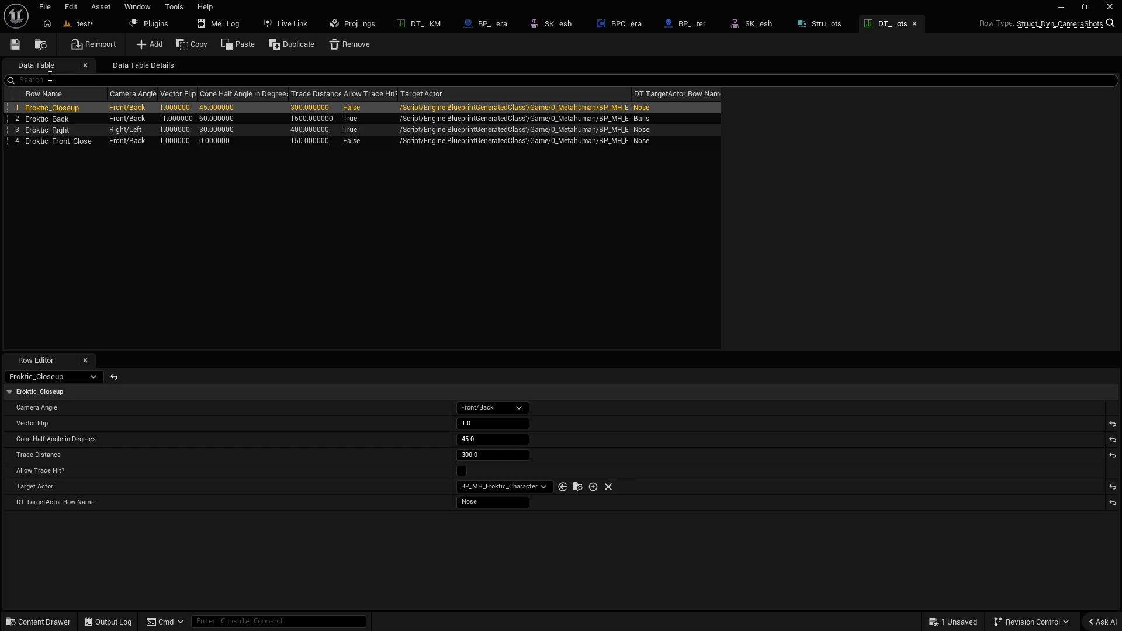
# Add an empty row named test, then delete it again
pyautogui.click(152, 44)
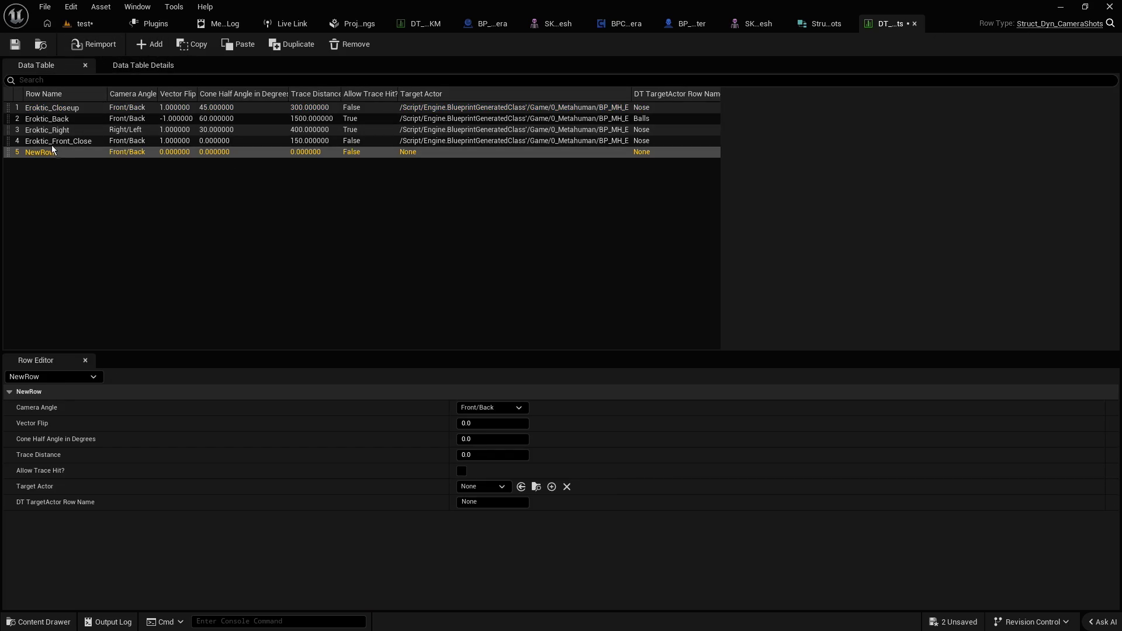
pyautogui.doubleClick(39, 152)
pyautogui.write('test')
pyautogui.press('Return')
pyautogui.press('Delete')
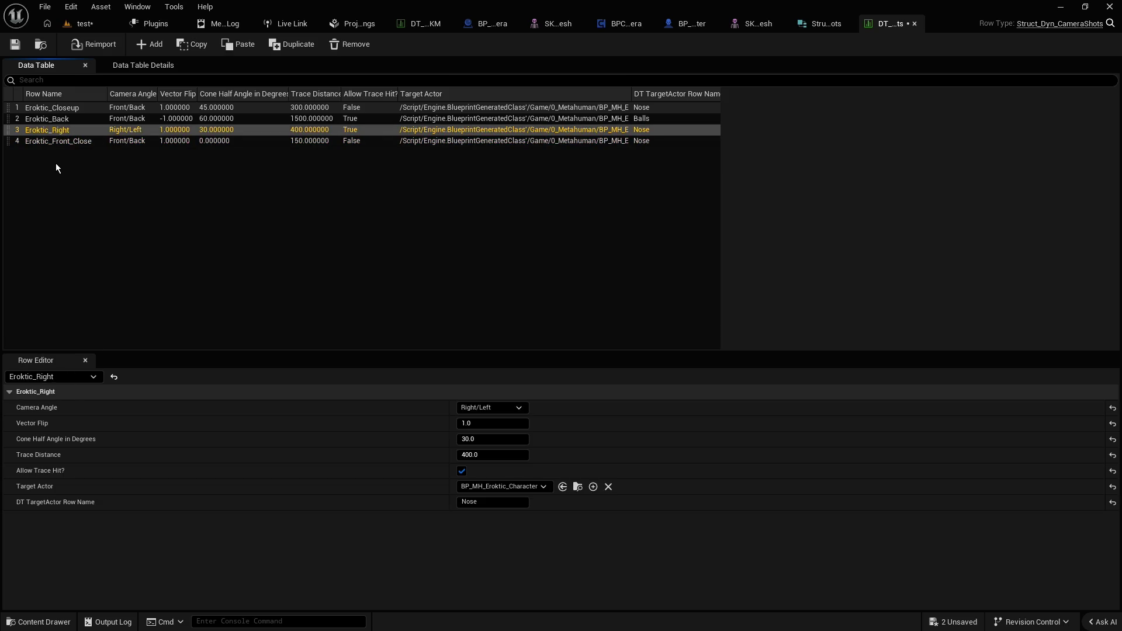
# Duplicate the Eroktic_Right row and rename the copy test
pyautogui.rightClick(37, 131)
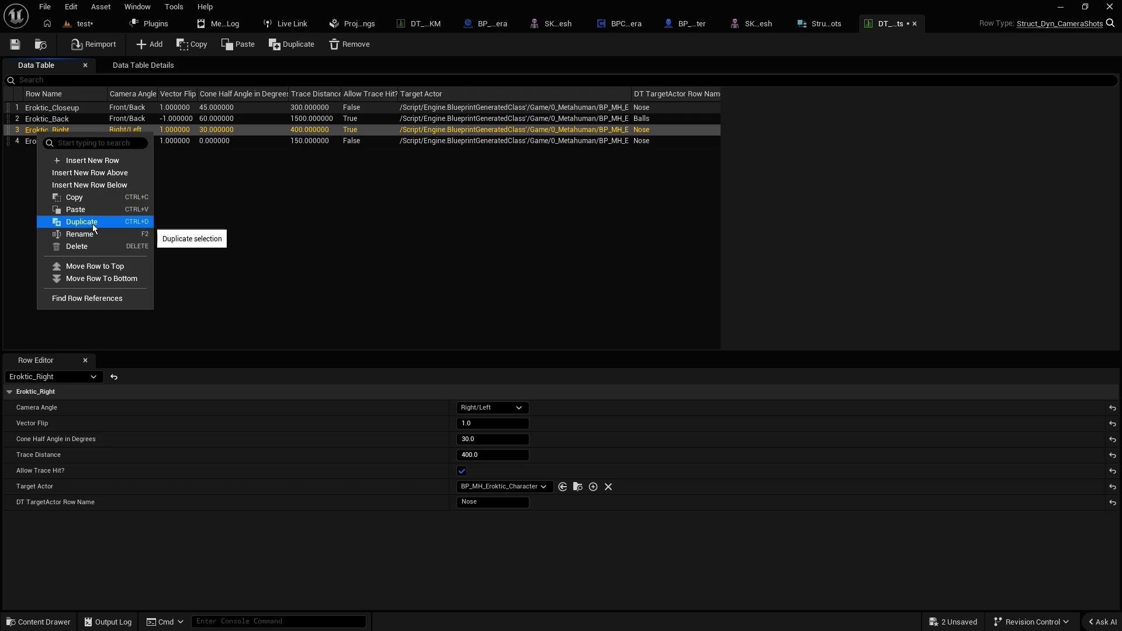
pyautogui.click(93, 223)
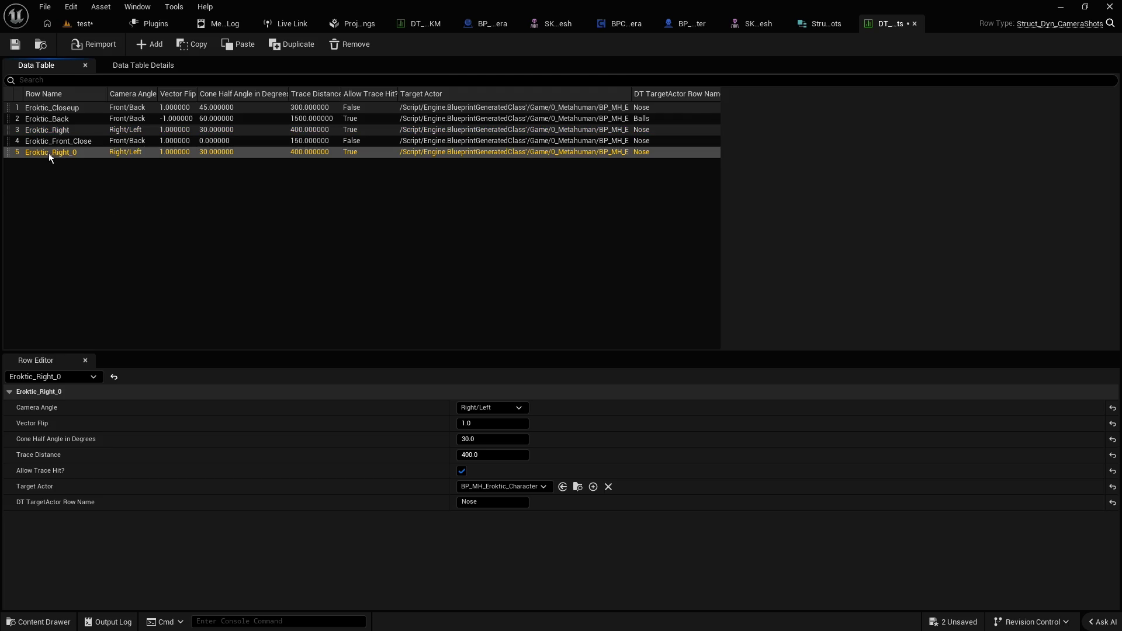
pyautogui.doubleClick(48, 153)
pyautogui.write('test')
pyautogui.press('Return')
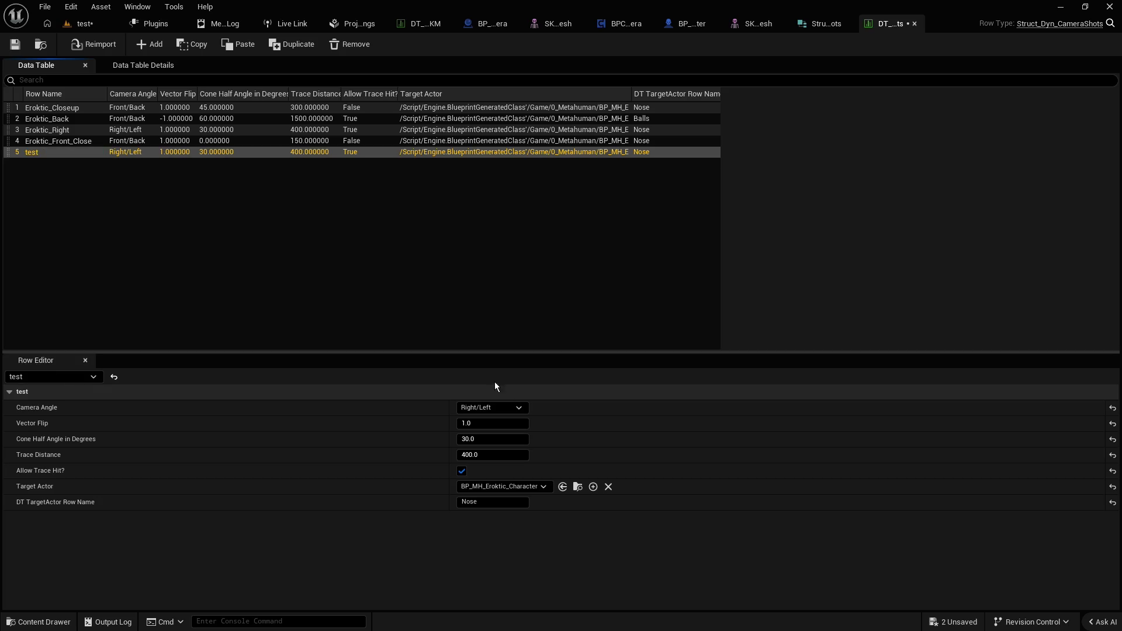
# Give the test row camera angle Front/Back, cone 70, trace distance 500, target actor bp_actor_test
pyautogui.click(501, 409)
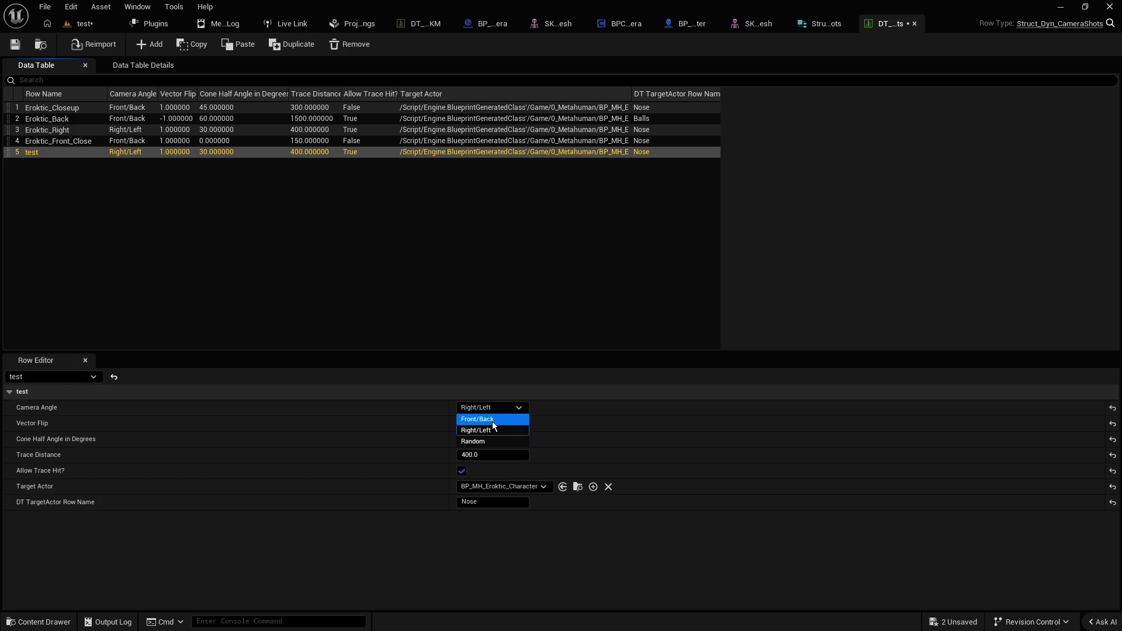
pyautogui.click(492, 419)
pyautogui.write('40')
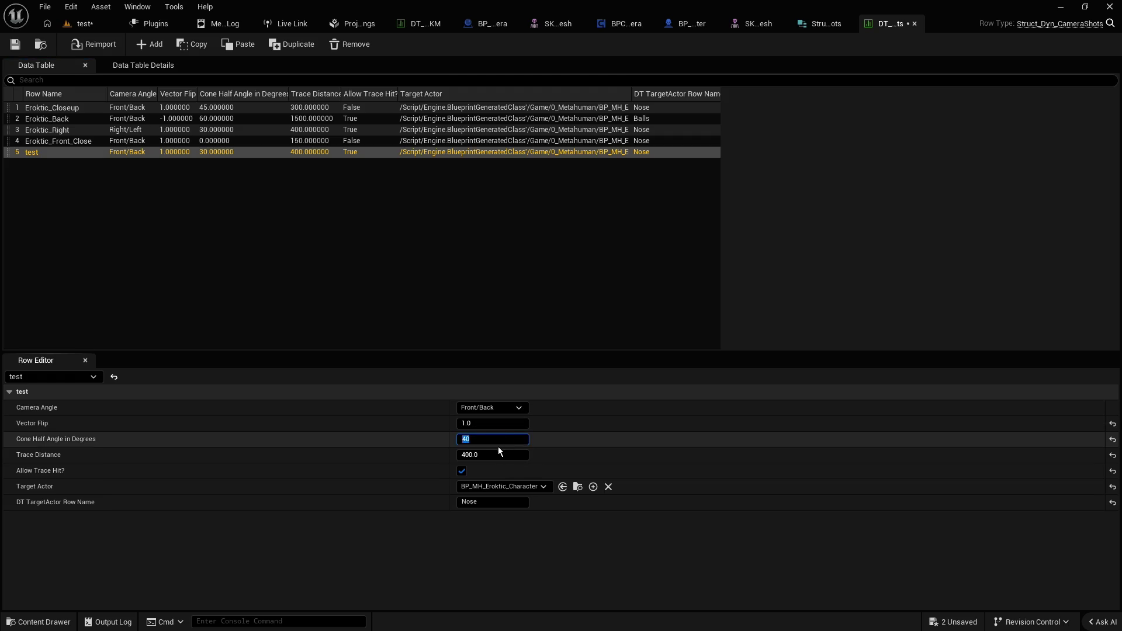
pyautogui.write('70')
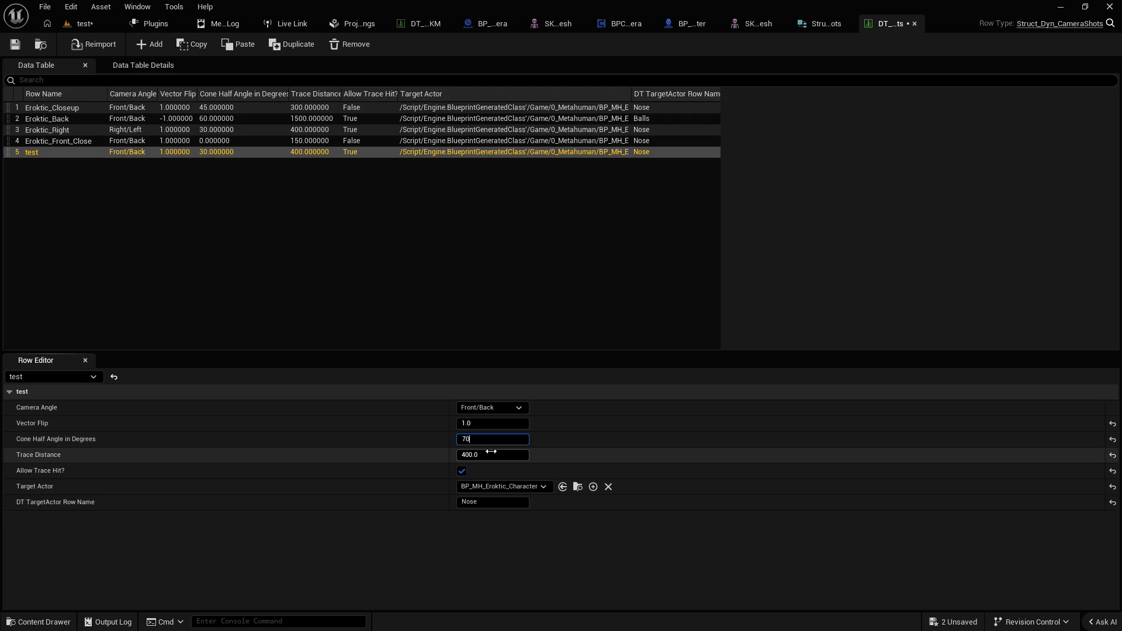
pyautogui.click(493, 453)
pyautogui.write('500')
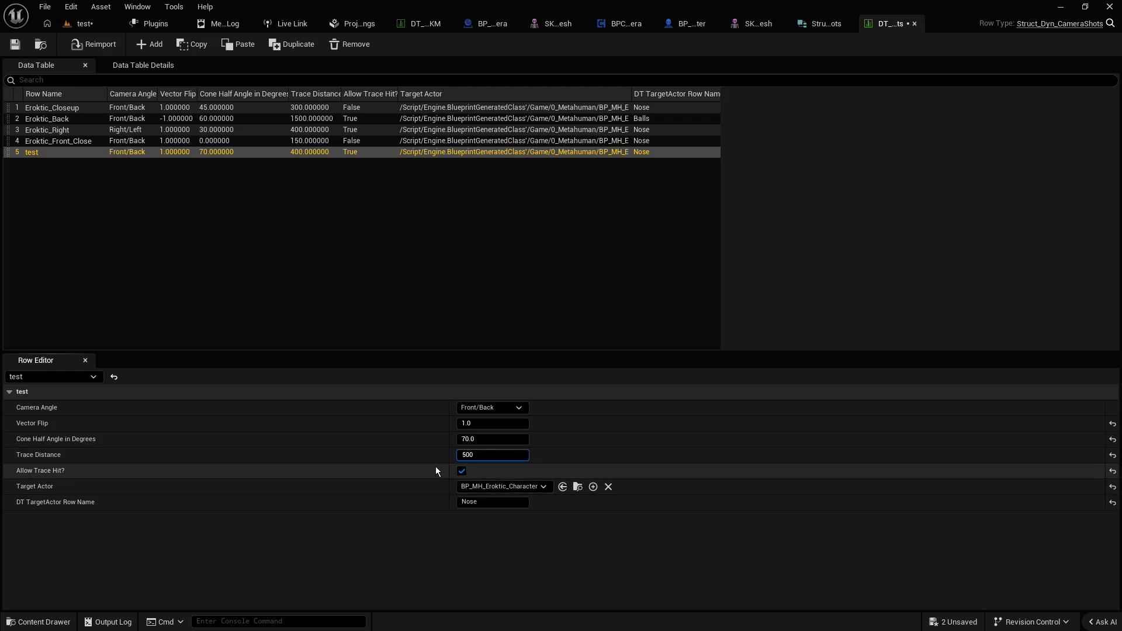
pyautogui.press('BackSpace')
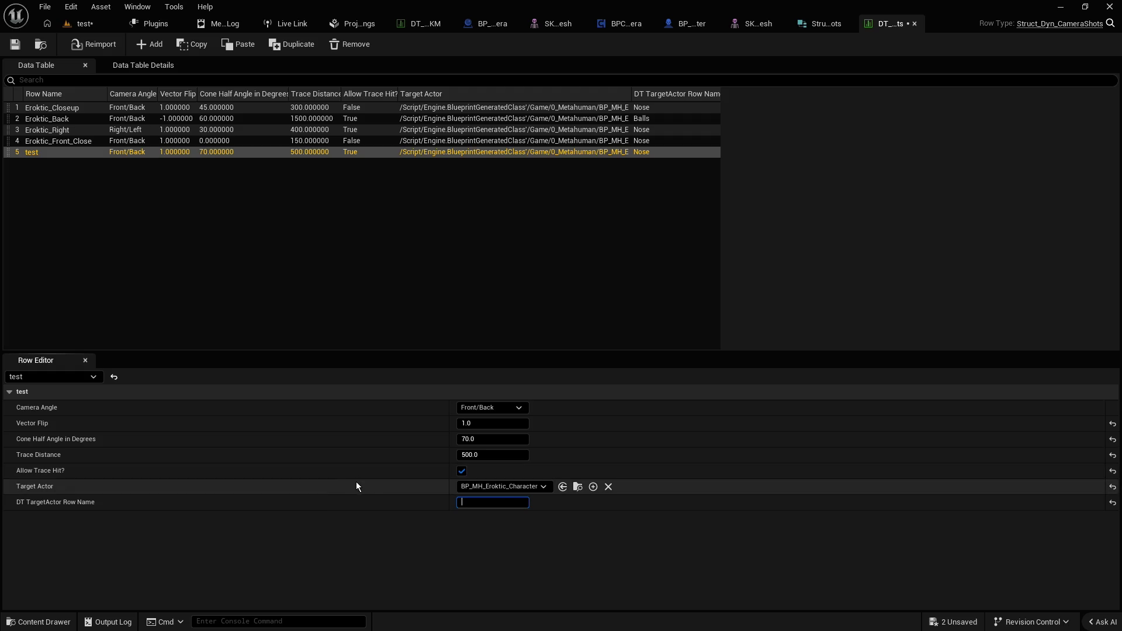
pyautogui.click(496, 486)
pyautogui.write('bp_actor_test')
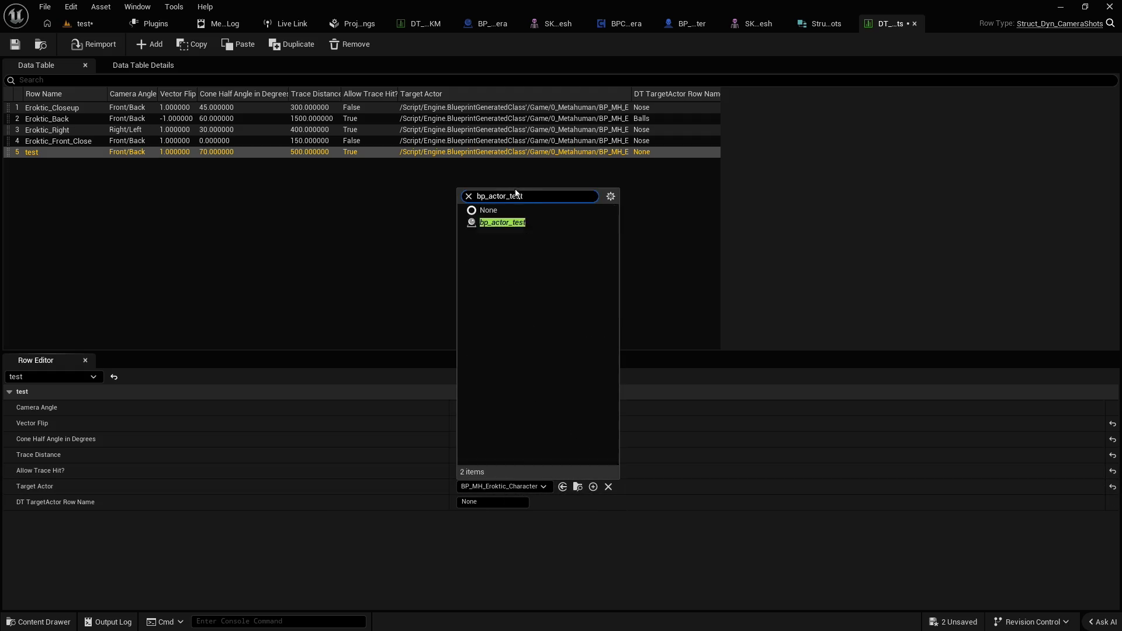
pyautogui.click(504, 528)
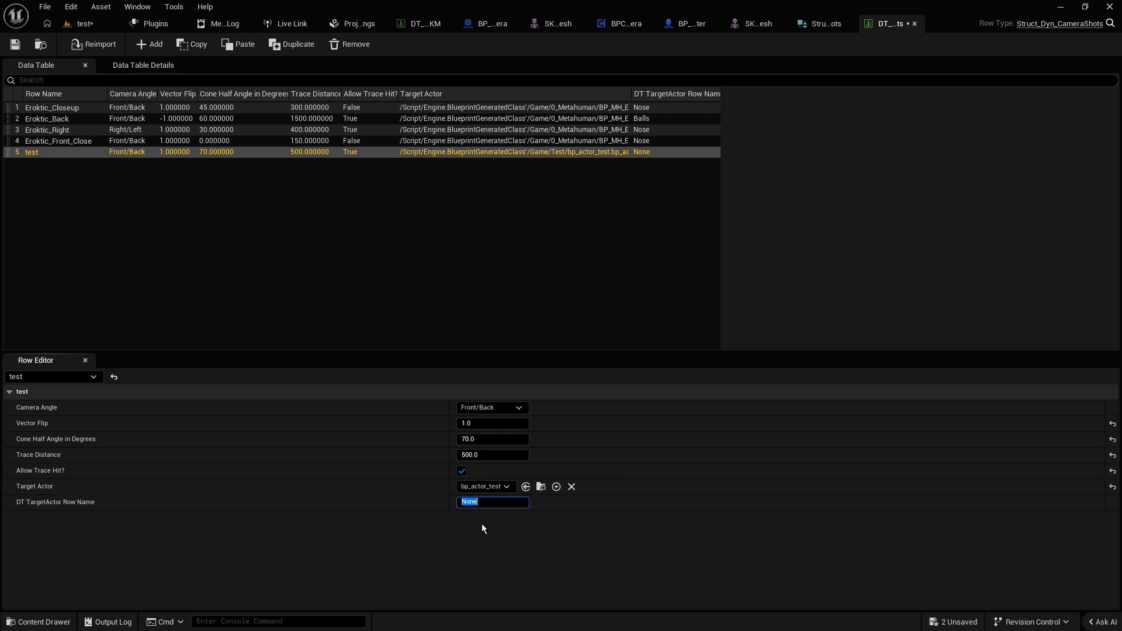
pyautogui.click(85, 23)
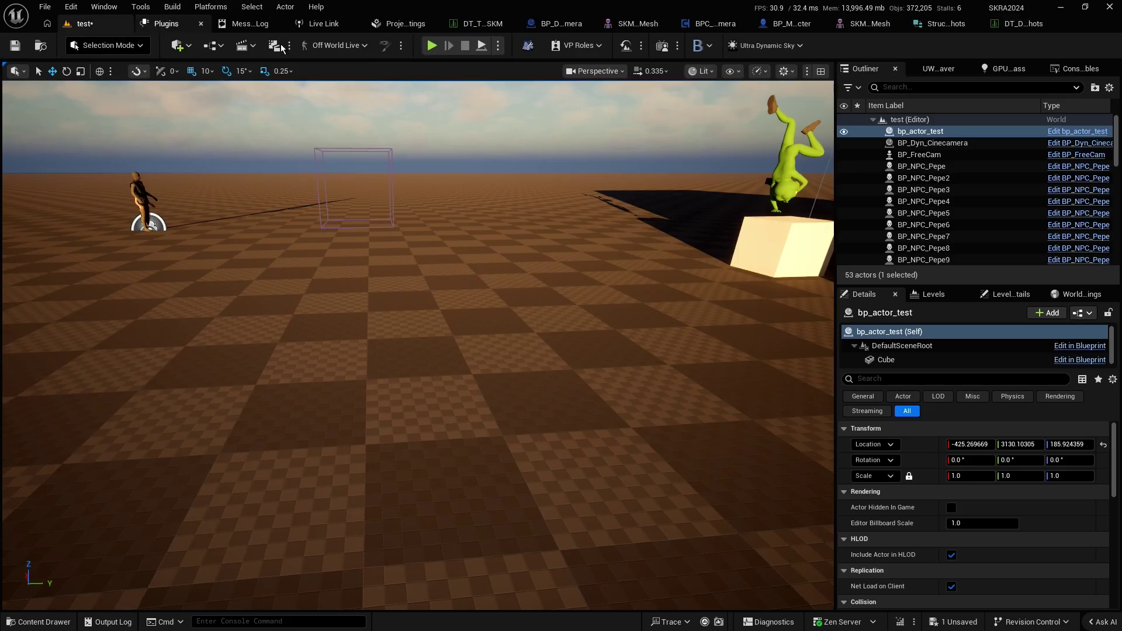
# Start a play session and stop it right away
pyautogui.hotkey('alt', 'p')
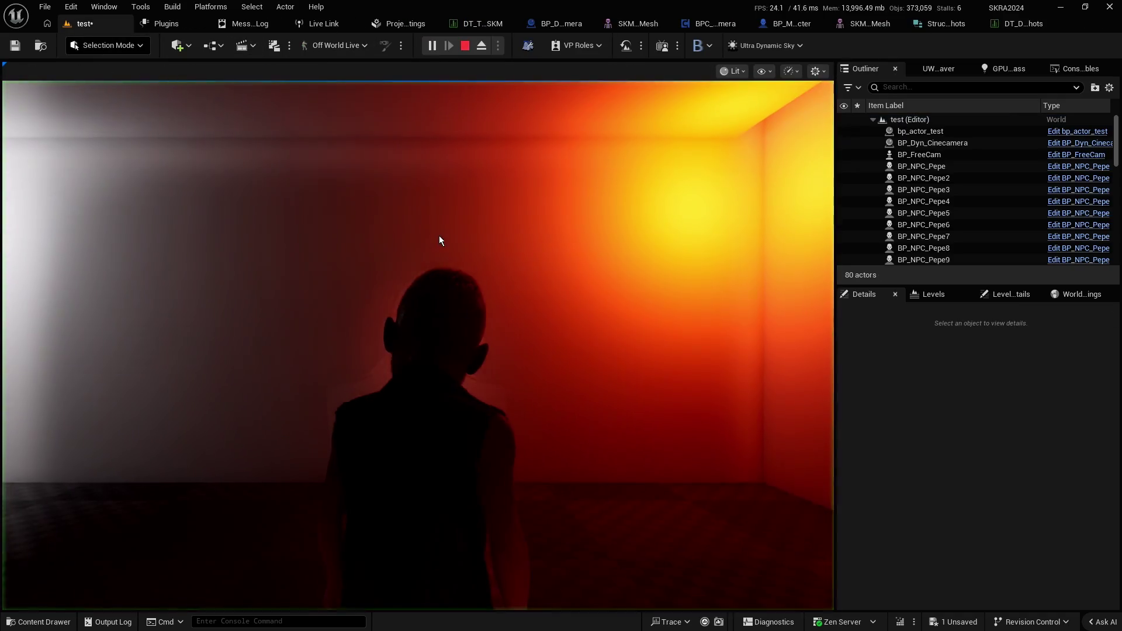
pyautogui.hotkey('shift', 'F1')
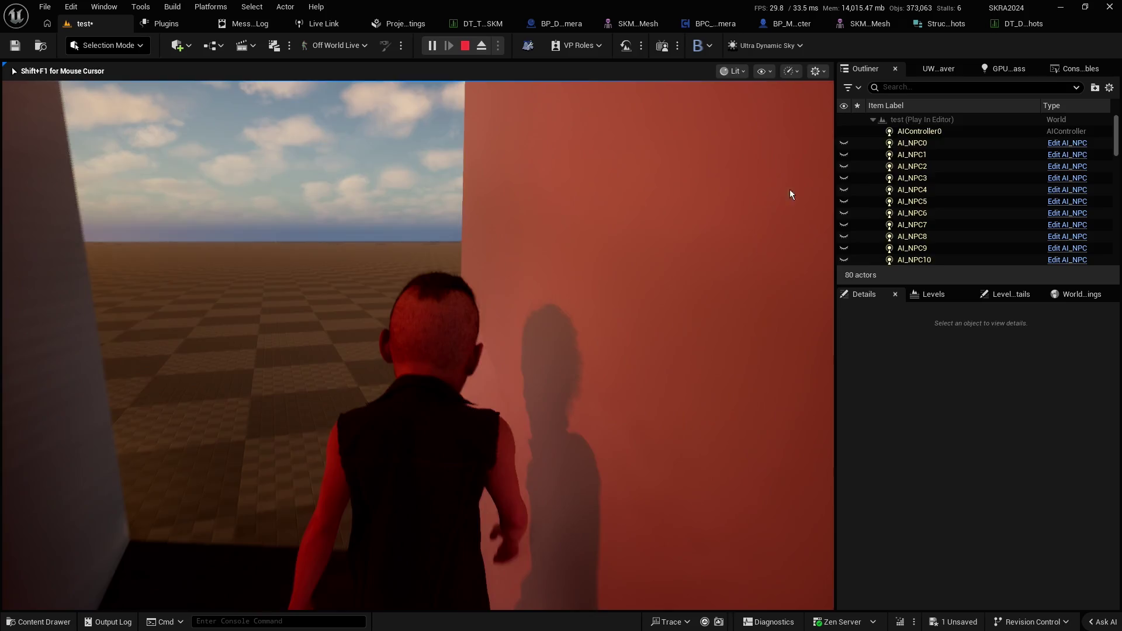
pyautogui.press('Escape')
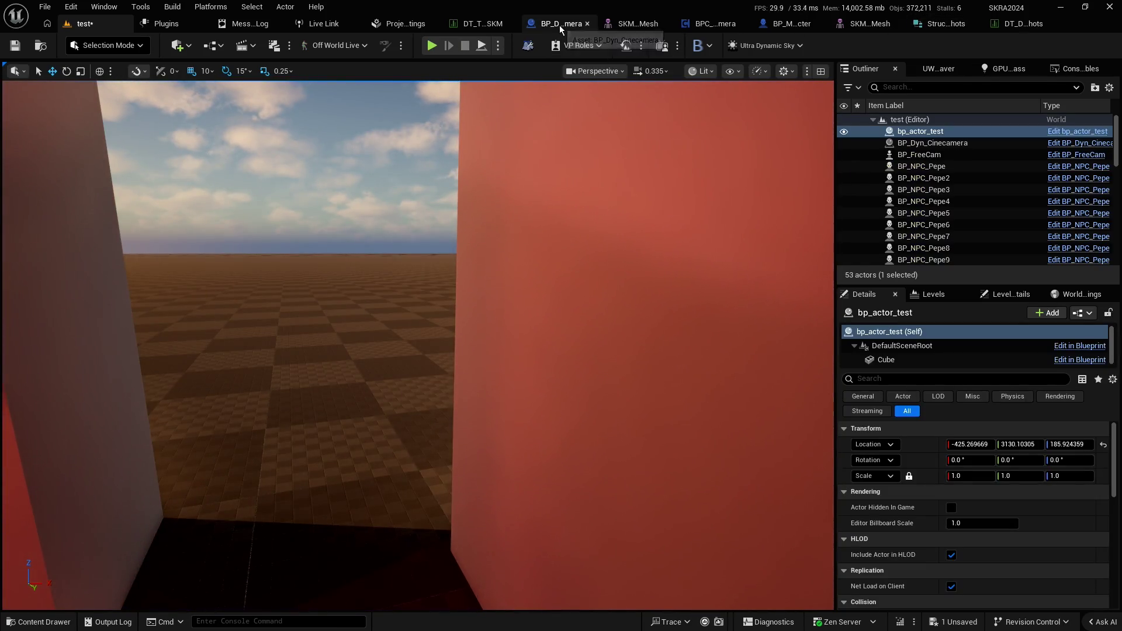
# Change the V key's camera shot from Eroktic_Front_Close to test and save the blueprint
pyautogui.click(716, 24)
pyautogui.scroll(-4, 350, 177)
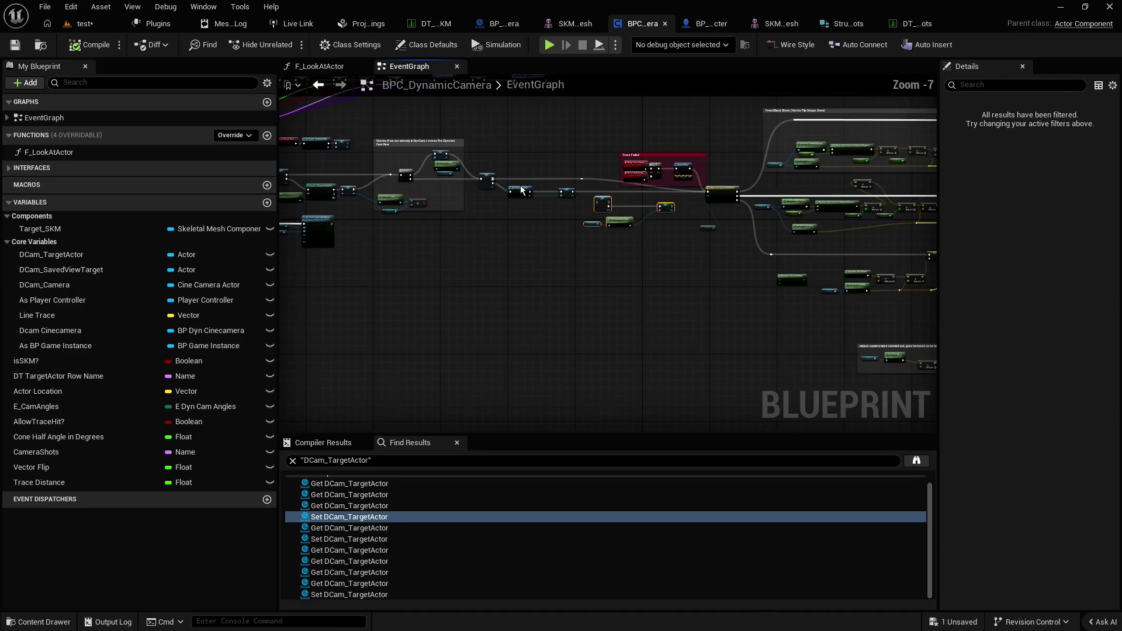
pyautogui.scroll(5, 555, 191)
pyautogui.moveTo(569, 227); pyautogui.dragTo(528, 272)
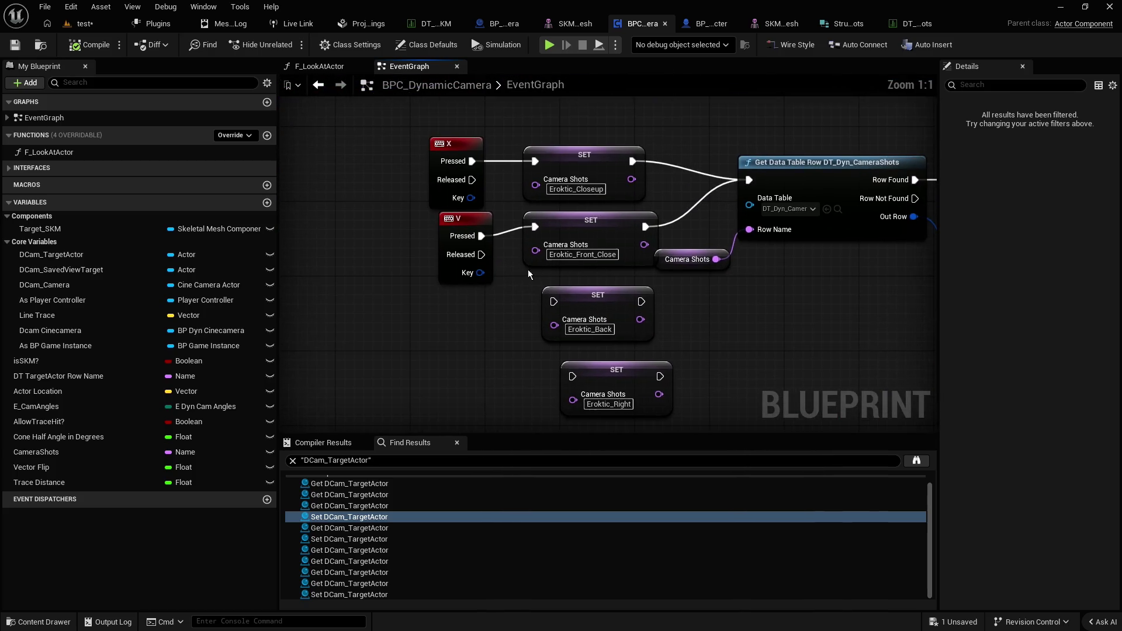
pyautogui.click(587, 256)
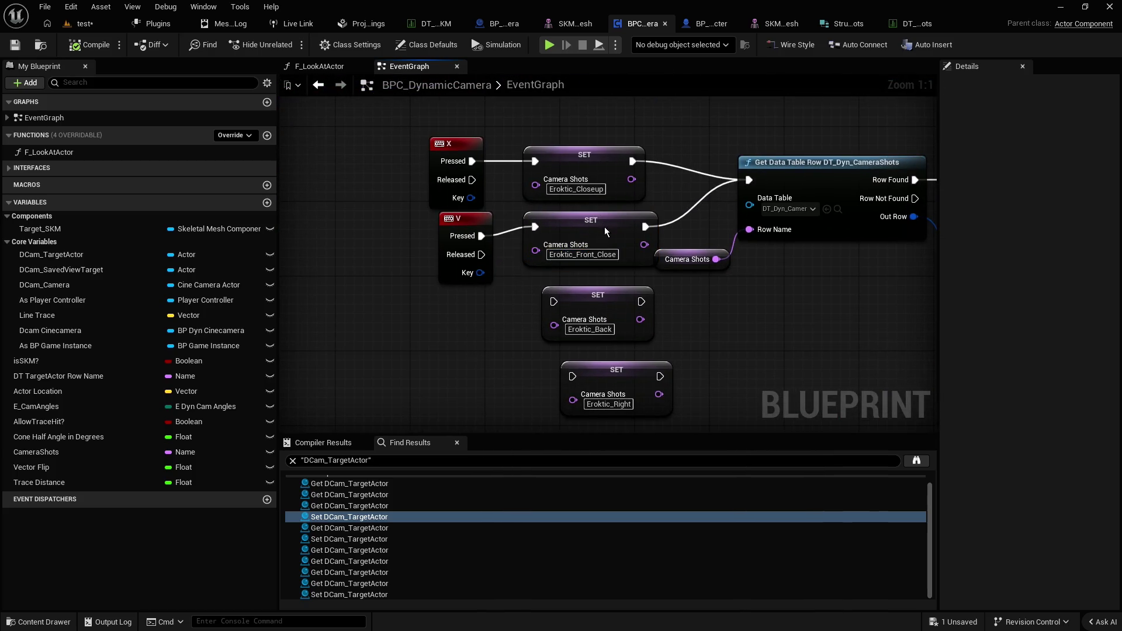
pyautogui.hotkey('ctrl', 'v')
pyautogui.click(593, 265)
pyautogui.write('test')
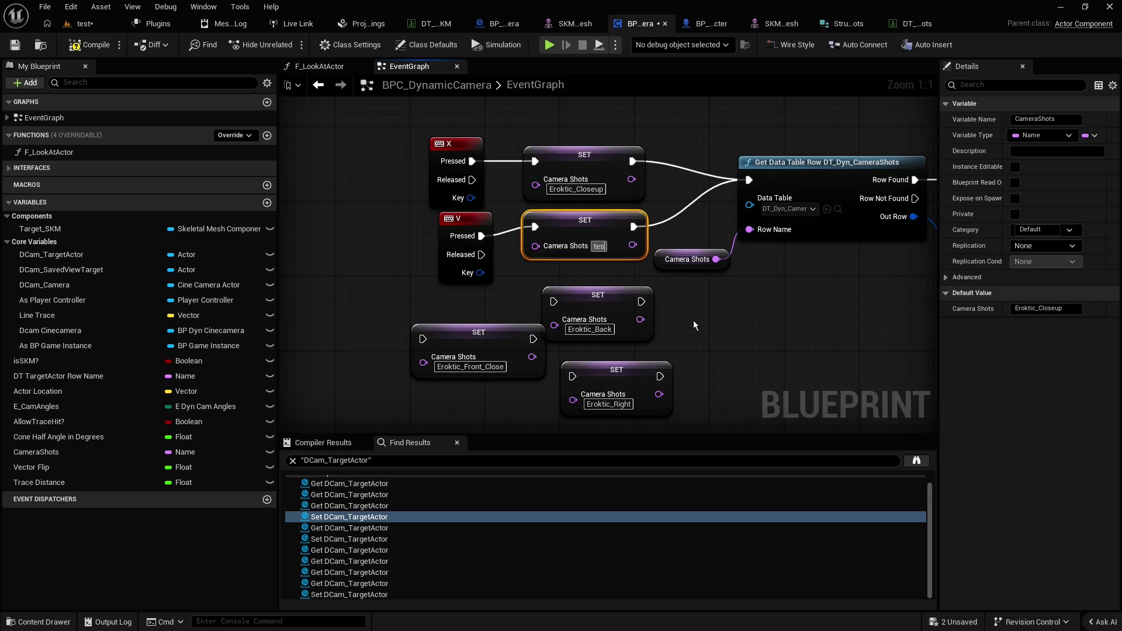
pyautogui.click(713, 330)
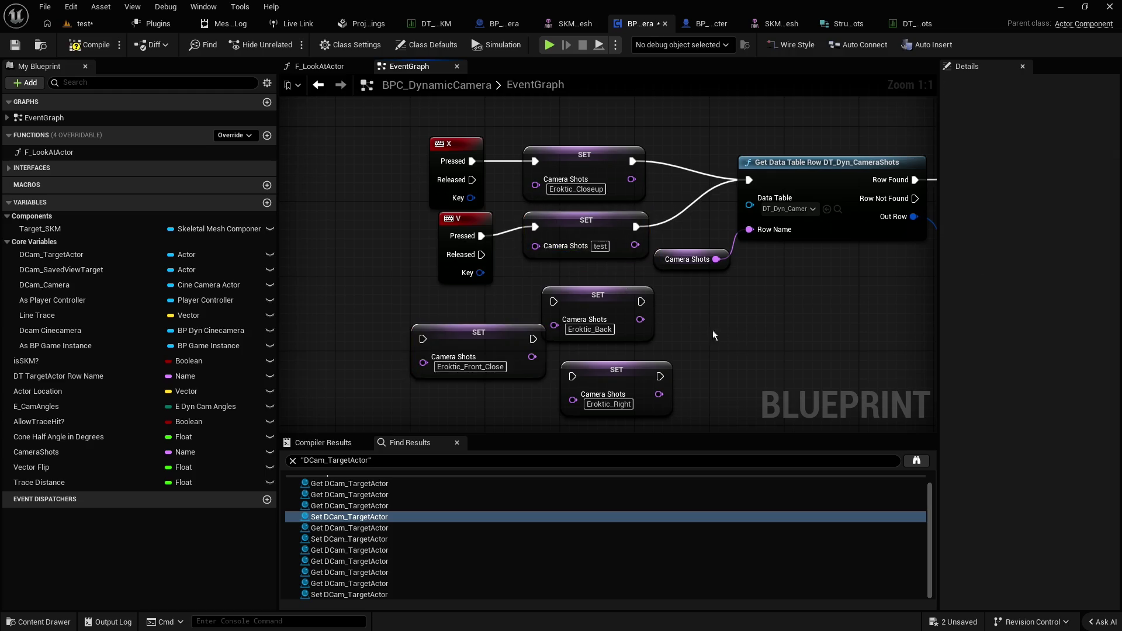
pyautogui.click(14, 45)
# Play-test the V-key test shot on the cube in the test level, then stop
pyautogui.click(84, 23)
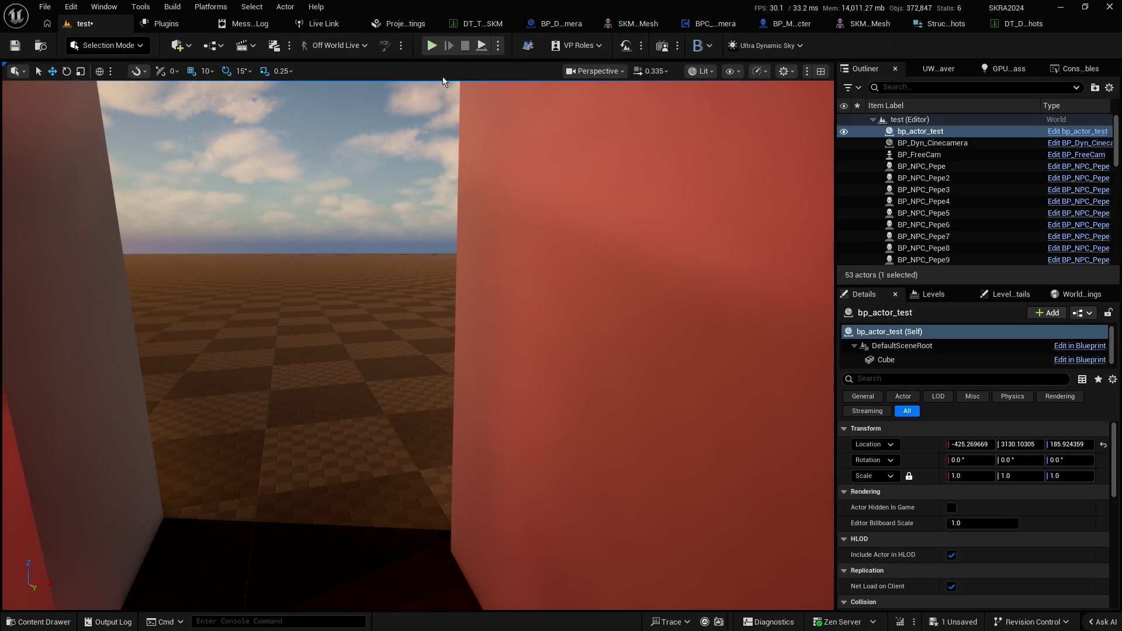
pyautogui.hotkey('alt', 'p')
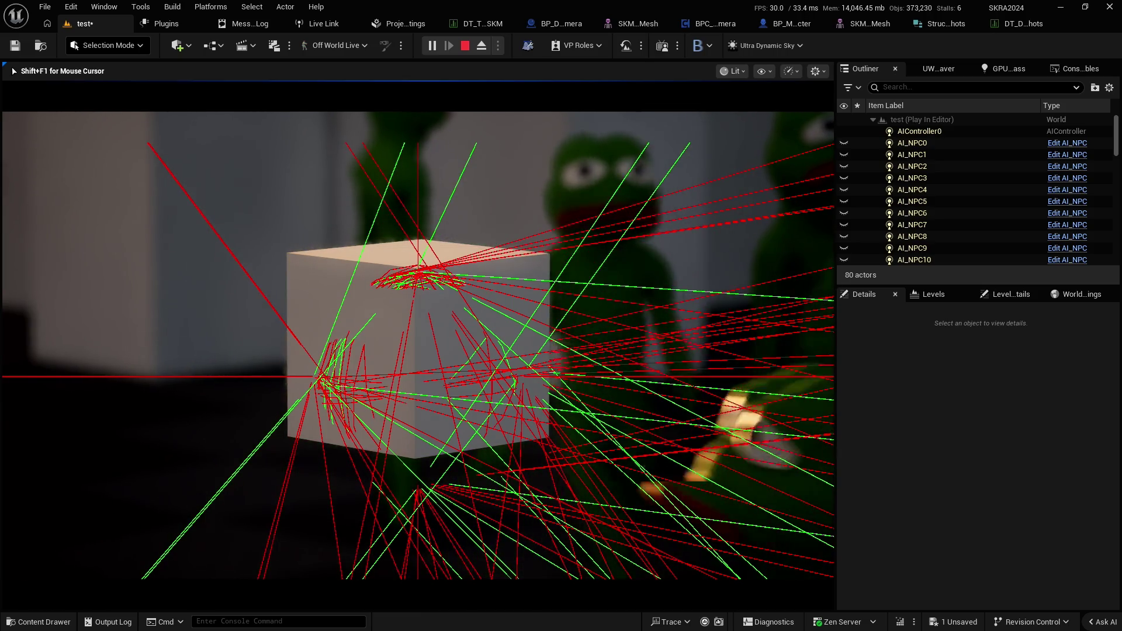
pyautogui.press('Escape')
pyautogui.click(724, 29)
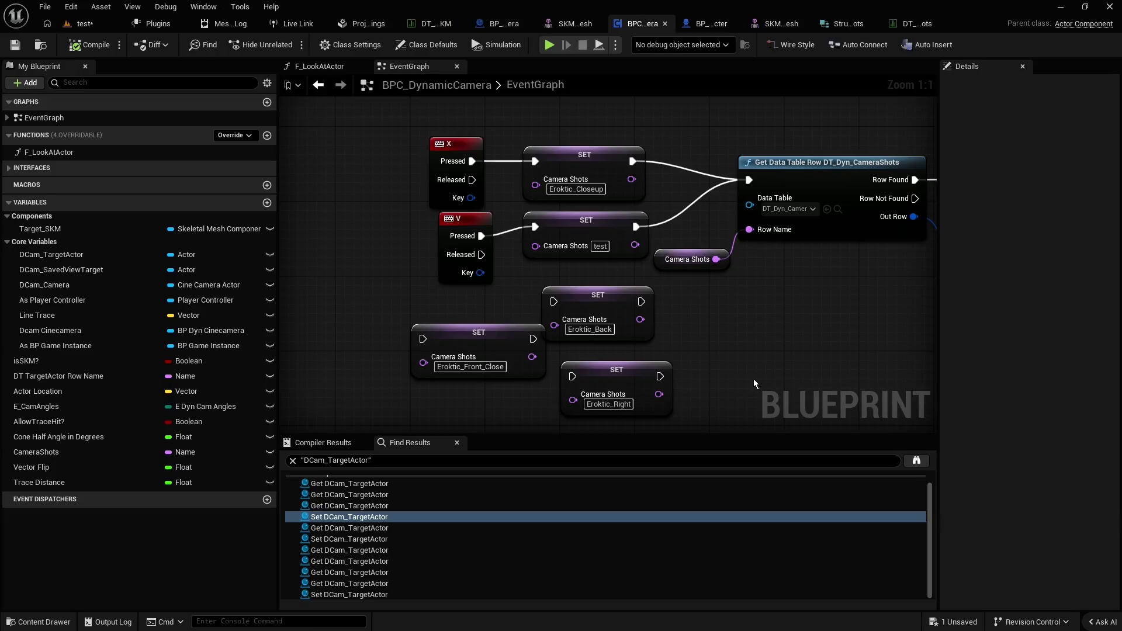
# Add a second pin to the Make Array ignore list of Sphere Trace By Channel
pyautogui.scroll(-2, 753, 378)
pyautogui.moveTo(771, 336)
pyautogui.mouseDown()
pyautogui.moveTo(738, 293)
pyautogui.moveTo(563, 257)
pyautogui.mouseUp()
pyautogui.scroll(-3, 563, 257)
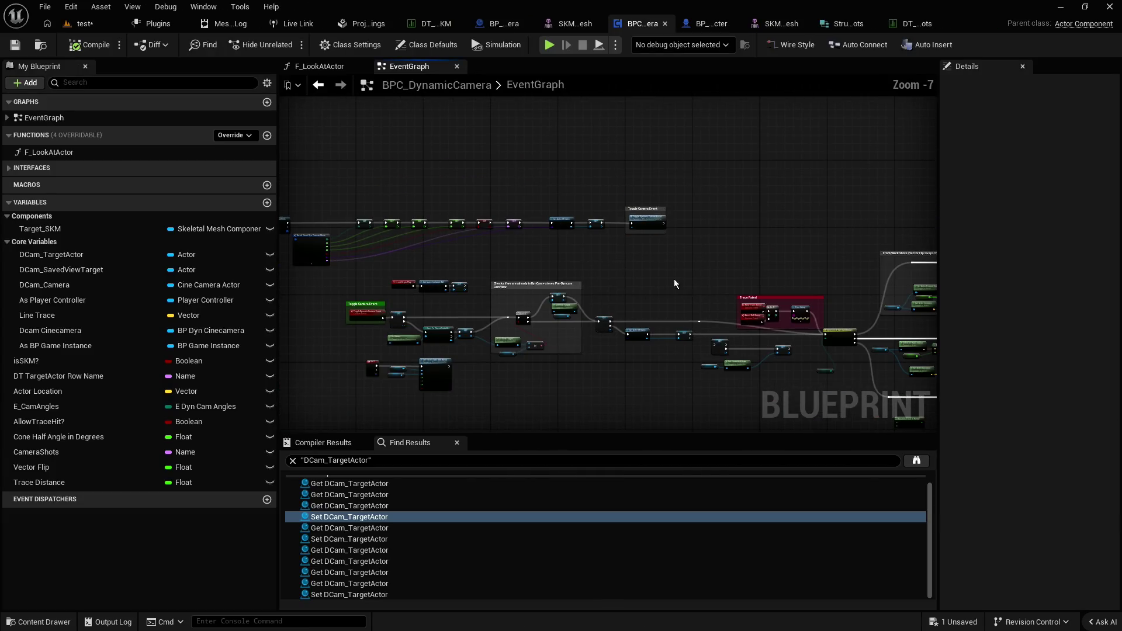
pyautogui.moveTo(675, 278); pyautogui.dragTo(645, 252)
pyautogui.scroll(3, 783, 264)
pyautogui.moveTo(783, 264); pyautogui.dragTo(634, 242)
pyautogui.scroll(4, 786, 306)
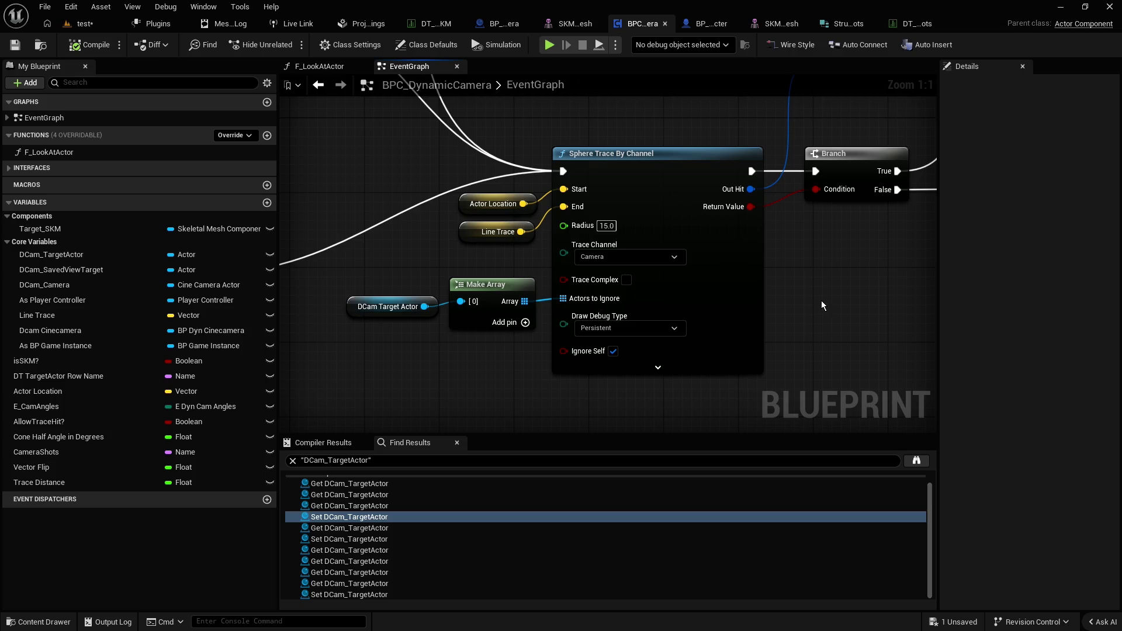
pyautogui.scroll(-2, 816, 300)
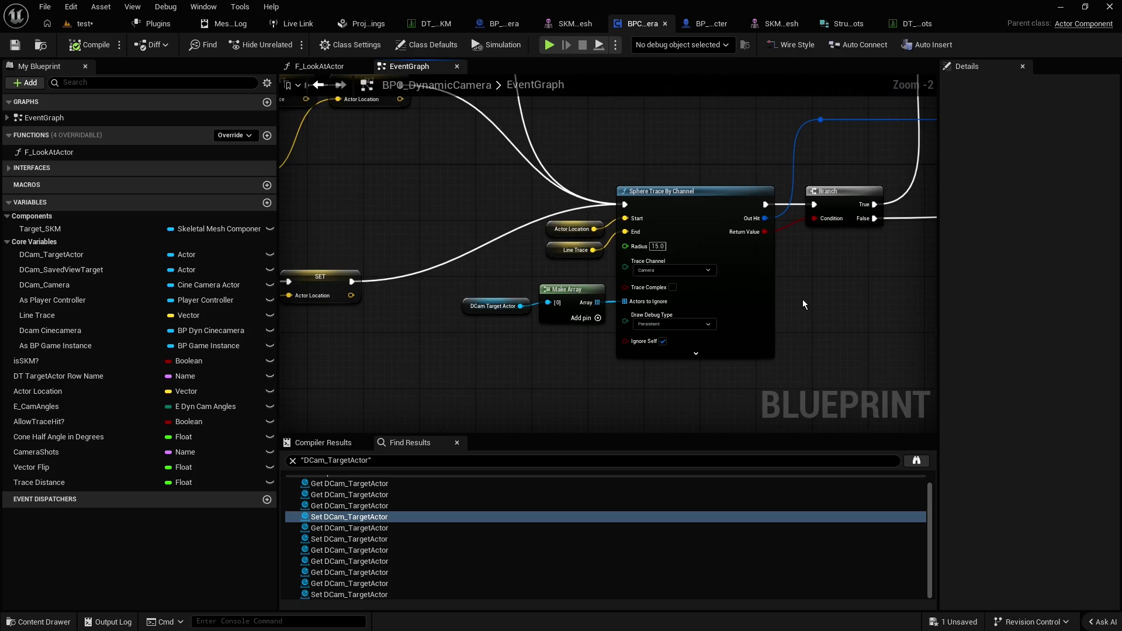
pyautogui.scroll(2, 527, 347)
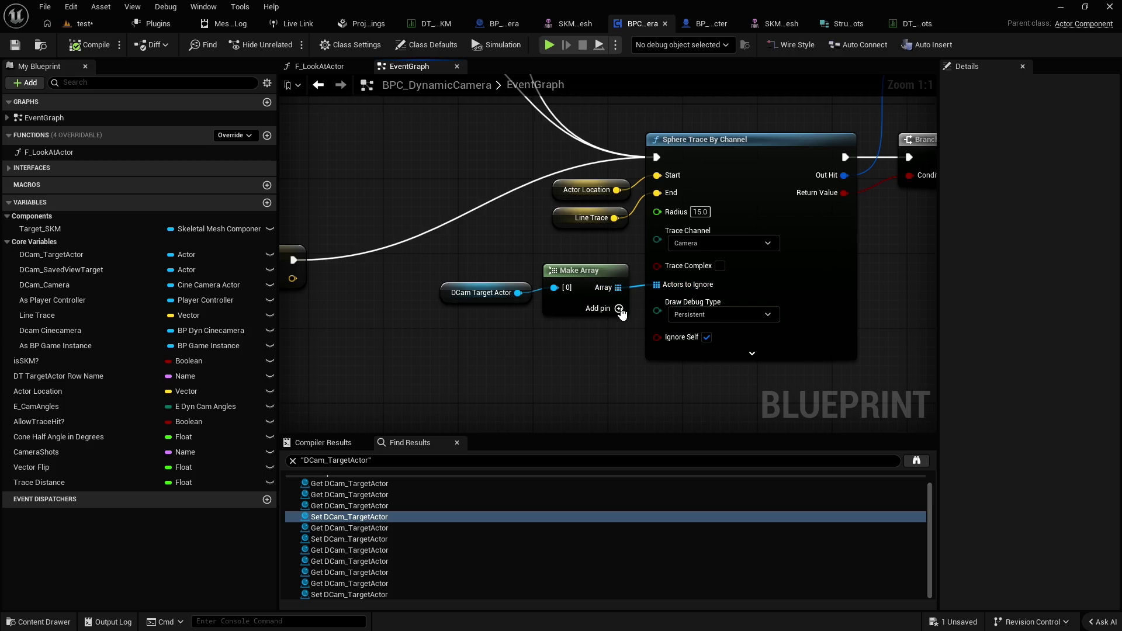
pyautogui.click(618, 309)
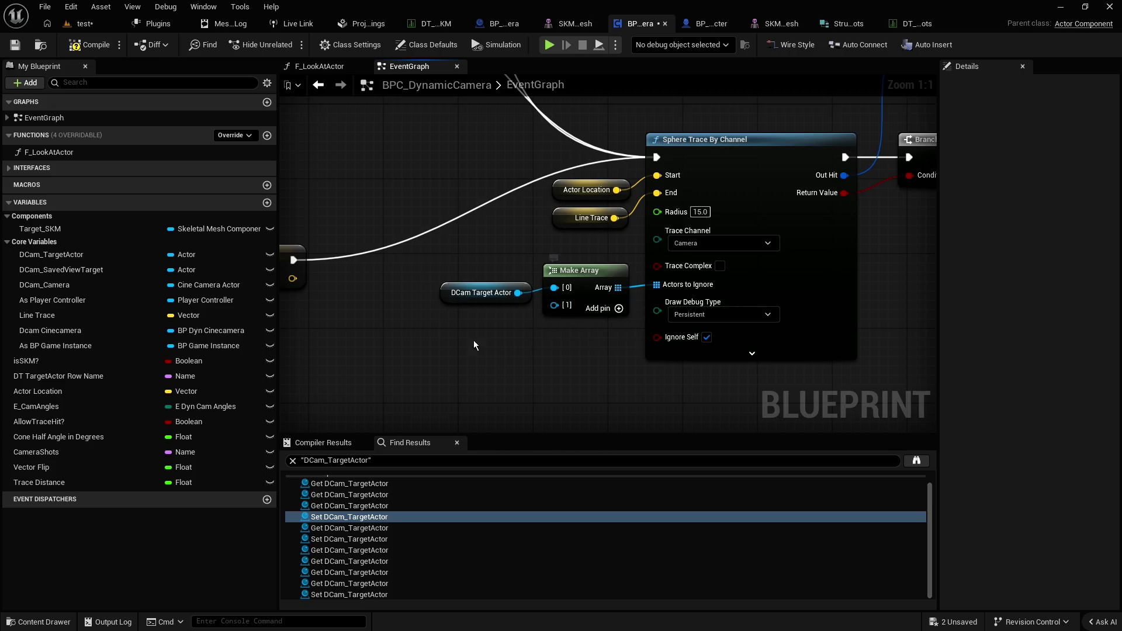
pyautogui.moveTo(447, 293); pyautogui.dragTo(450, 288)
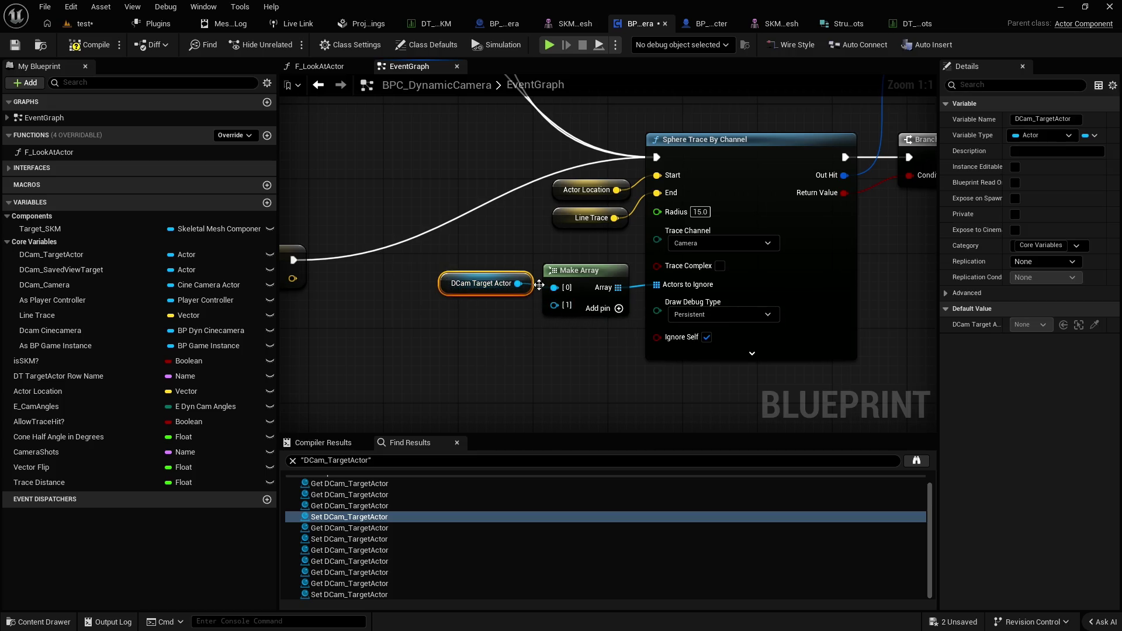
# Set the sphere trace's Draw Debug Type to None, then compile and save
pyautogui.scroll(-3, 520, 319)
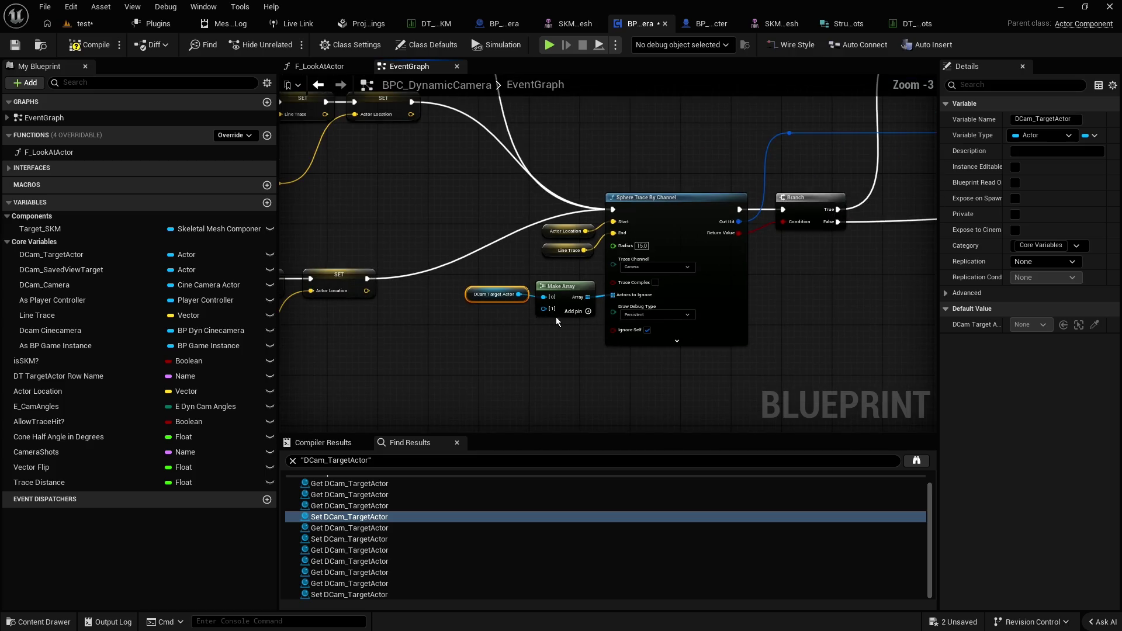
pyautogui.click(660, 315)
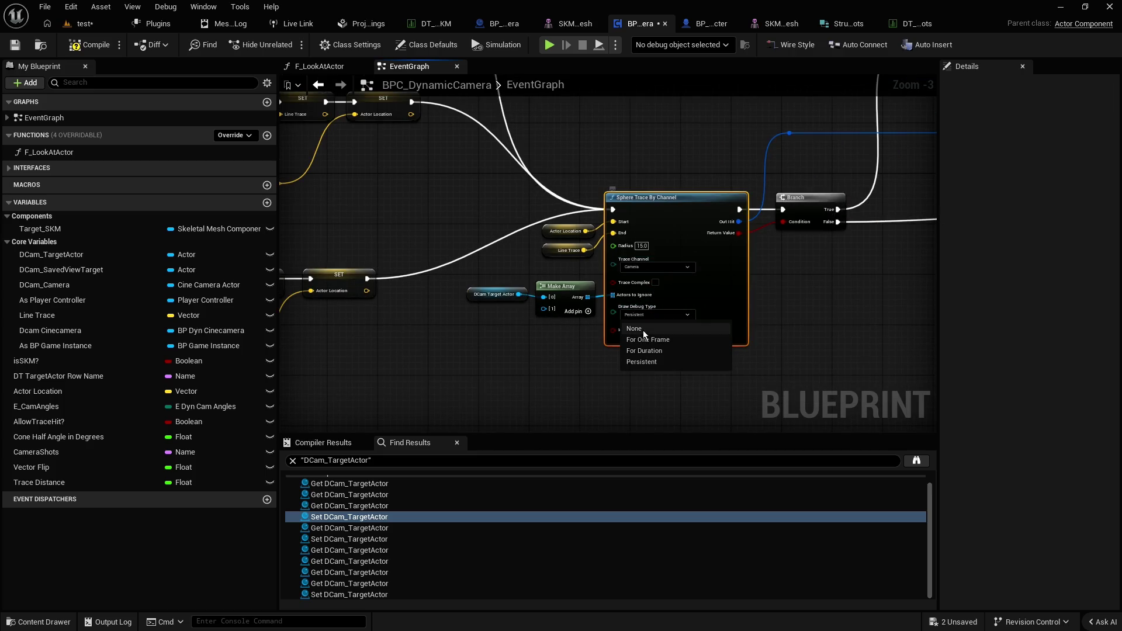
pyautogui.click(640, 326)
pyautogui.click(89, 45)
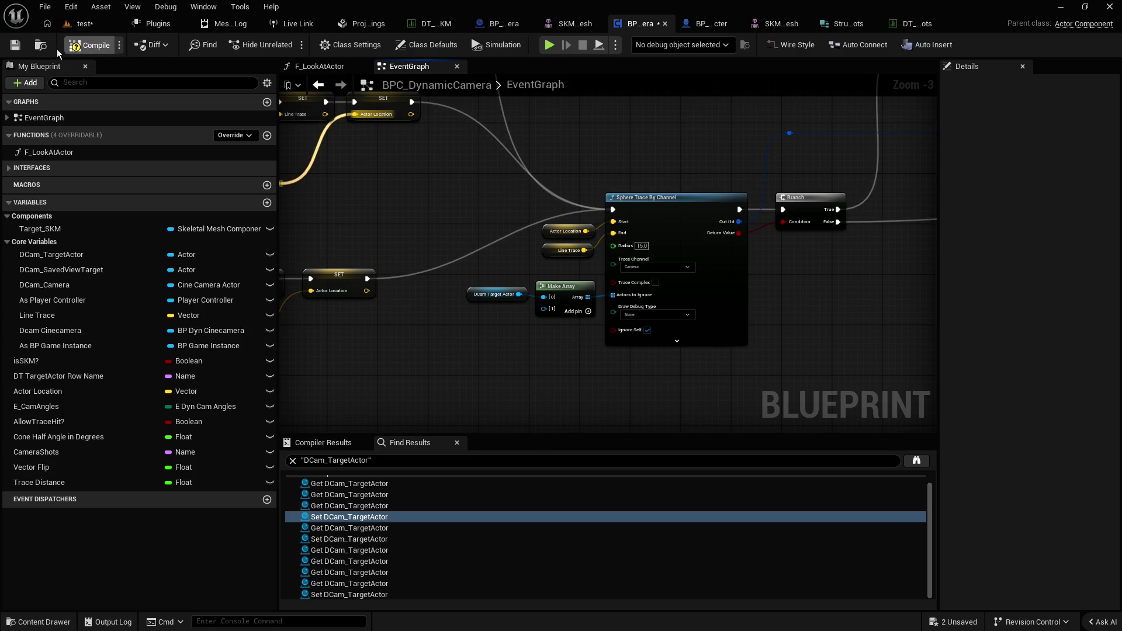
pyautogui.click(16, 45)
pyautogui.click(85, 23)
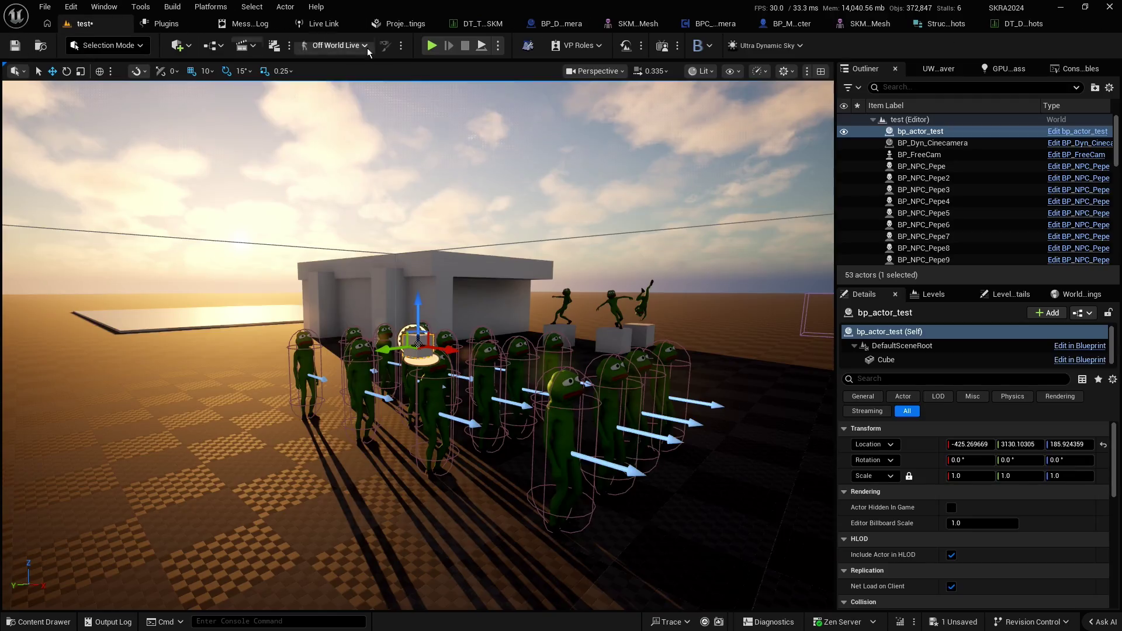
# Move bp_actor_test across the floor beside the building and save the level
pyautogui.press('f')
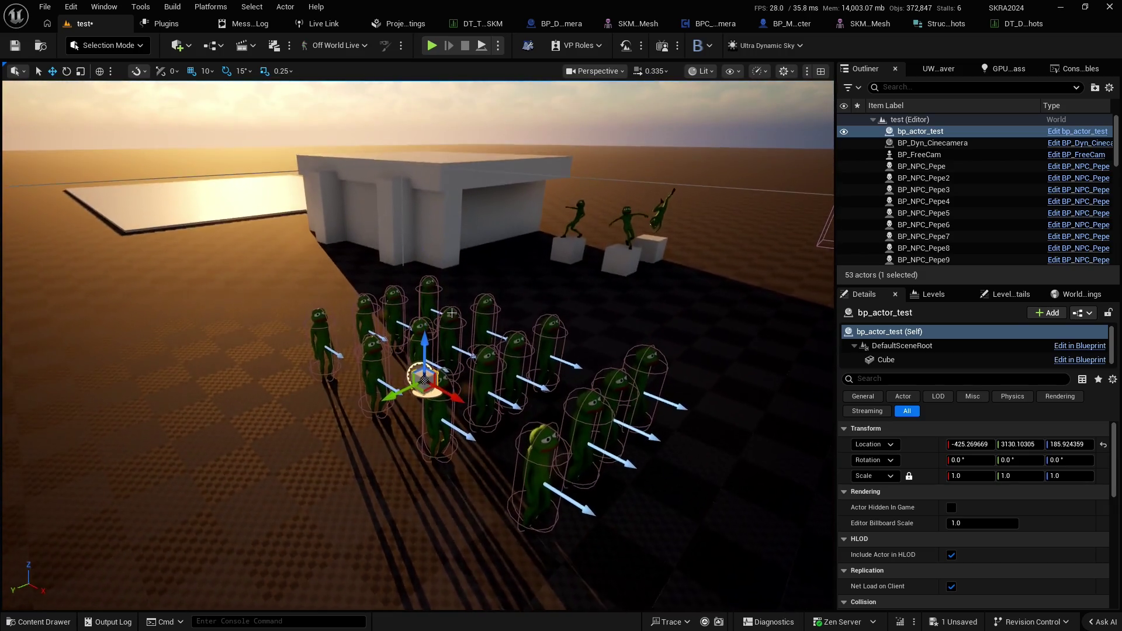
pyautogui.moveTo(424, 390)
pyautogui.mouseDown()
pyautogui.moveTo(714, 288)
pyautogui.moveTo(821, 213)
pyautogui.moveTo(586, 244)
pyautogui.moveTo(562, 223)
pyautogui.moveTo(572, 202)
pyautogui.moveTo(561, 191)
pyautogui.mouseUp()
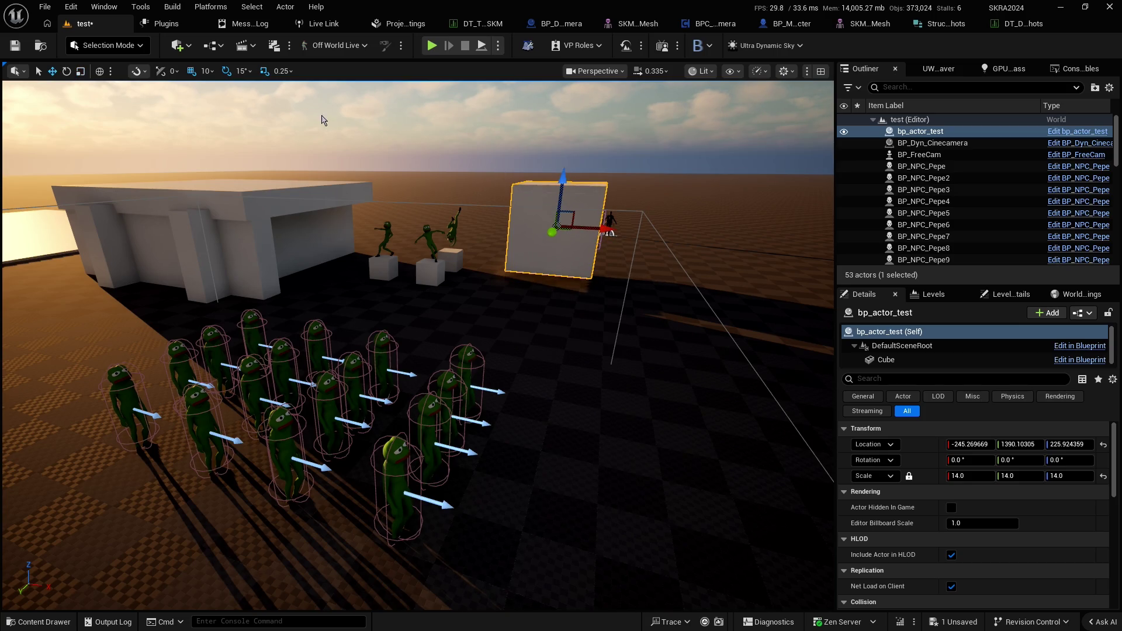
pyautogui.click(14, 46)
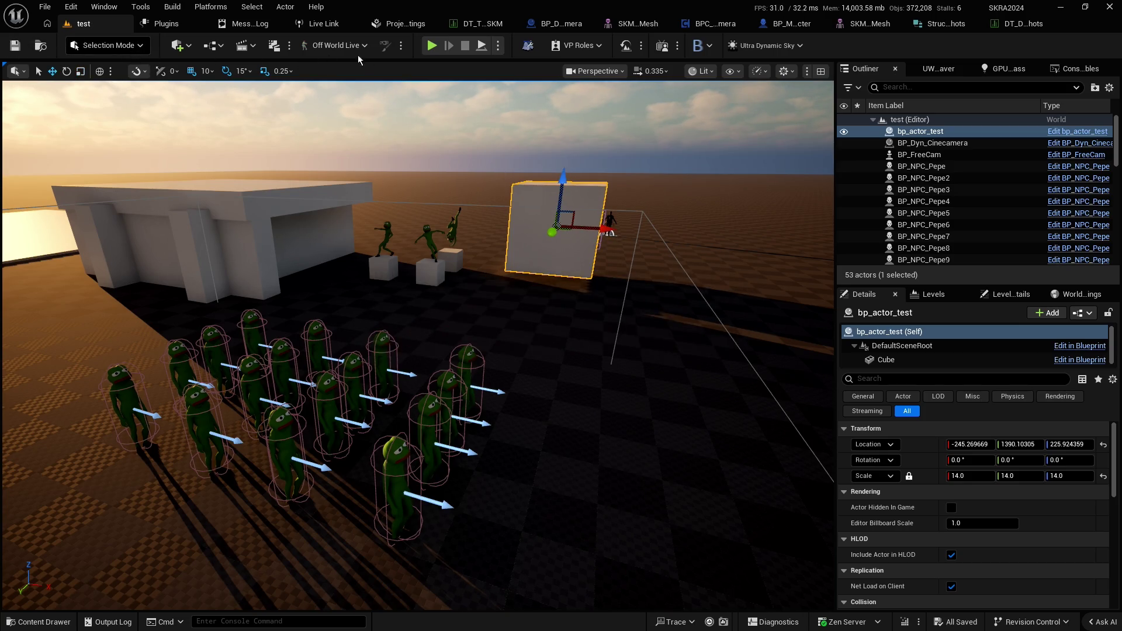
# Play-test the level, then reset the test cube's location to 0, 0, 0
pyautogui.hotkey('alt', 'p')
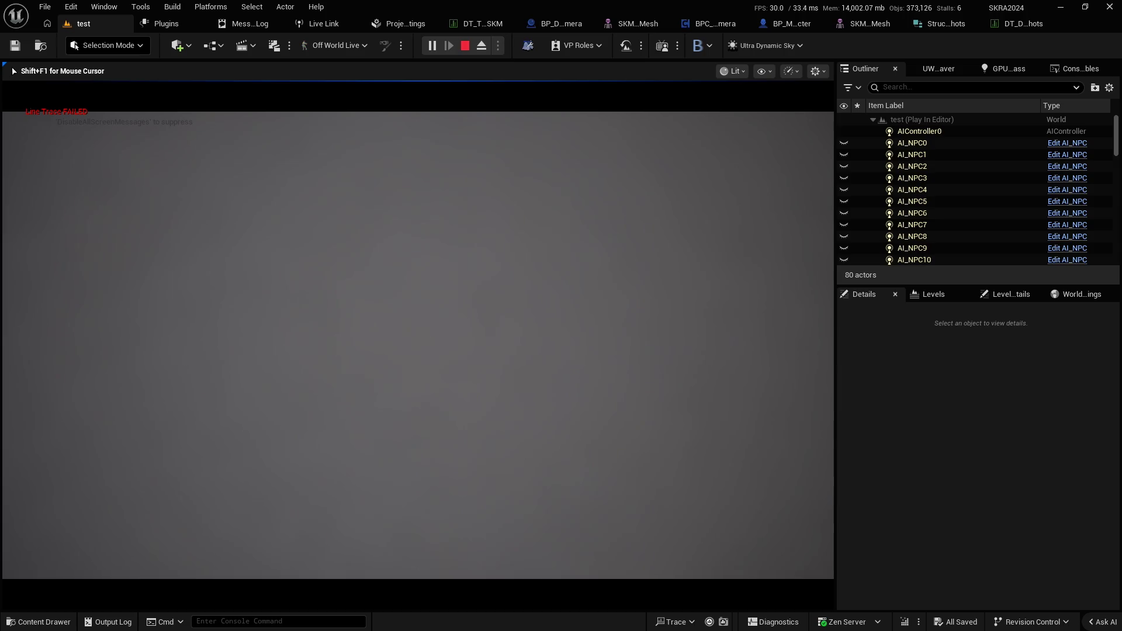
pyautogui.press('Escape')
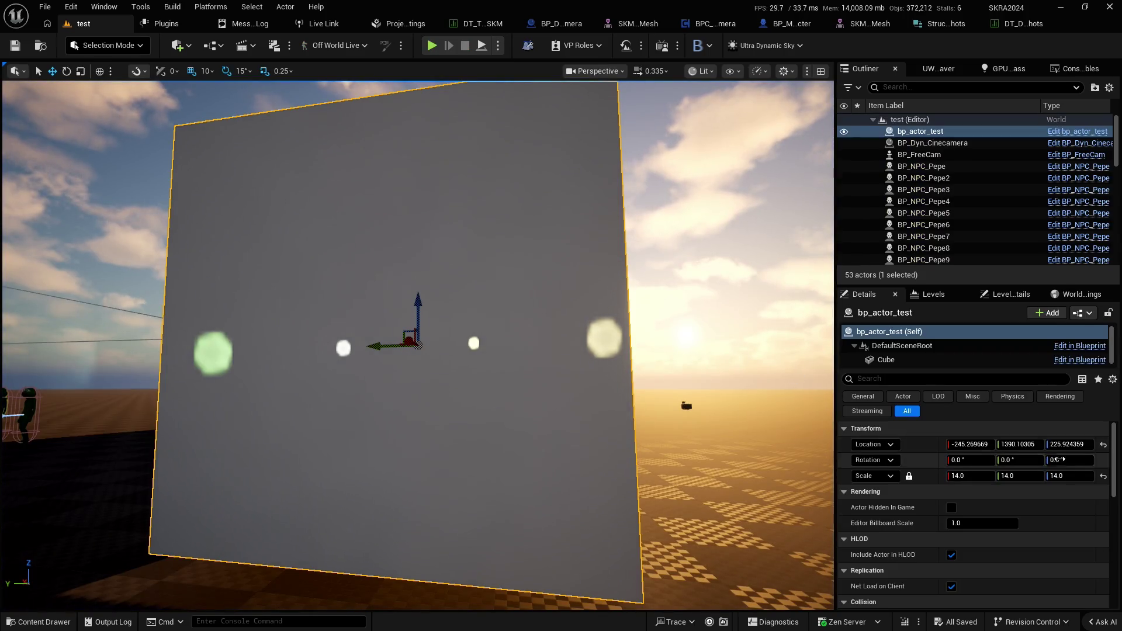
pyautogui.click(1104, 445)
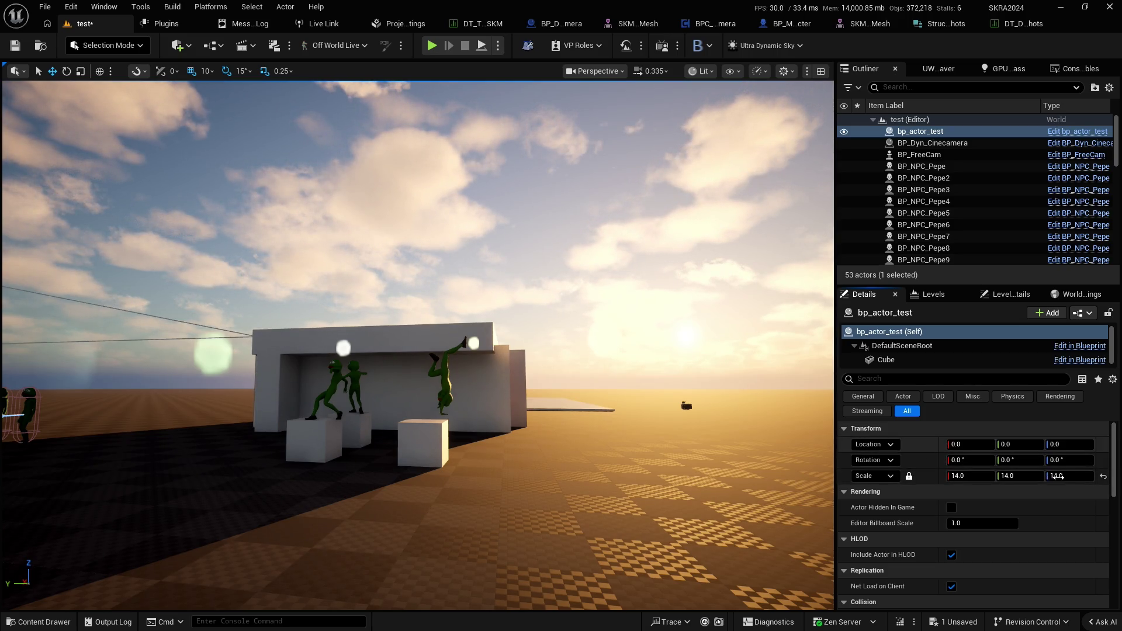
# Undo the location reset, set the cube's scale to about 1.96, and play-test it
pyautogui.hotkey('ctrl', 'z')
pyautogui.click(1104, 477)
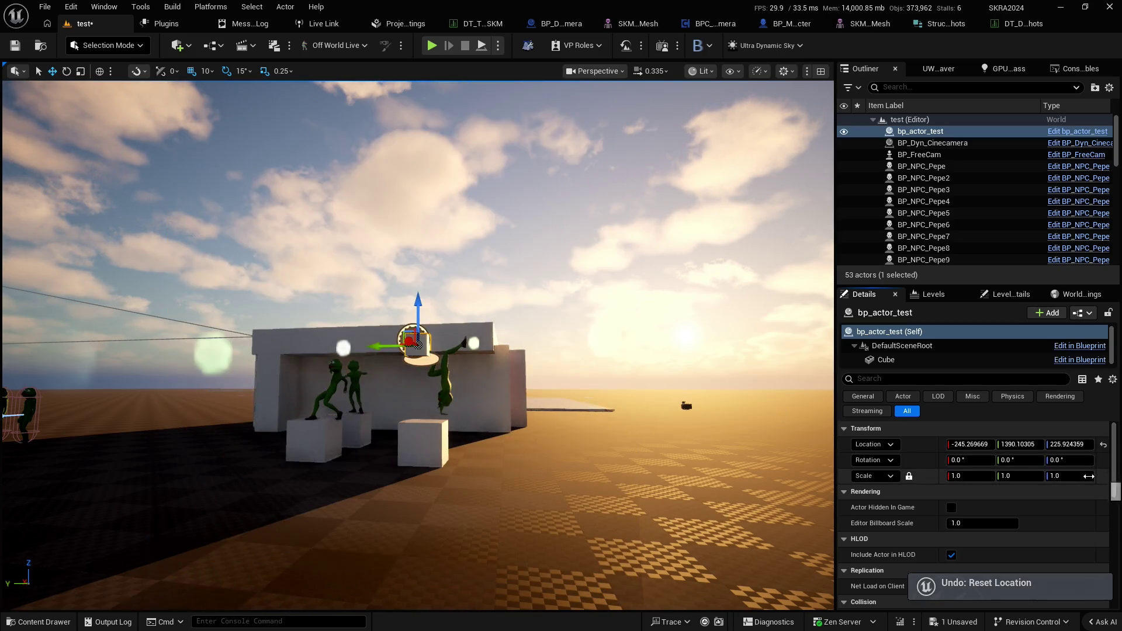
pyautogui.moveTo(970, 476); pyautogui.dragTo(982, 475)
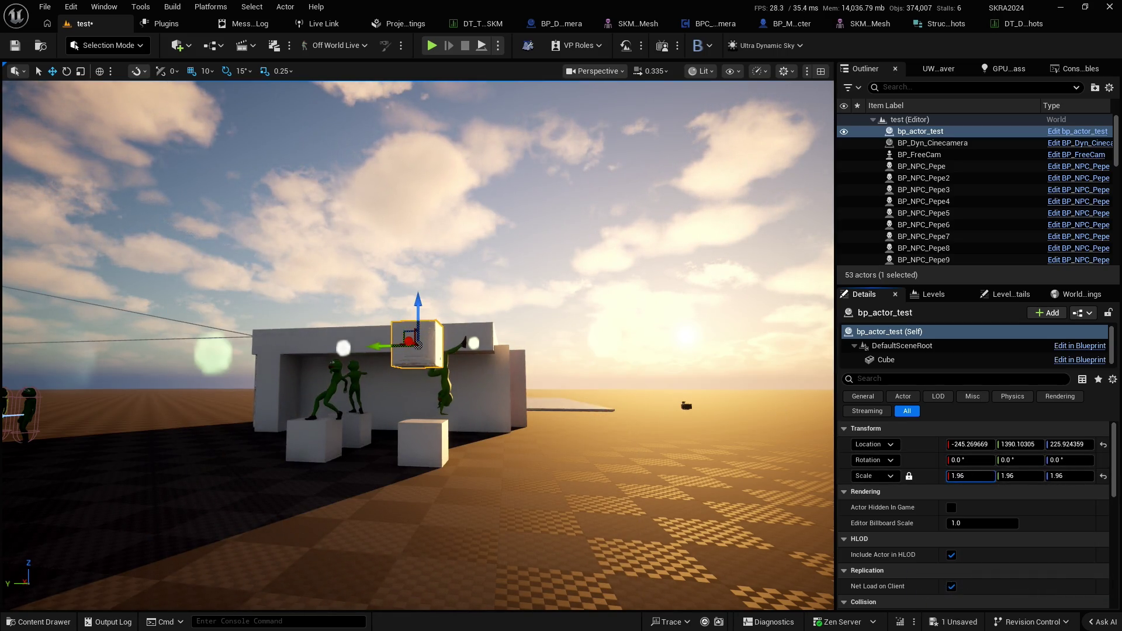
pyautogui.hotkey('alt', 'p')
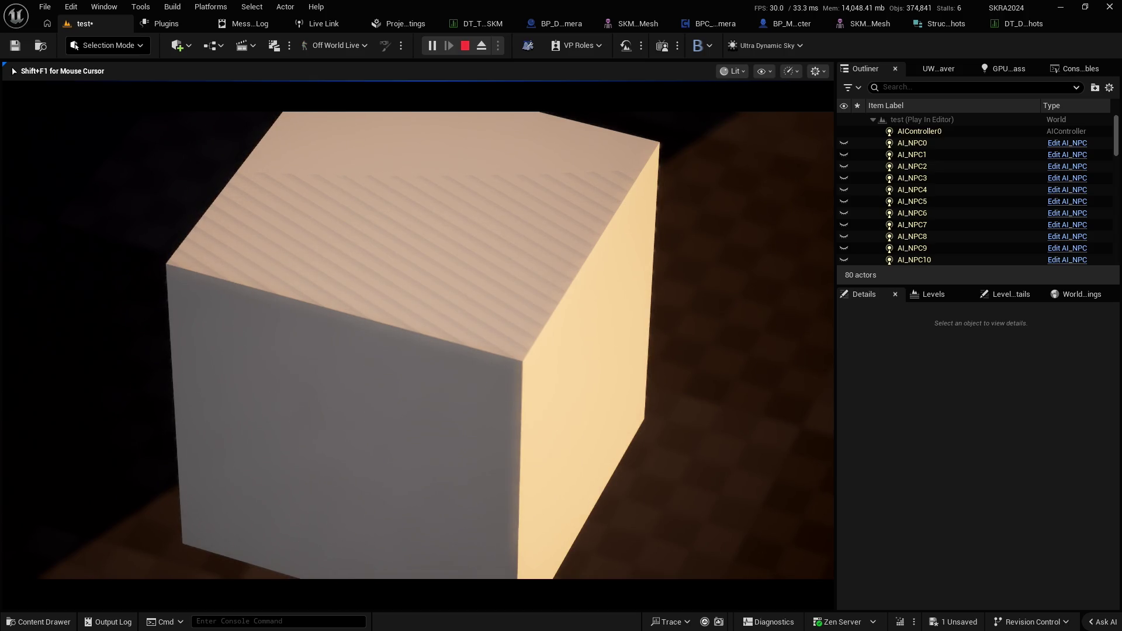
pyautogui.press('Escape')
# Tilt the test cube to -15° on X and play-test again
pyautogui.press('f')
pyautogui.press('e')
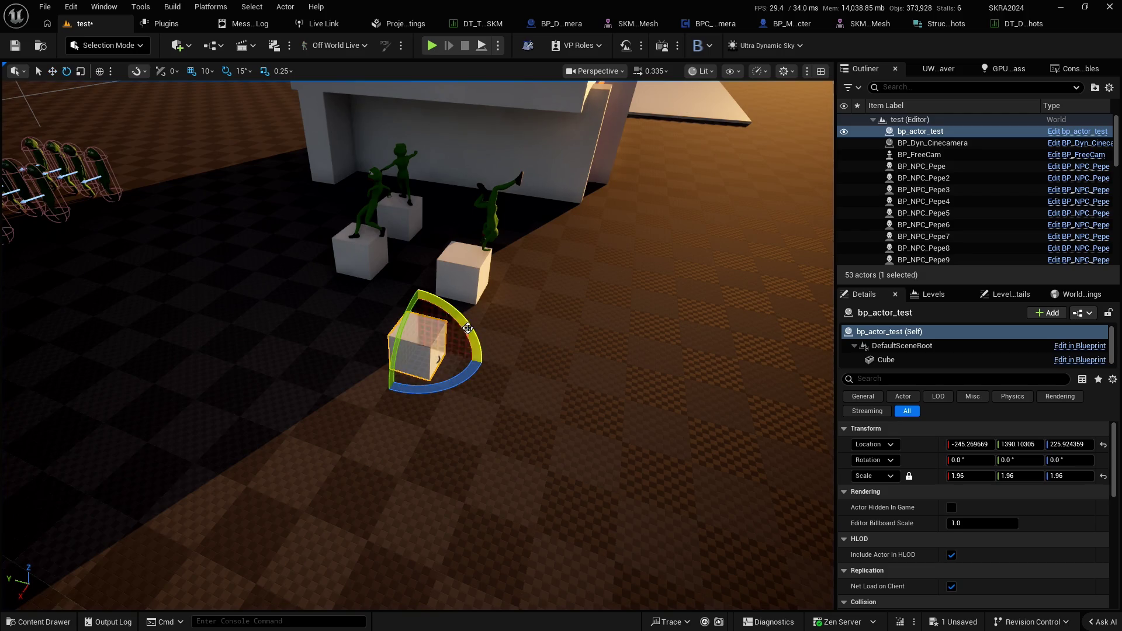
pyautogui.moveTo(467, 328); pyautogui.dragTo(444, 191)
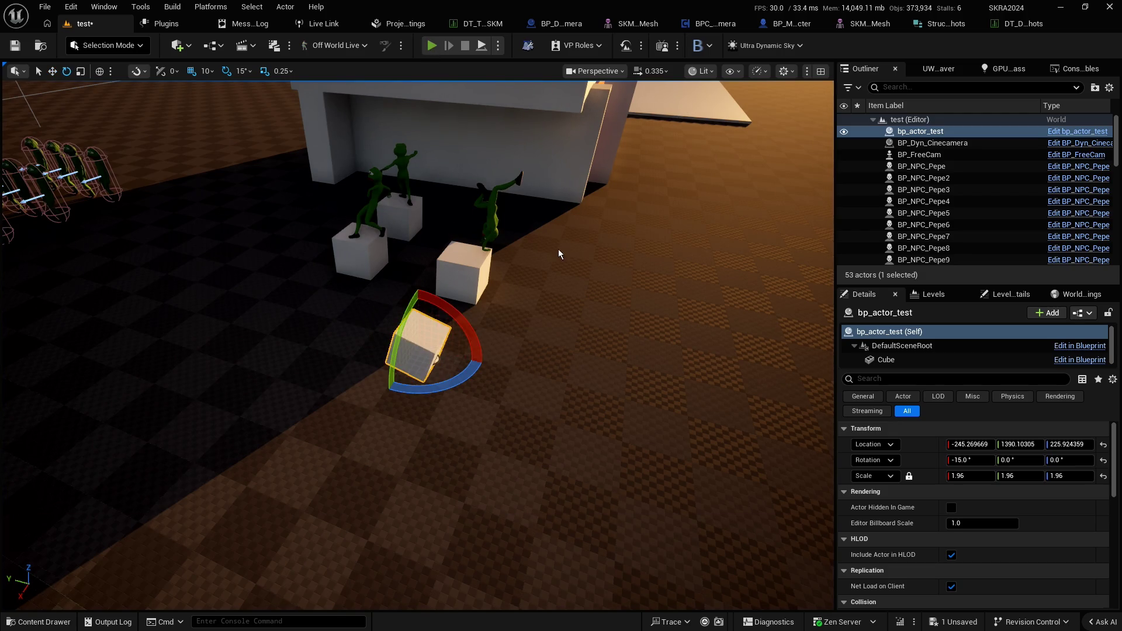
pyautogui.hotkey('alt', 'p')
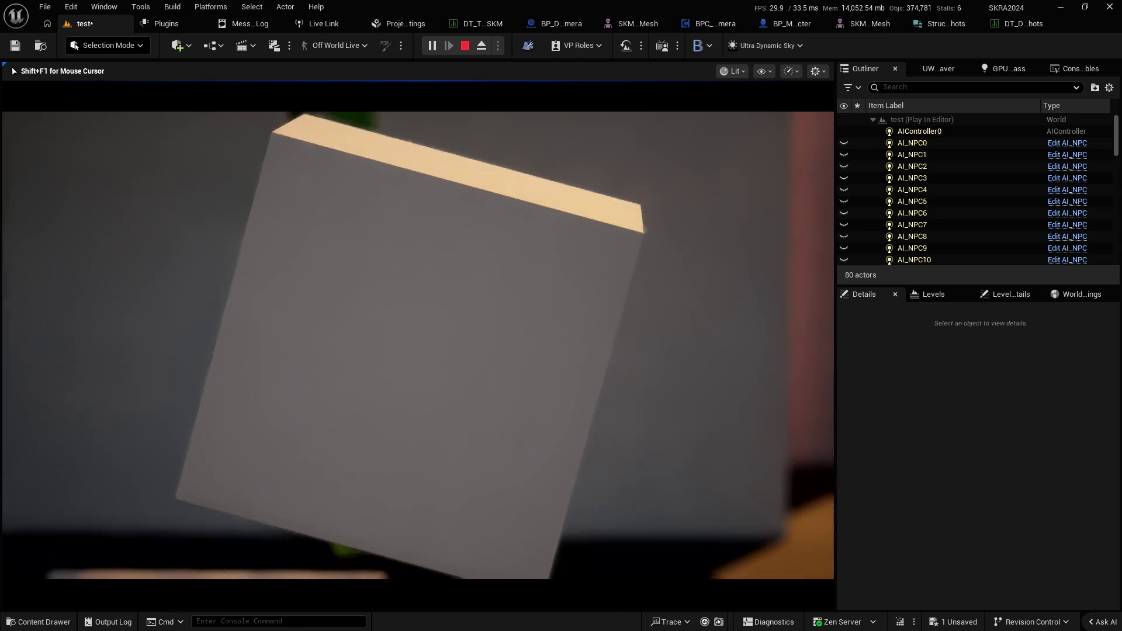
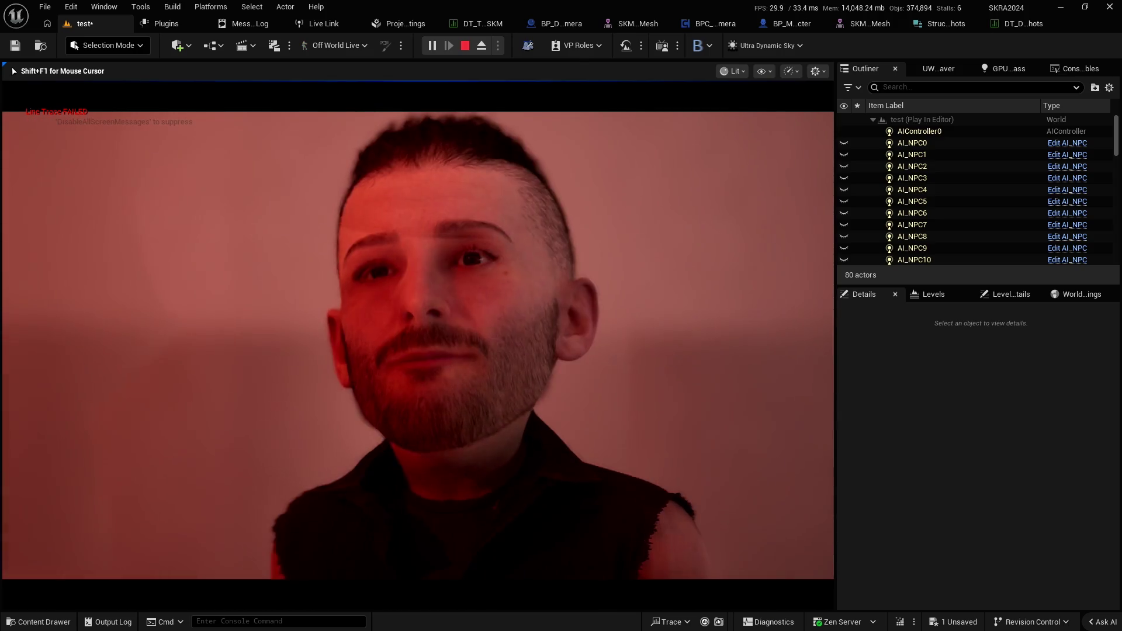
# Stop the play-in-editor session and select the landscape in the test level
pyautogui.press('Escape')
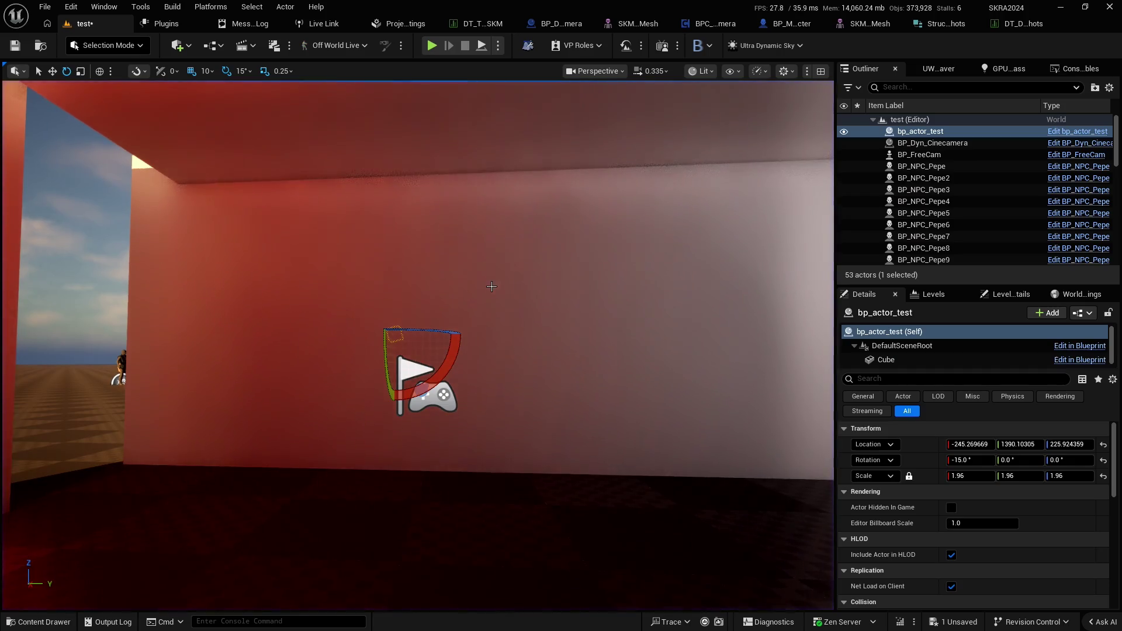
pyautogui.scroll(2, 418, 345)
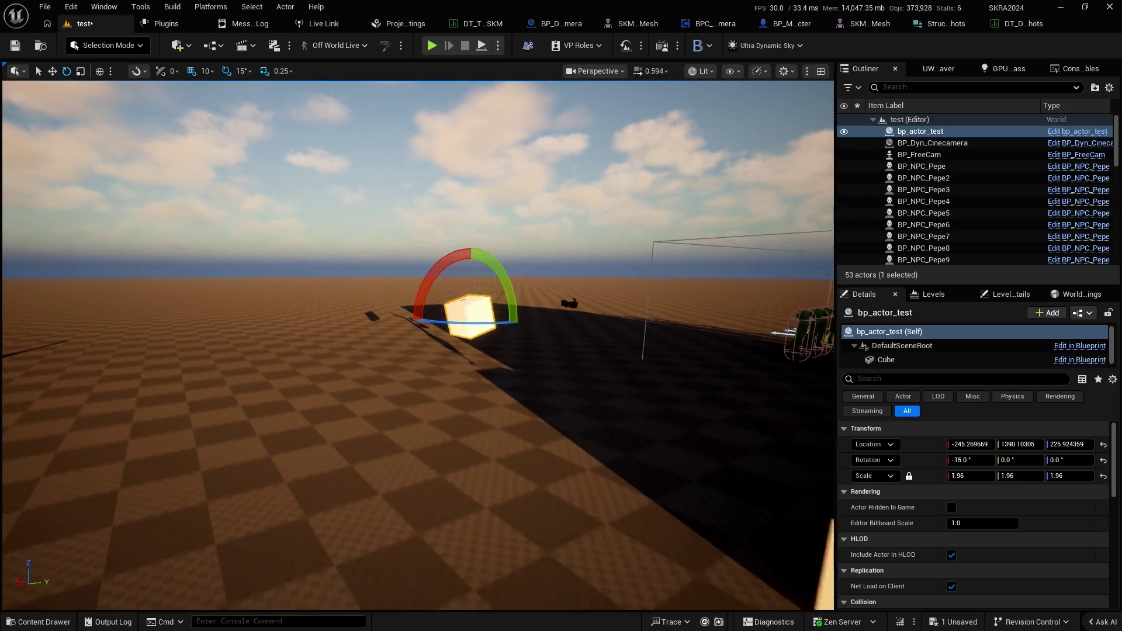
pyautogui.click(499, 267)
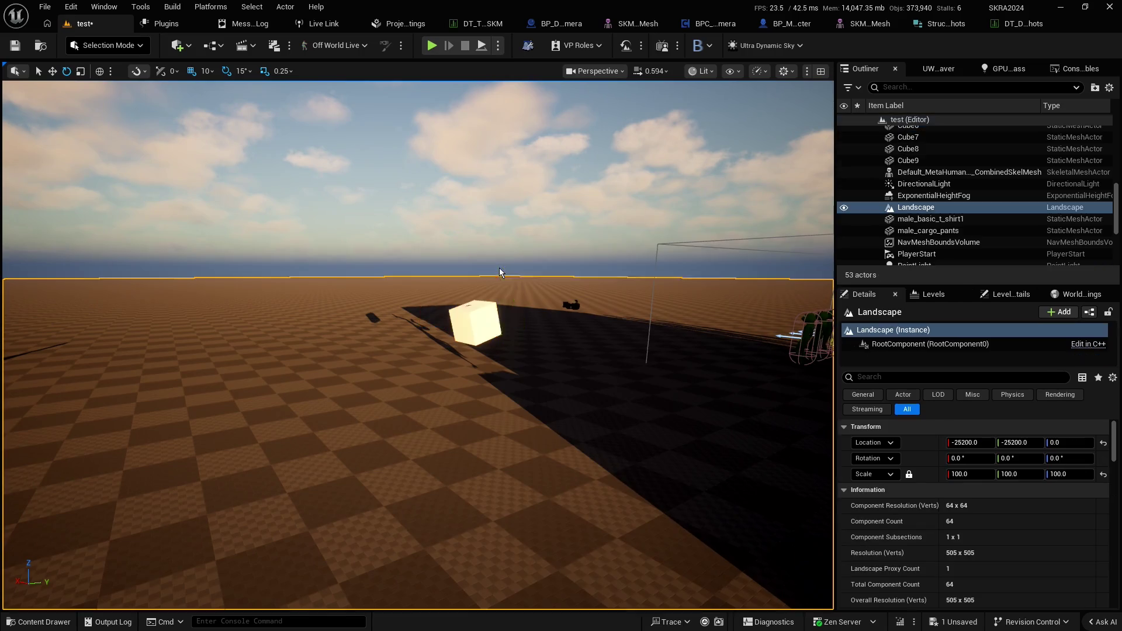
# Dismiss the landscape context menu and bring up the BPC_DynamicCamera Blueprint
pyautogui.rightClick(499, 268)
pyautogui.click(606, 177)
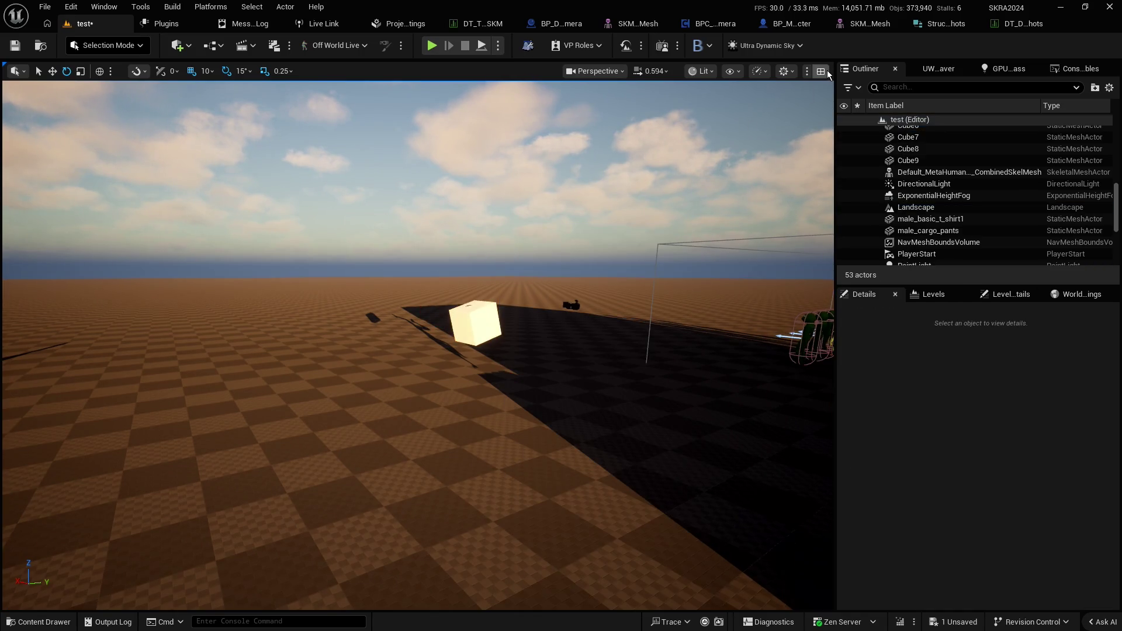
pyautogui.click(709, 24)
# Pan and zoom the EventGraph to frame the front/back shot multiply chain
pyautogui.scroll(-2, 411, 194)
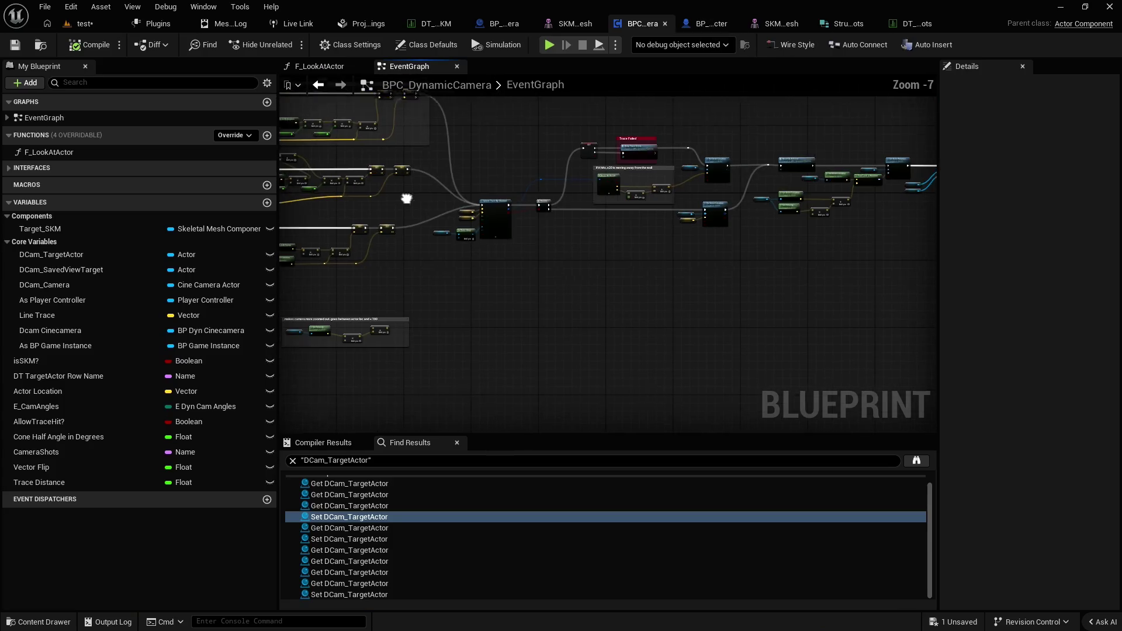
pyautogui.moveTo(410, 194); pyautogui.dragTo(661, 251)
pyautogui.scroll(2, 661, 256)
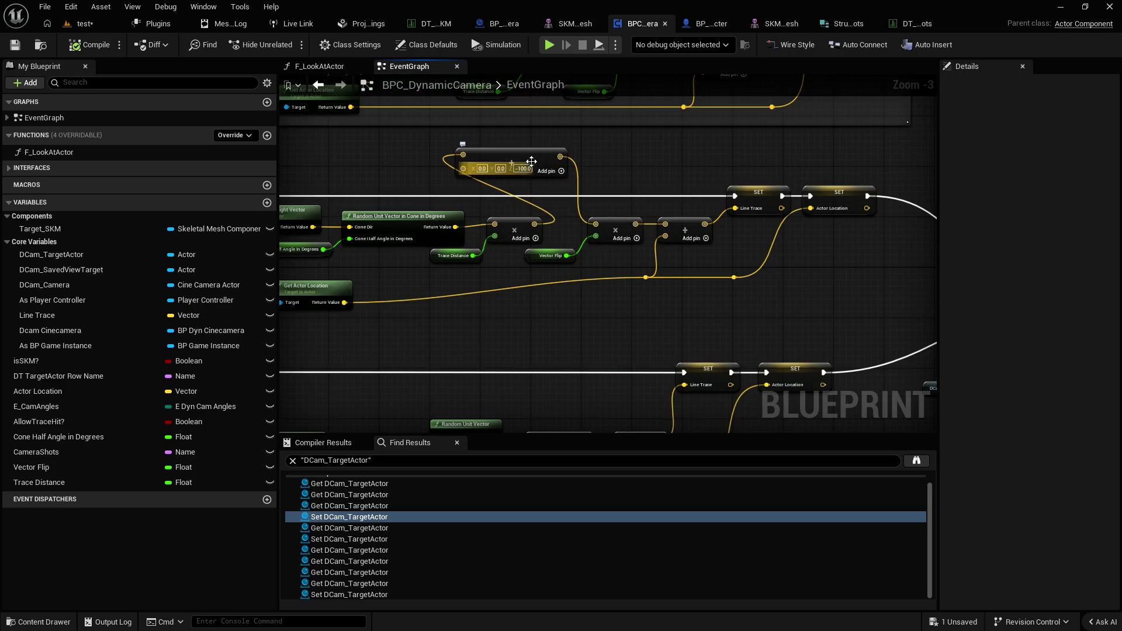
pyautogui.scroll(-2, 531, 161)
pyautogui.scroll(2, 446, 178)
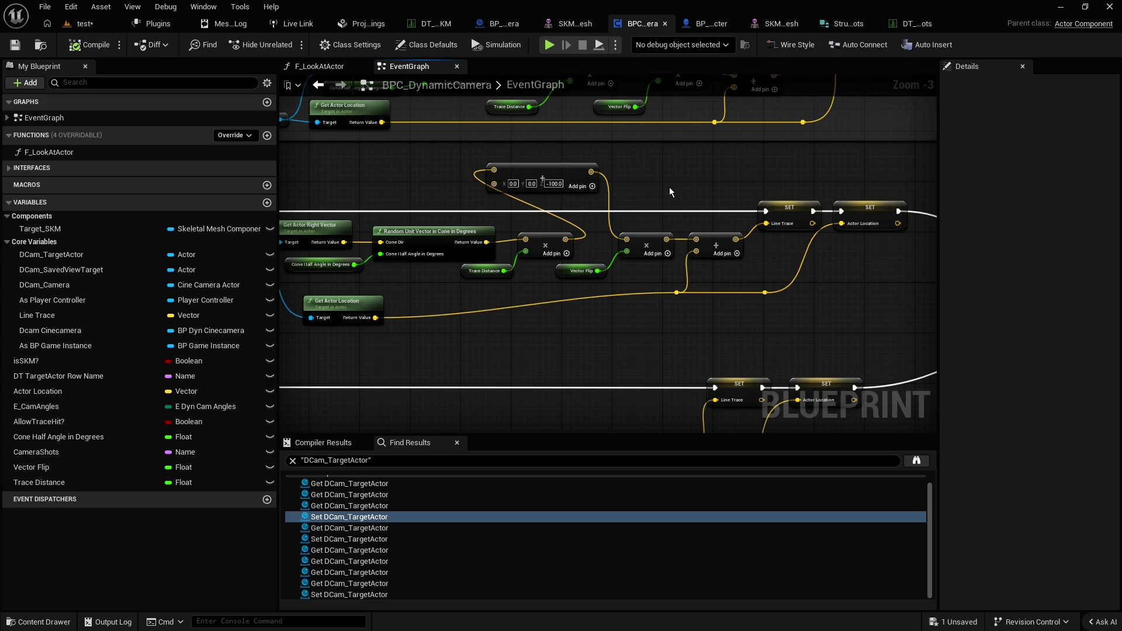
pyautogui.scroll(-1, 670, 192)
pyautogui.scroll(1, 669, 192)
pyautogui.scroll(-2, 652, 185)
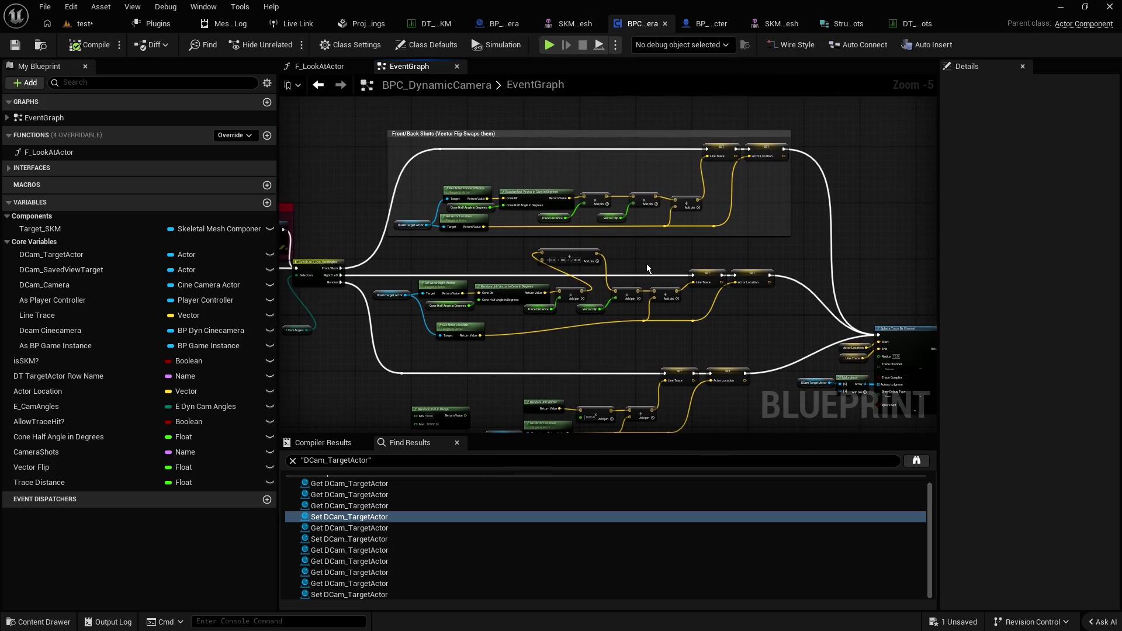
pyautogui.scroll(2, 652, 270)
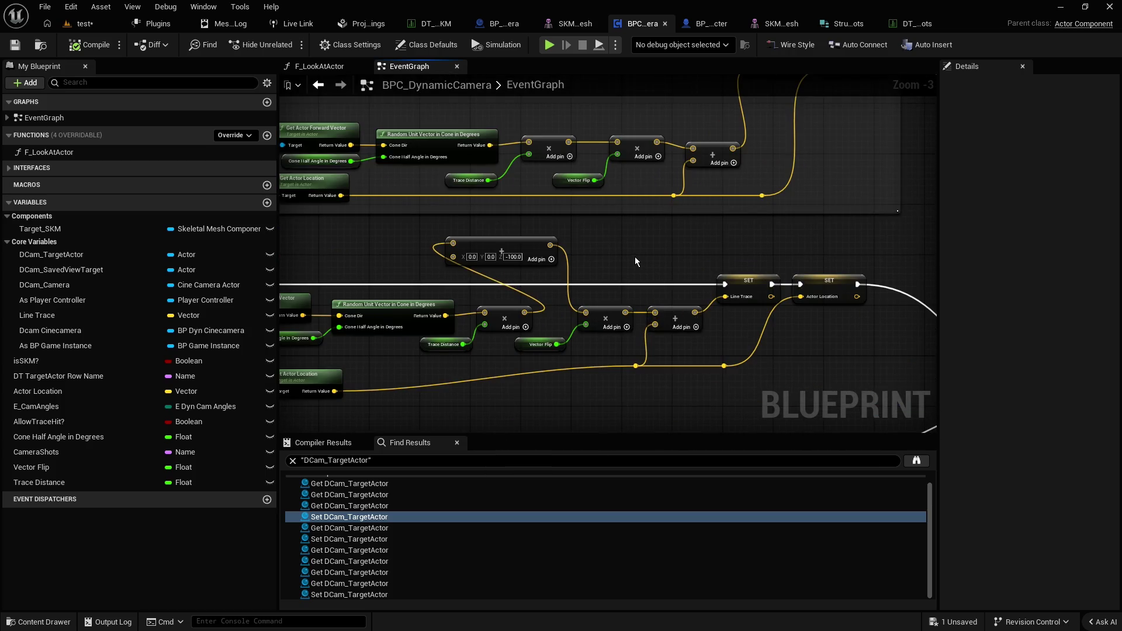
pyautogui.moveTo(635, 257); pyautogui.dragTo(663, 261)
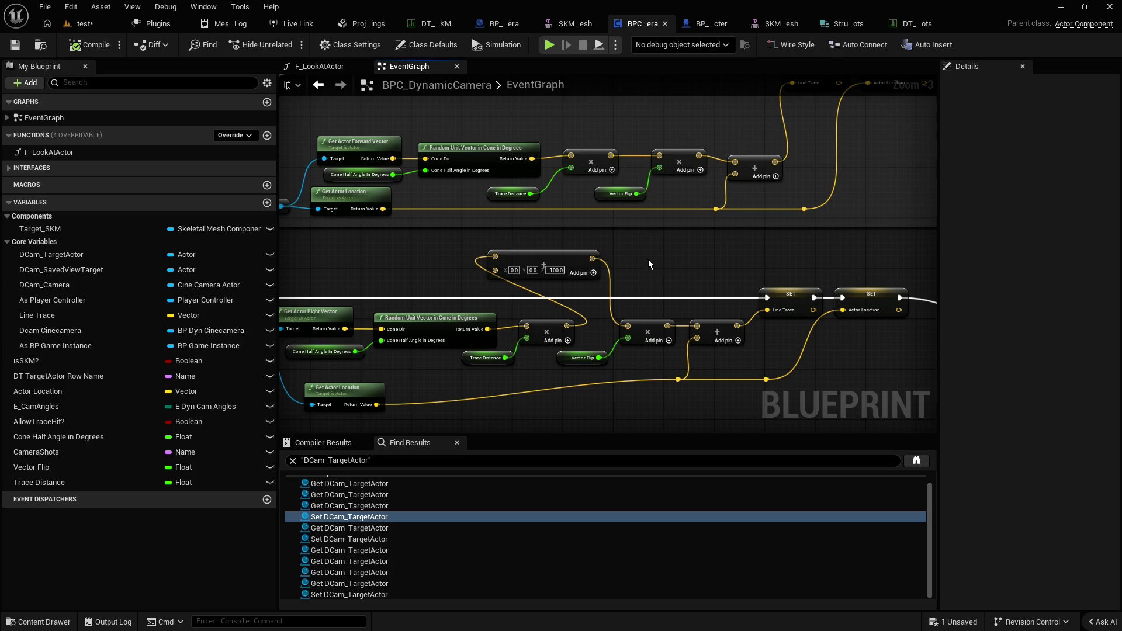
pyautogui.scroll(-3, 648, 261)
pyautogui.moveTo(588, 276)
pyautogui.mouseDown()
pyautogui.moveTo(638, 267)
pyautogui.moveTo(619, 267)
pyautogui.moveTo(631, 273)
pyautogui.mouseUp()
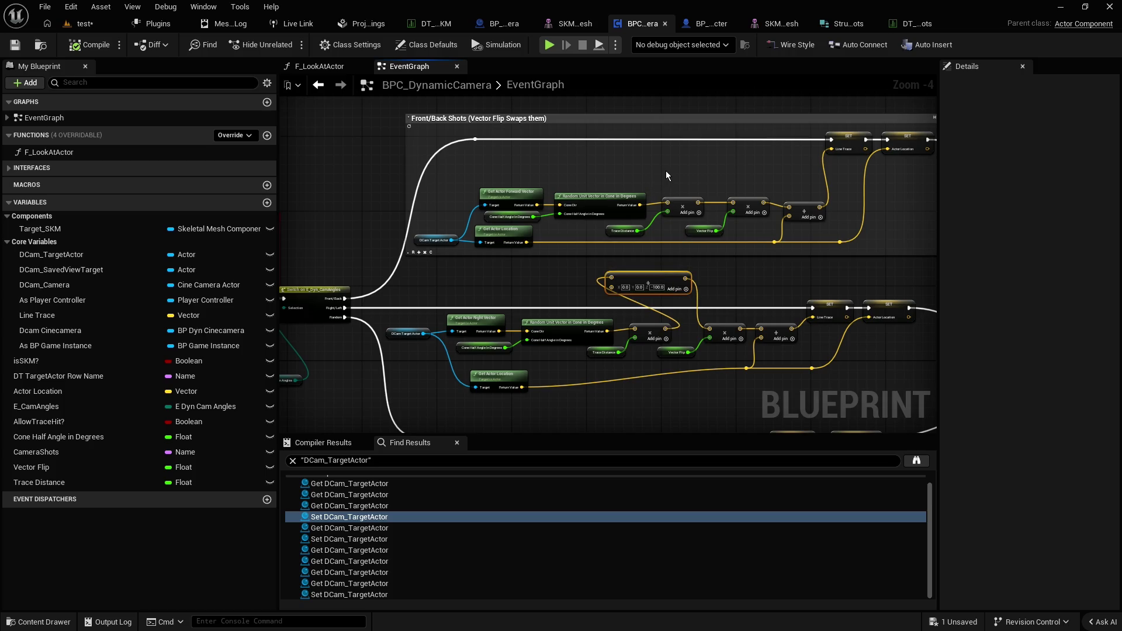
# Paste a copy of the offset add node and wire it between the two multiply nodes
pyautogui.hotkey('ctrl', 'v')
pyautogui.moveTo(699, 170); pyautogui.dragTo(661, 177)
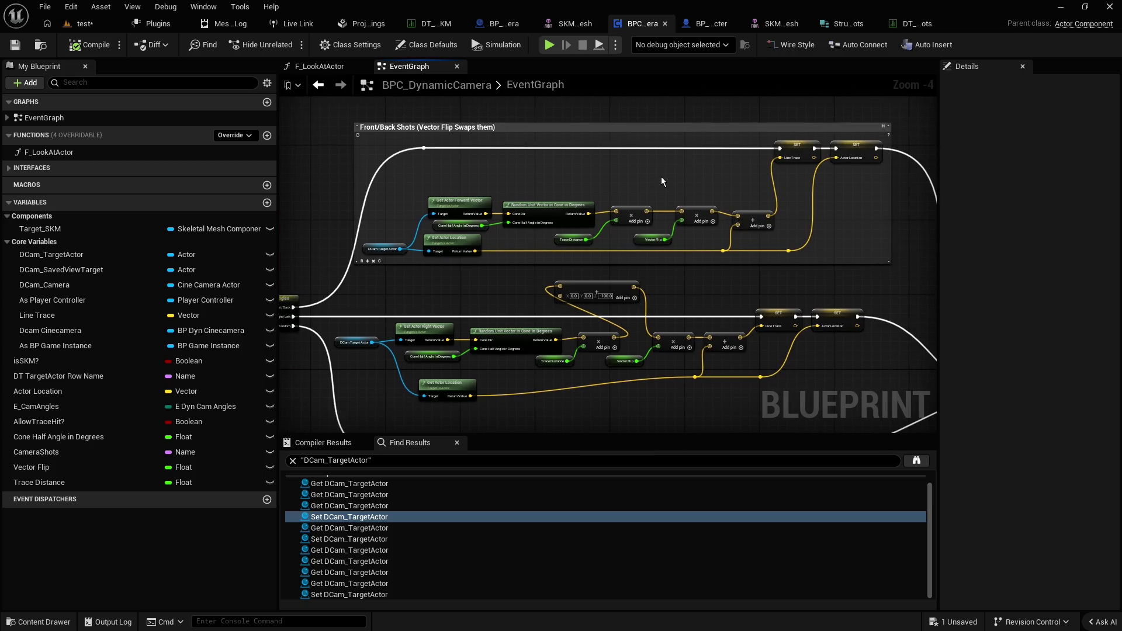
pyautogui.scroll(2, 666, 185)
pyautogui.moveTo(749, 171); pyautogui.dragTo(700, 171)
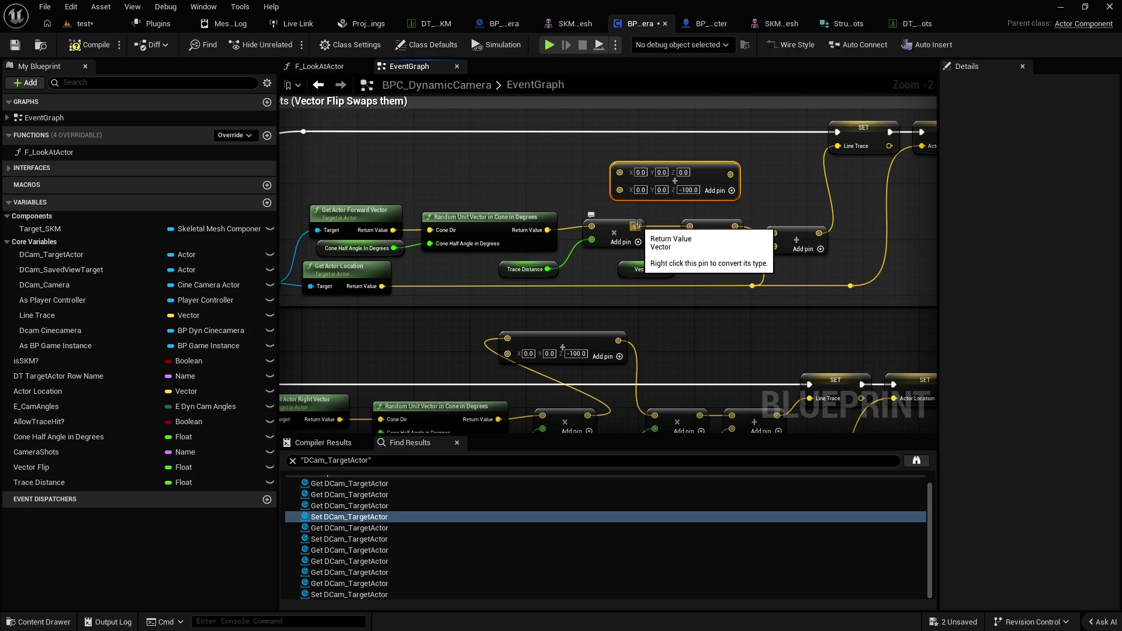
pyautogui.moveTo(637, 226)
pyautogui.mouseDown()
pyautogui.moveTo(609, 190)
pyautogui.moveTo(620, 171)
pyautogui.mouseUp()
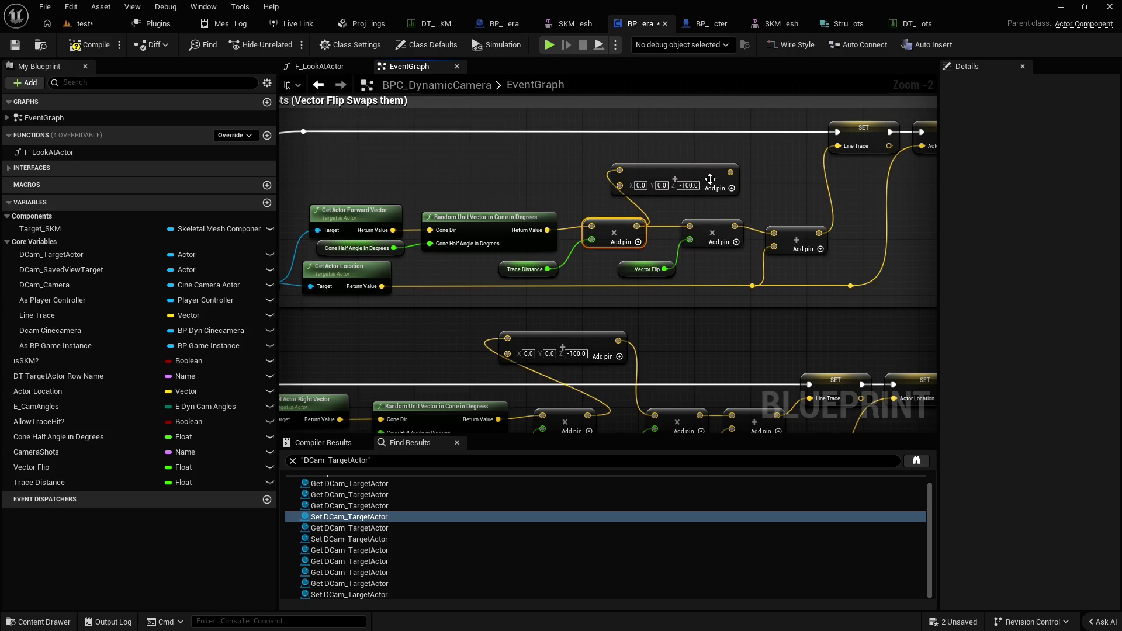
pyautogui.moveTo(731, 173); pyautogui.dragTo(688, 220)
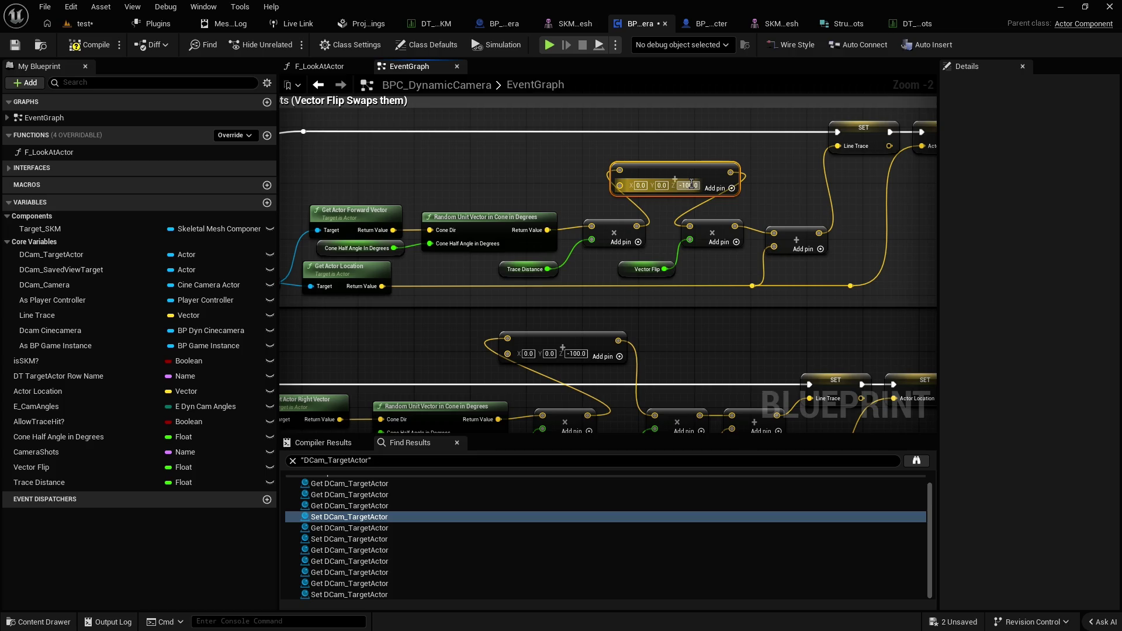
# Set the copied node's offset to 0, 200, 0 and save the Blueprint
pyautogui.write('0')
pyautogui.click(662, 186)
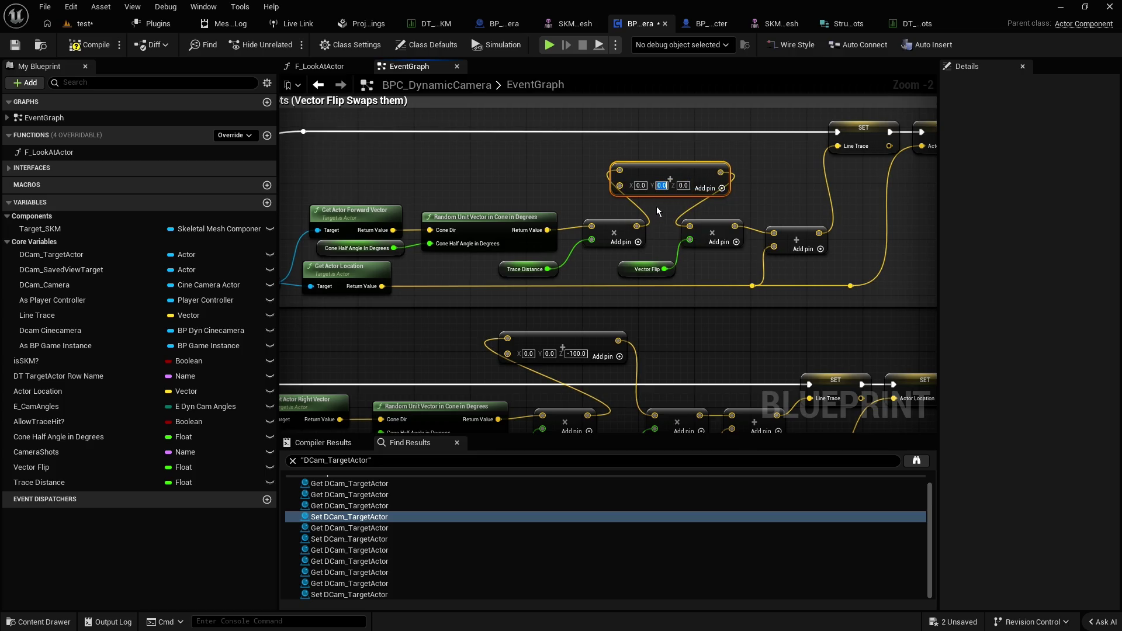
pyautogui.write('200')
pyautogui.click(553, 180)
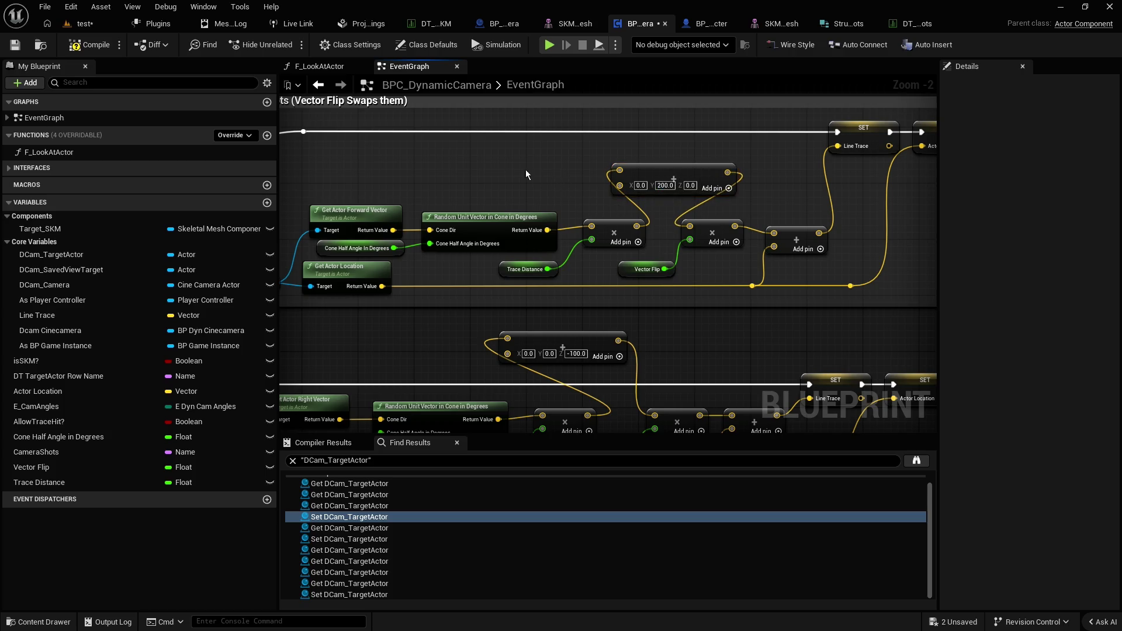
pyautogui.click(13, 47)
pyautogui.click(88, 25)
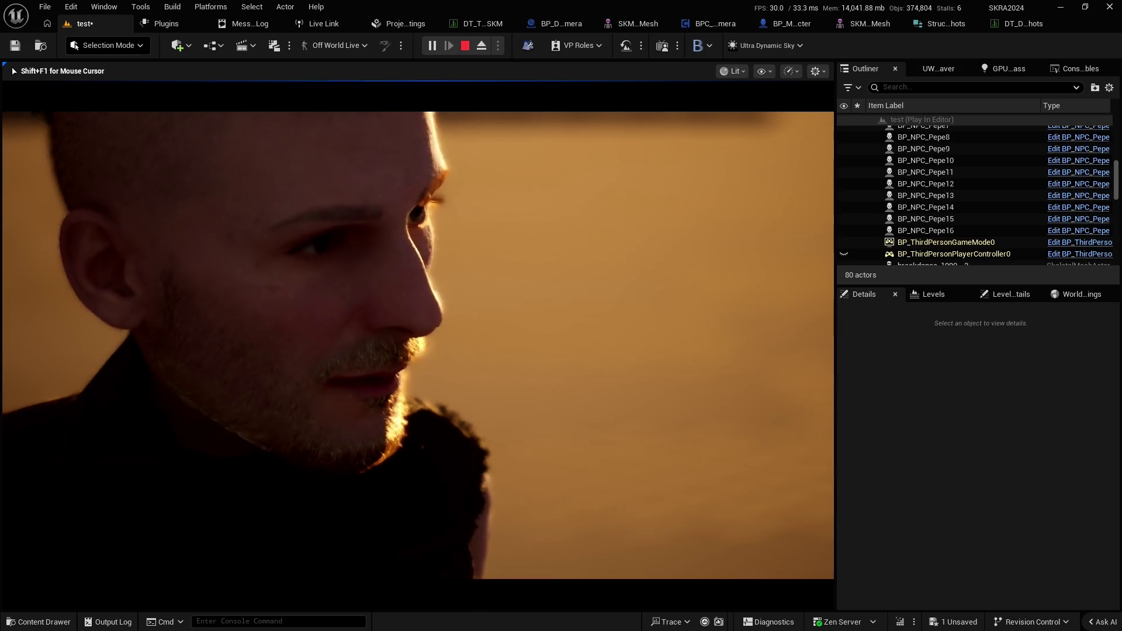
pyautogui.press('Escape')
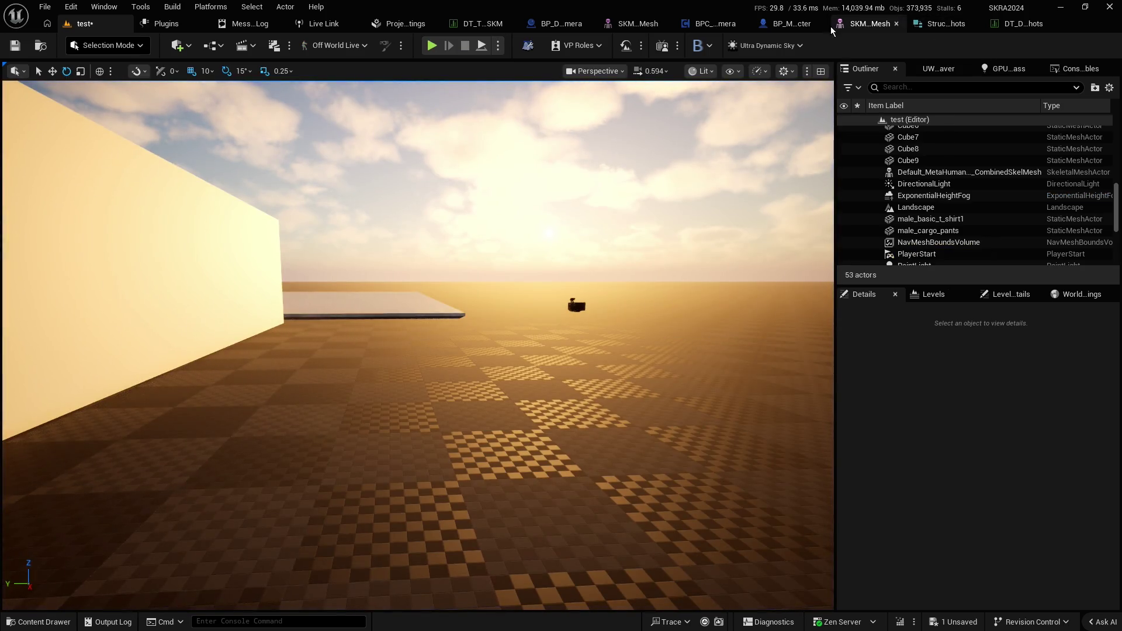
# Change the copied offset node's values from 0, 200, 0 to 0, 0, 200
pyautogui.click(693, 27)
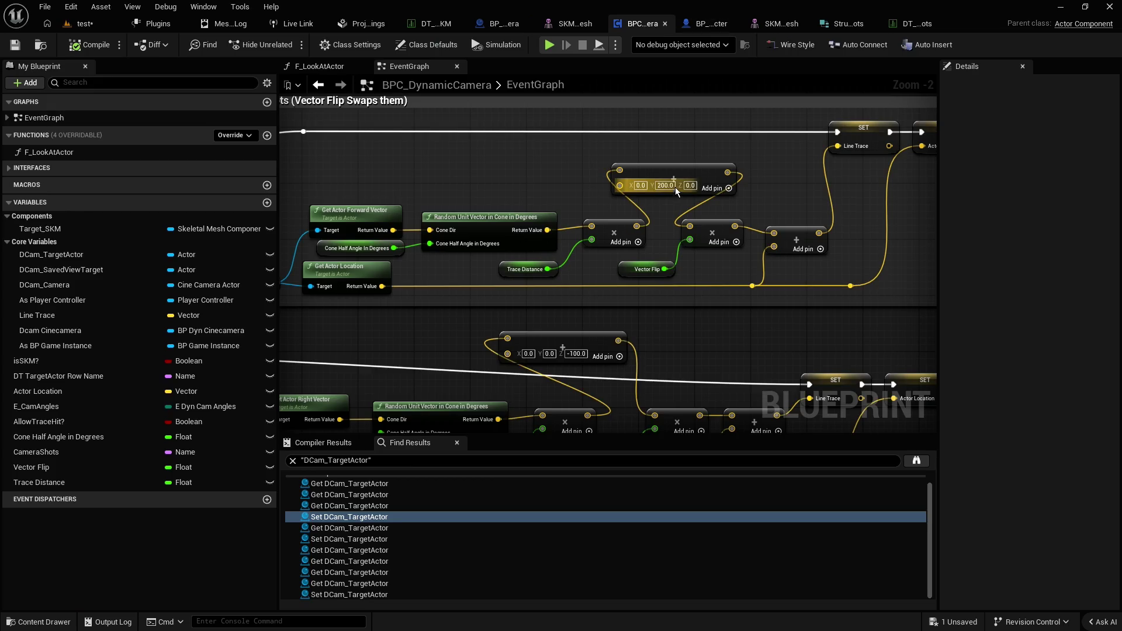
pyautogui.moveTo(660, 185); pyautogui.dragTo(668, 185)
pyautogui.press('Tab')
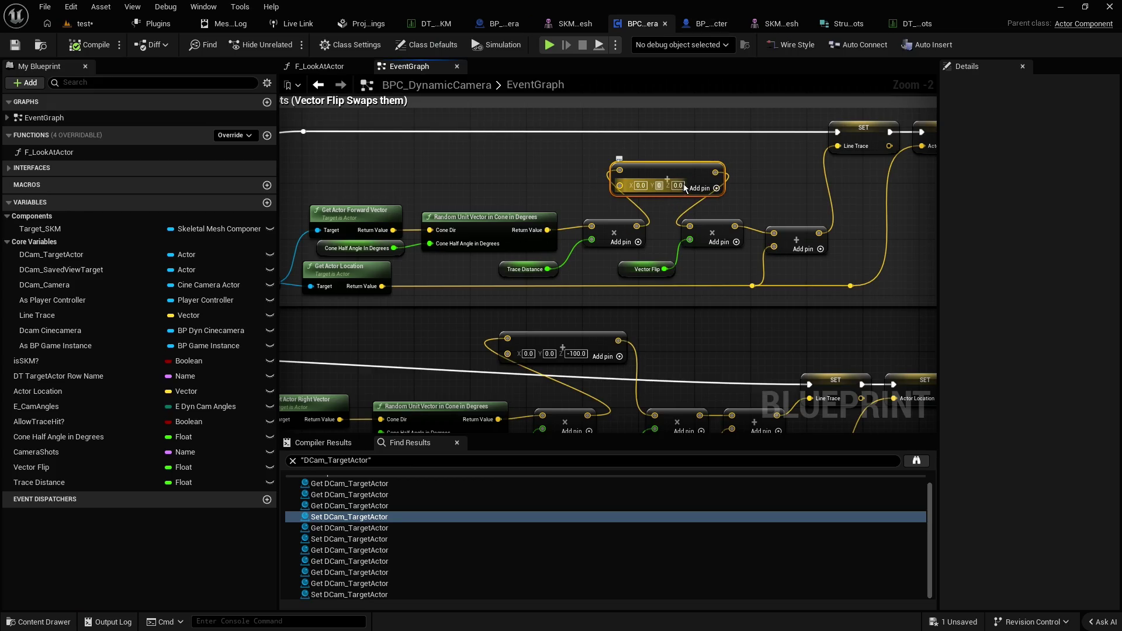
pyautogui.write('100')
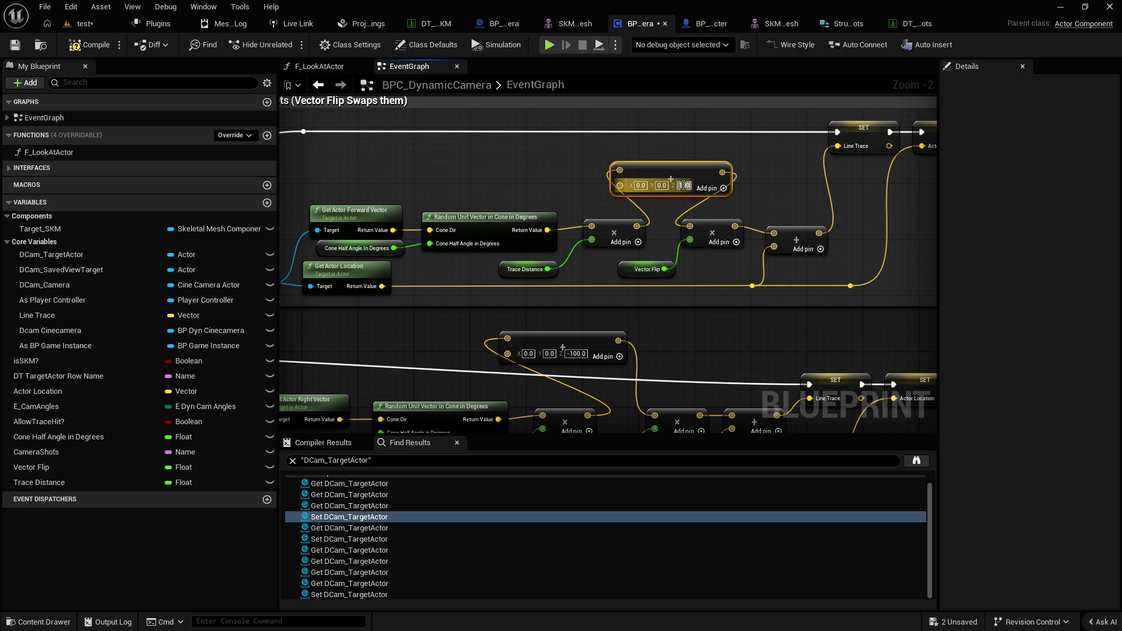
pyautogui.write('2')
pyautogui.click(373, 135)
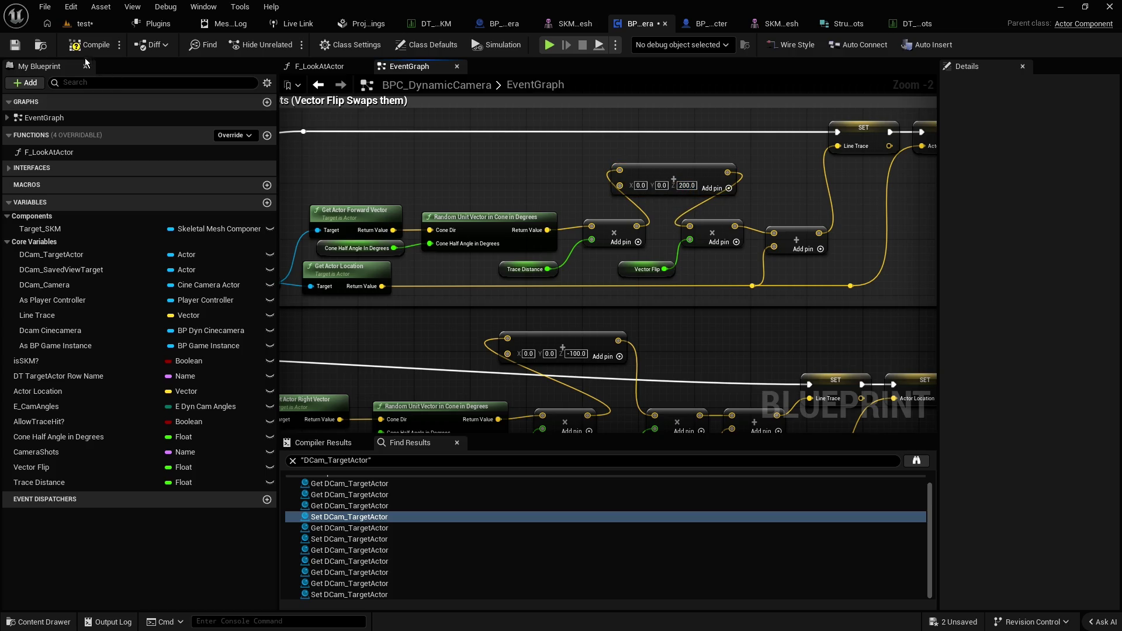
pyautogui.click(77, 30)
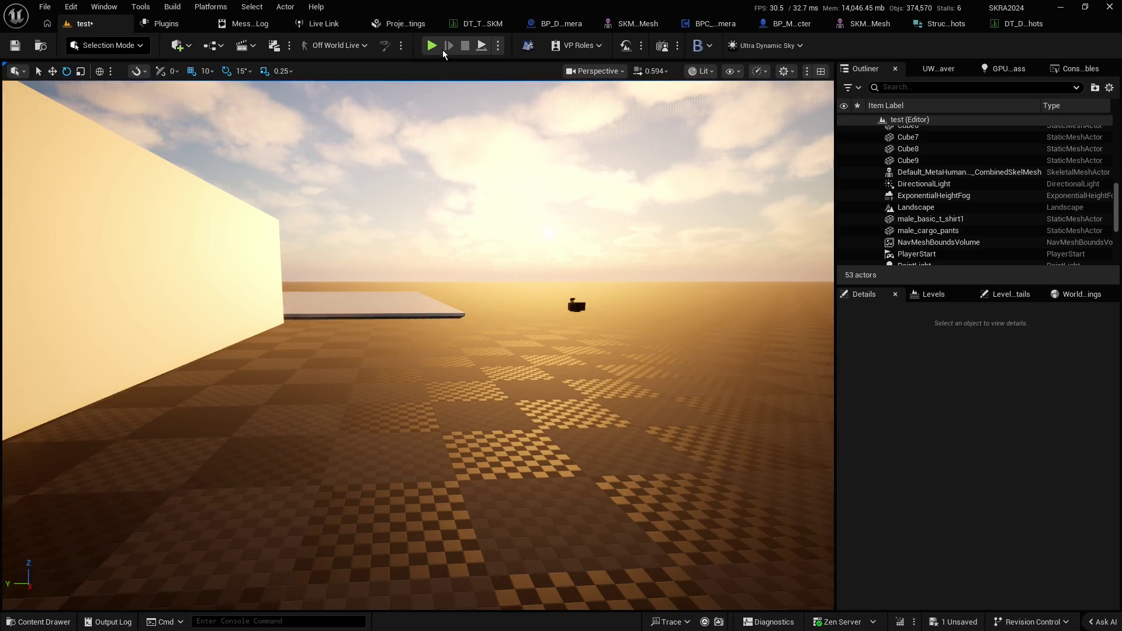
pyautogui.click(435, 46)
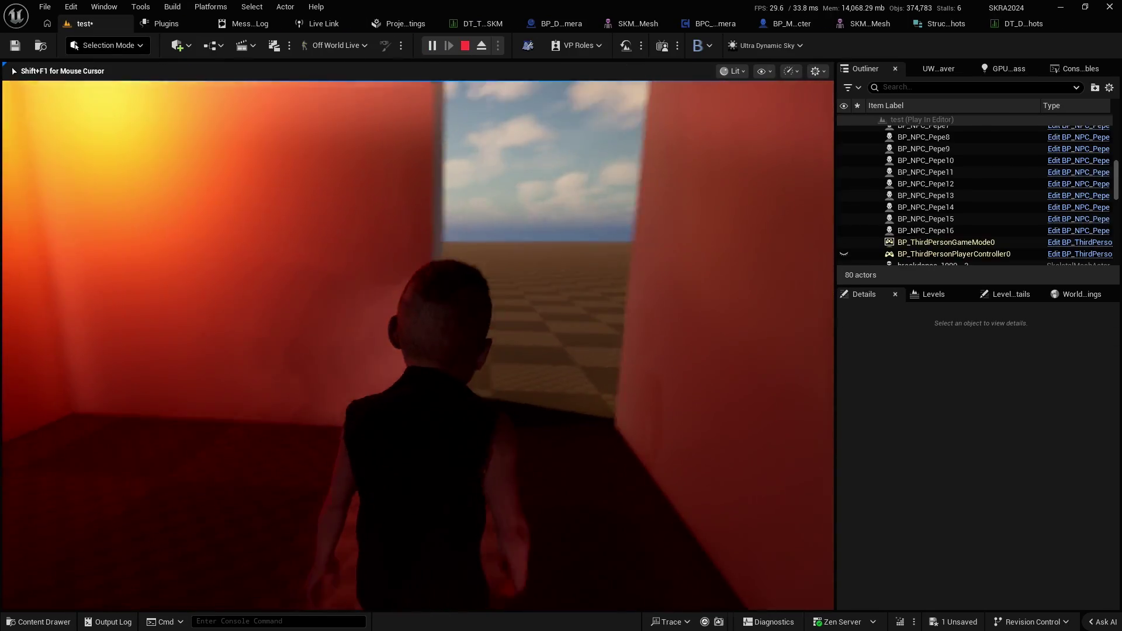
pyautogui.press('w')
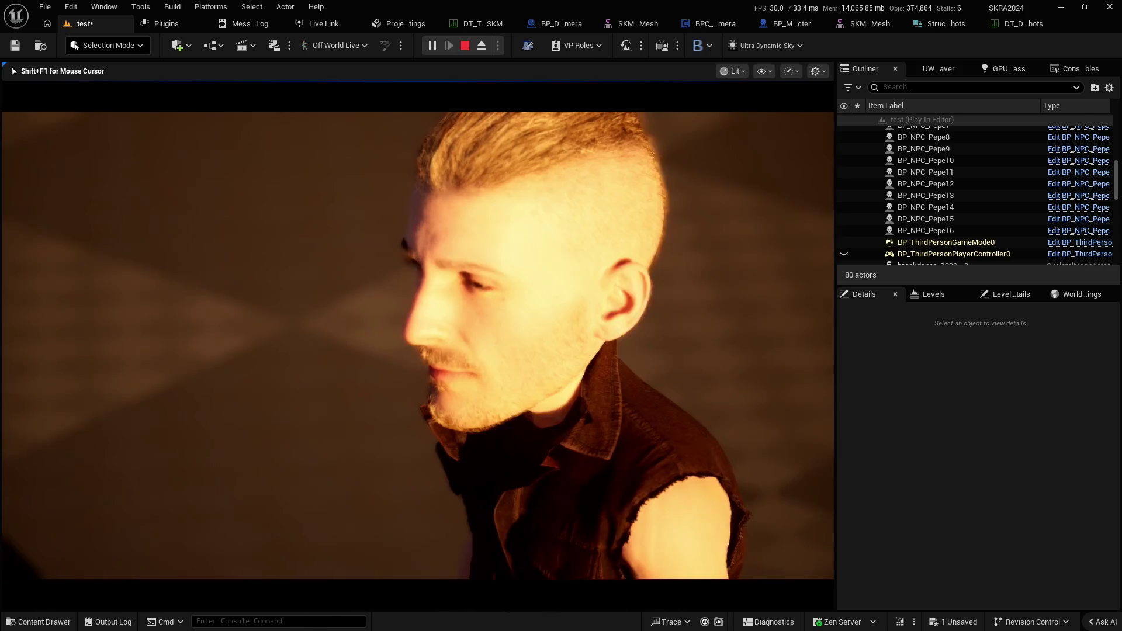
pyautogui.press('Escape')
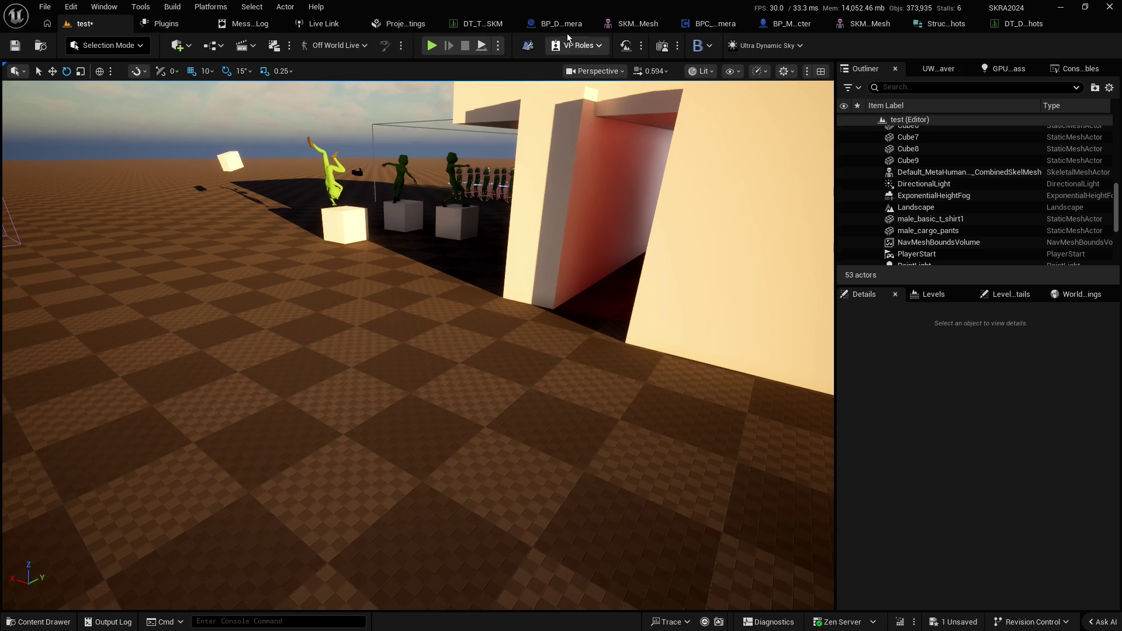
# Delete the (0,0,200) and (0,0,-100) Make Vector offset nodes
pyautogui.click(712, 27)
pyautogui.moveTo(576, 150); pyautogui.dragTo(762, 192)
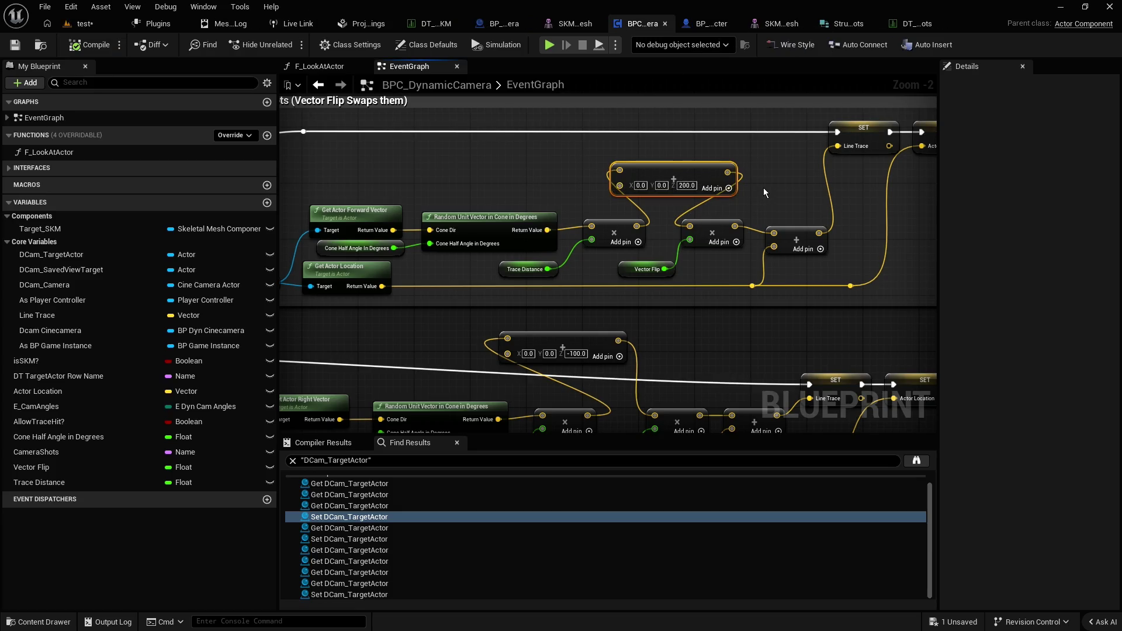
pyautogui.press('Delete')
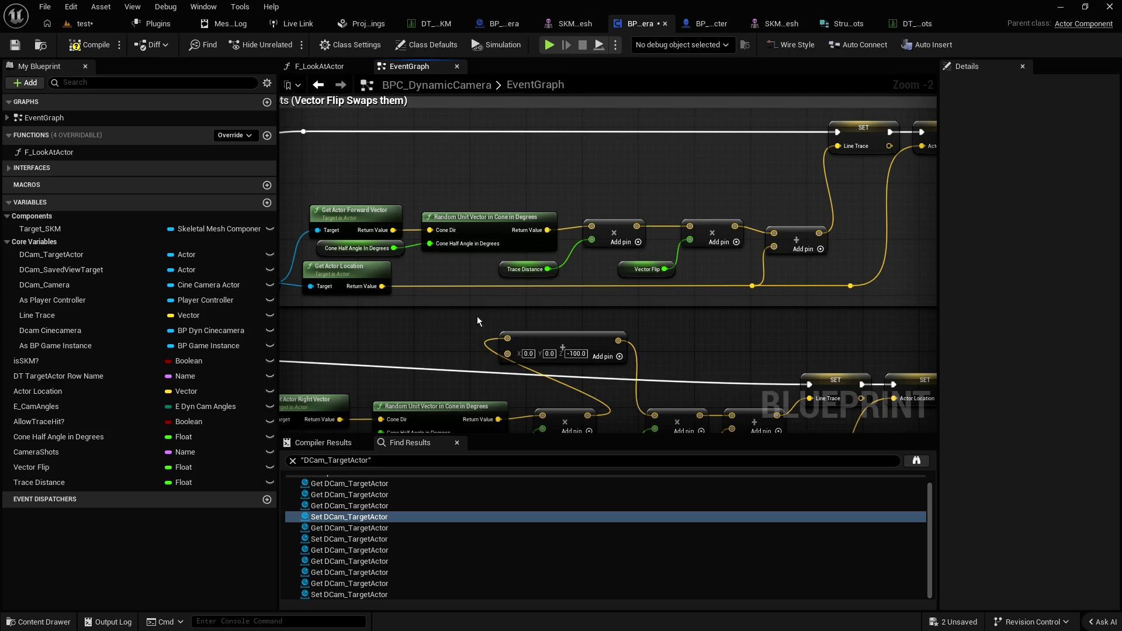
pyautogui.moveTo(479, 322); pyautogui.dragTo(675, 356)
pyautogui.press('Delete')
# Recompile the Blueprint with F7 and pan to the Sphere Trace and Set Actor Location nodes
pyautogui.scroll(-3, 677, 355)
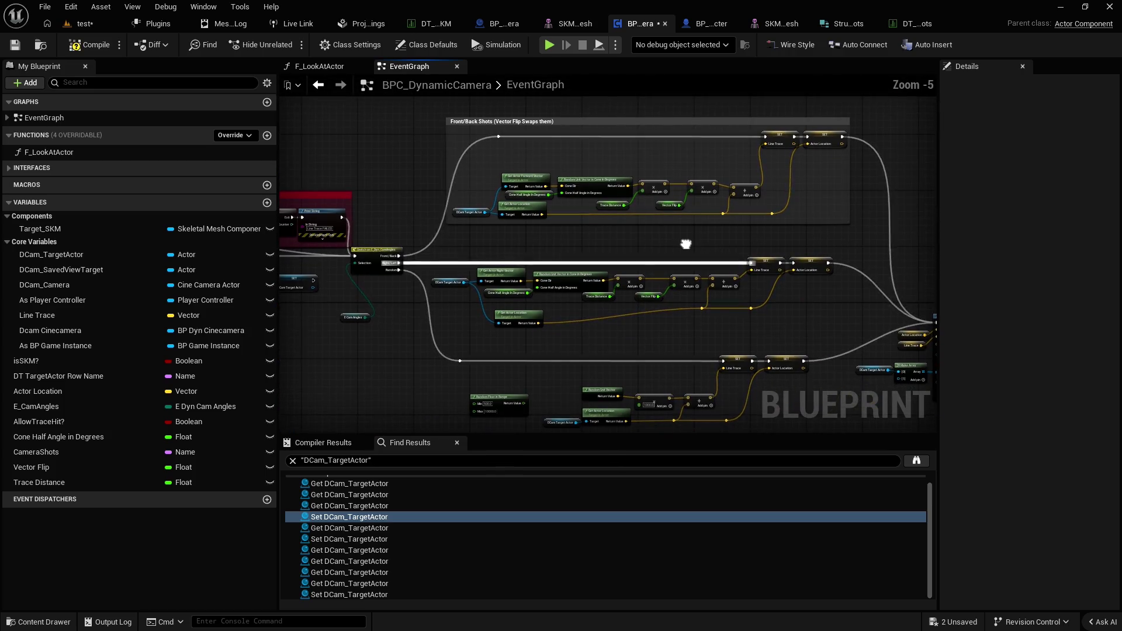
pyautogui.press('F7')
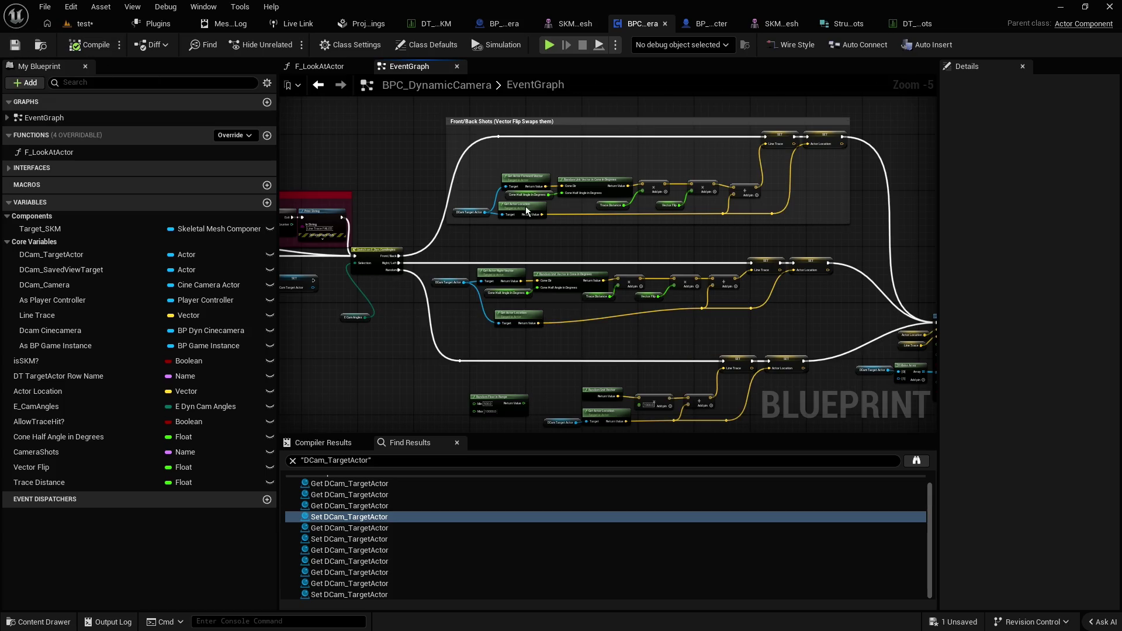
pyautogui.moveTo(741, 238); pyautogui.dragTo(487, 167)
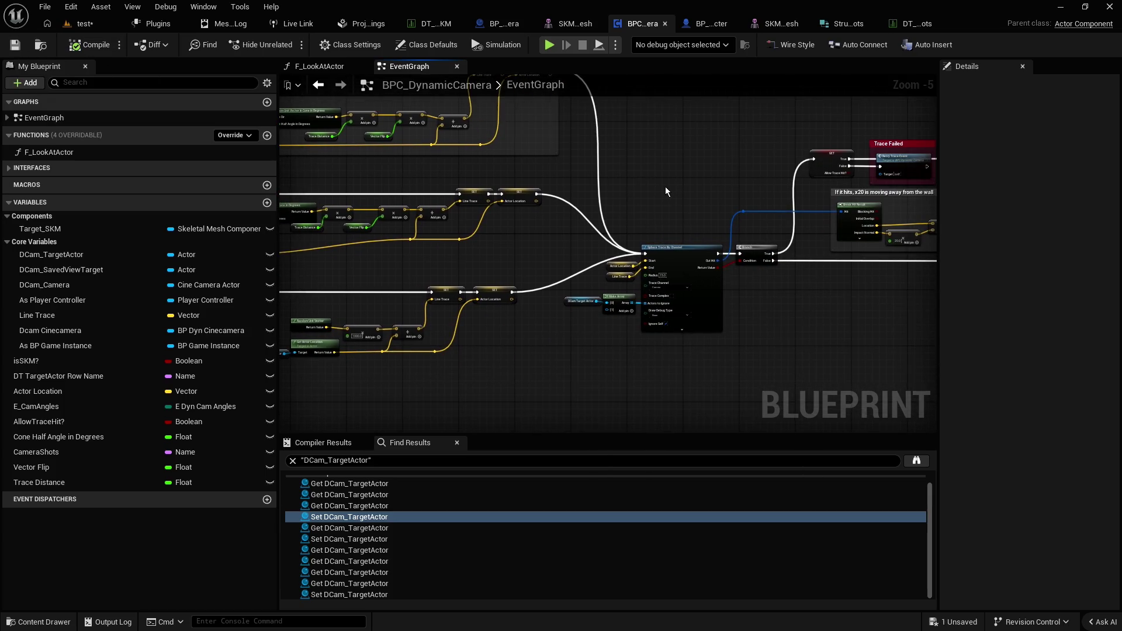
pyautogui.moveTo(675, 176)
pyautogui.mouseDown()
pyautogui.moveTo(570, 202)
pyautogui.moveTo(489, 195)
pyautogui.moveTo(351, 158)
pyautogui.mouseUp()
pyautogui.scroll(2, 572, 202)
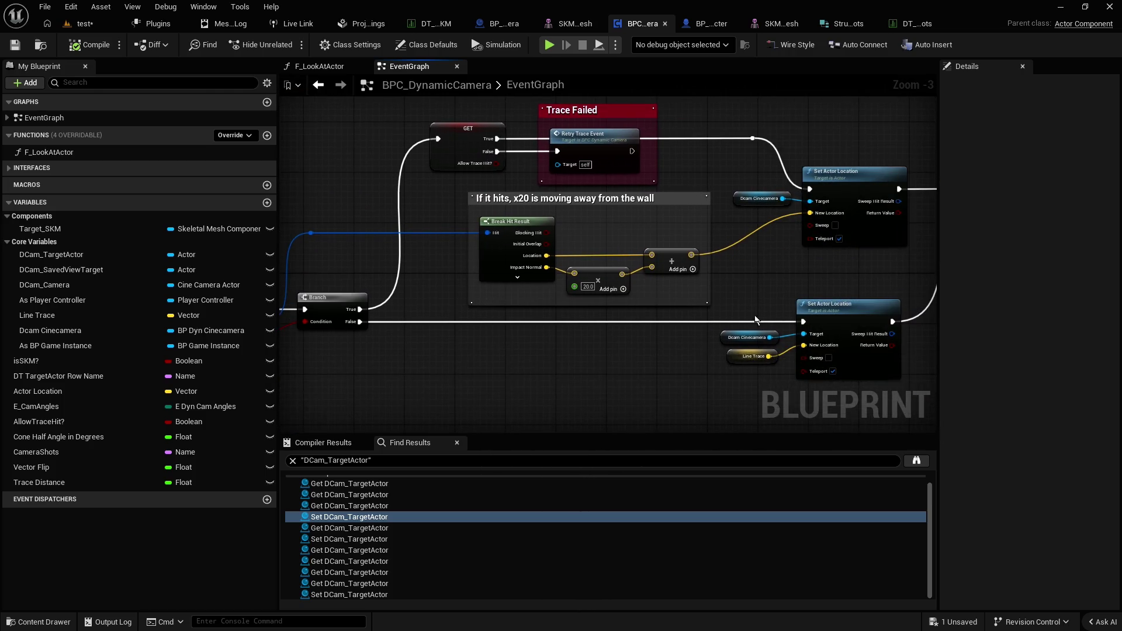
pyautogui.moveTo(804, 289); pyautogui.dragTo(408, 280)
pyautogui.moveTo(609, 232); pyautogui.dragTo(404, 232)
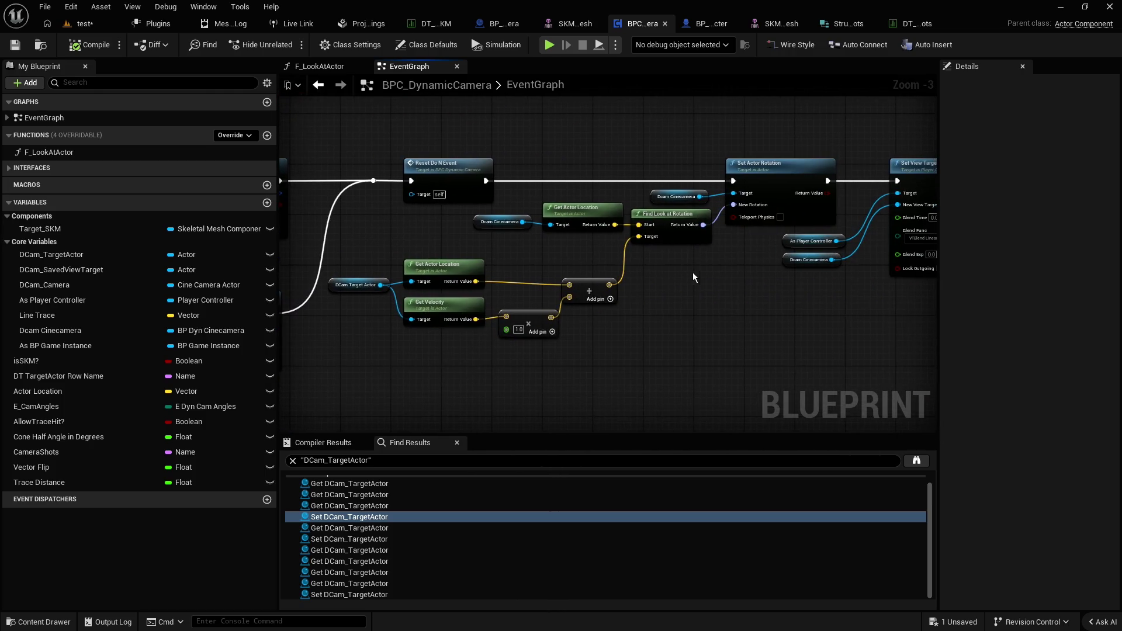
pyautogui.moveTo(694, 277)
pyautogui.mouseDown()
pyautogui.moveTo(558, 291)
pyautogui.moveTo(613, 299)
pyautogui.mouseUp()
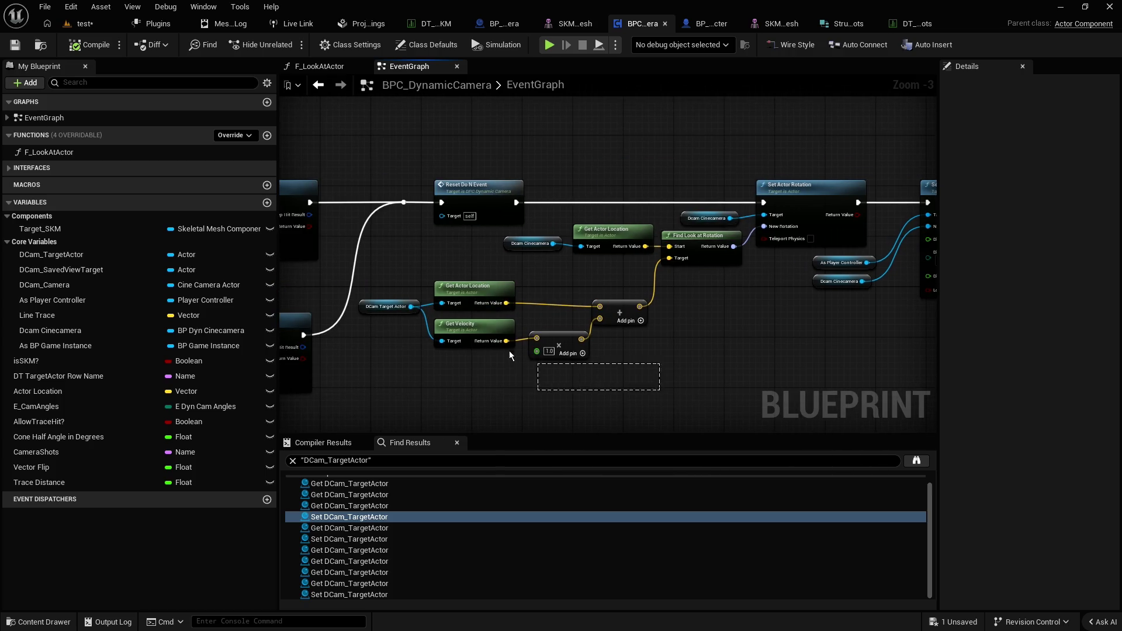
pyautogui.moveTo(510, 350); pyautogui.dragTo(432, 295)
pyautogui.moveTo(645, 394); pyautogui.dragTo(409, 298)
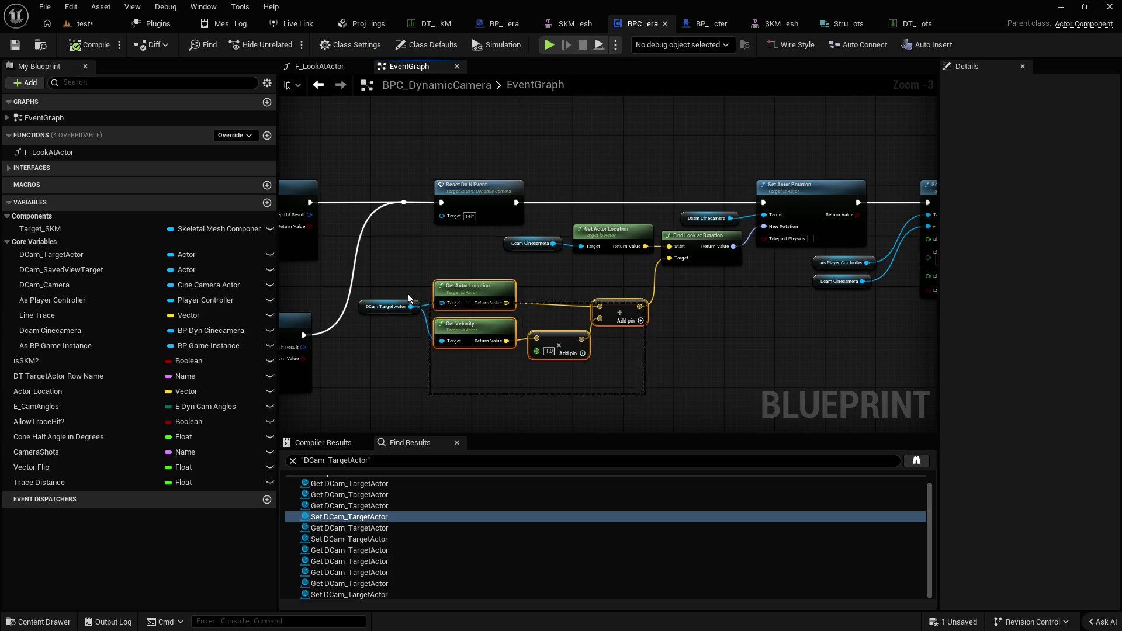
pyautogui.click(592, 396)
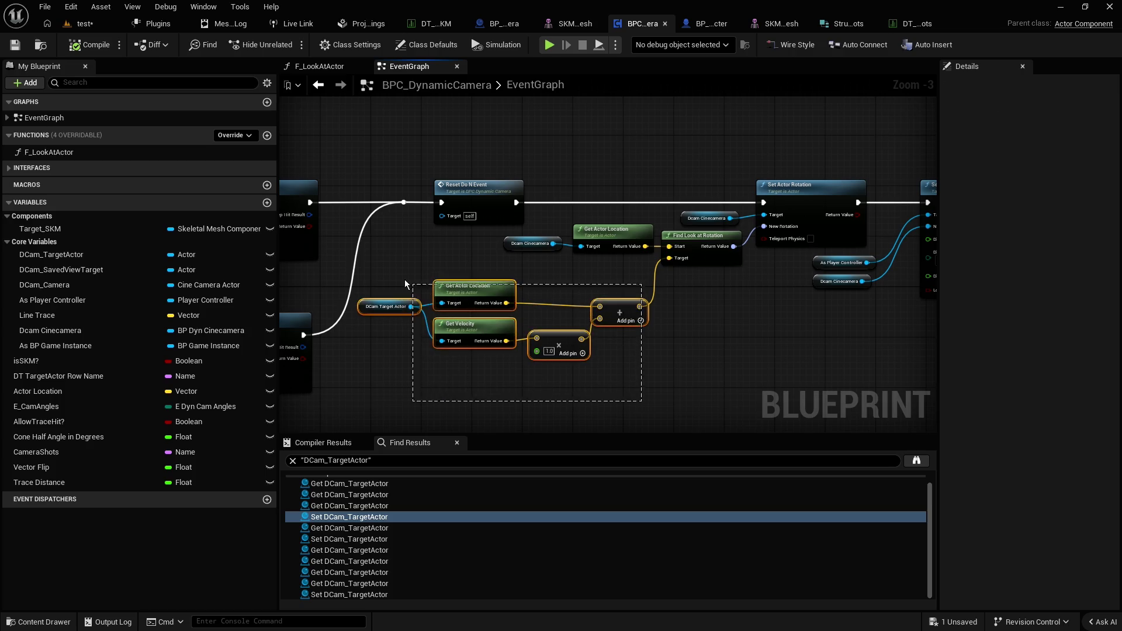
pyautogui.moveTo(383, 286); pyautogui.dragTo(665, 395)
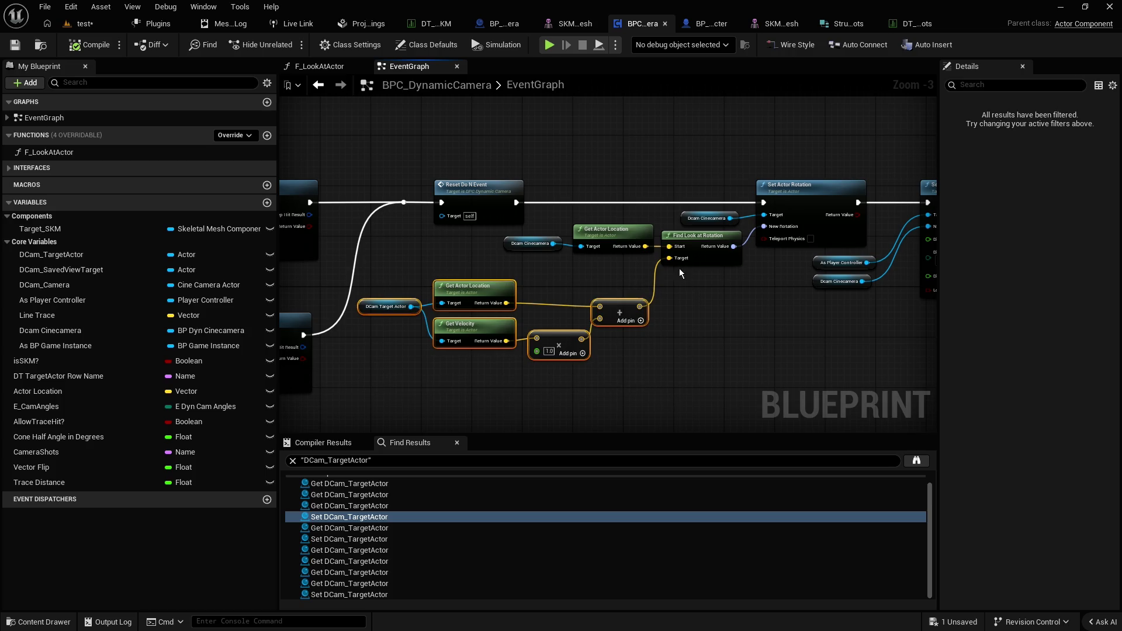
pyautogui.scroll(-1, 619, 239)
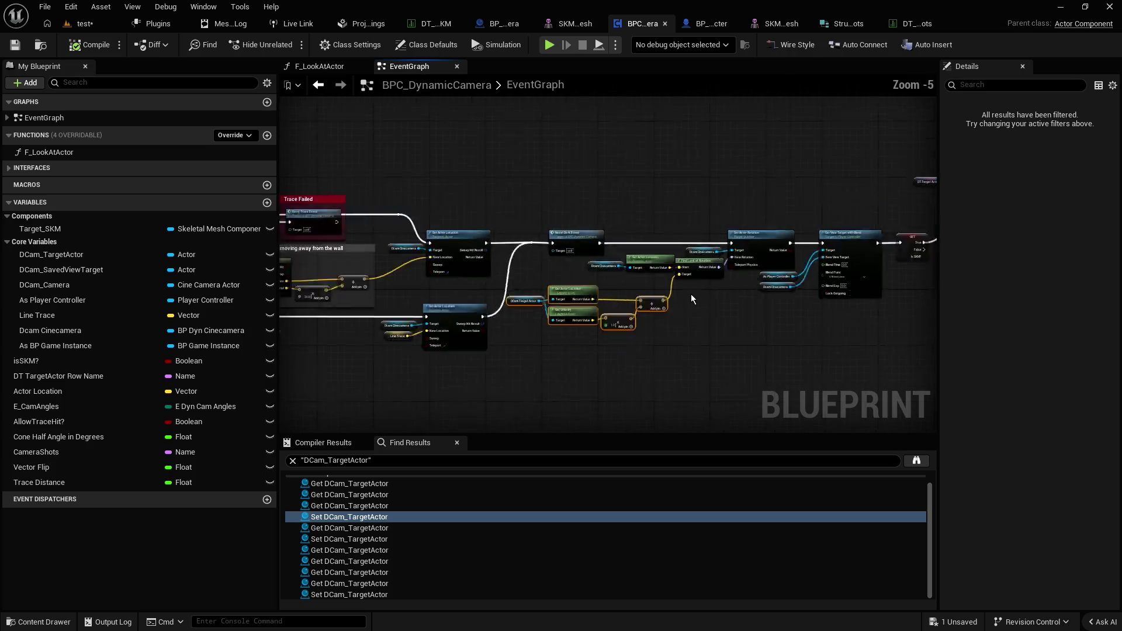
pyautogui.click(504, 205)
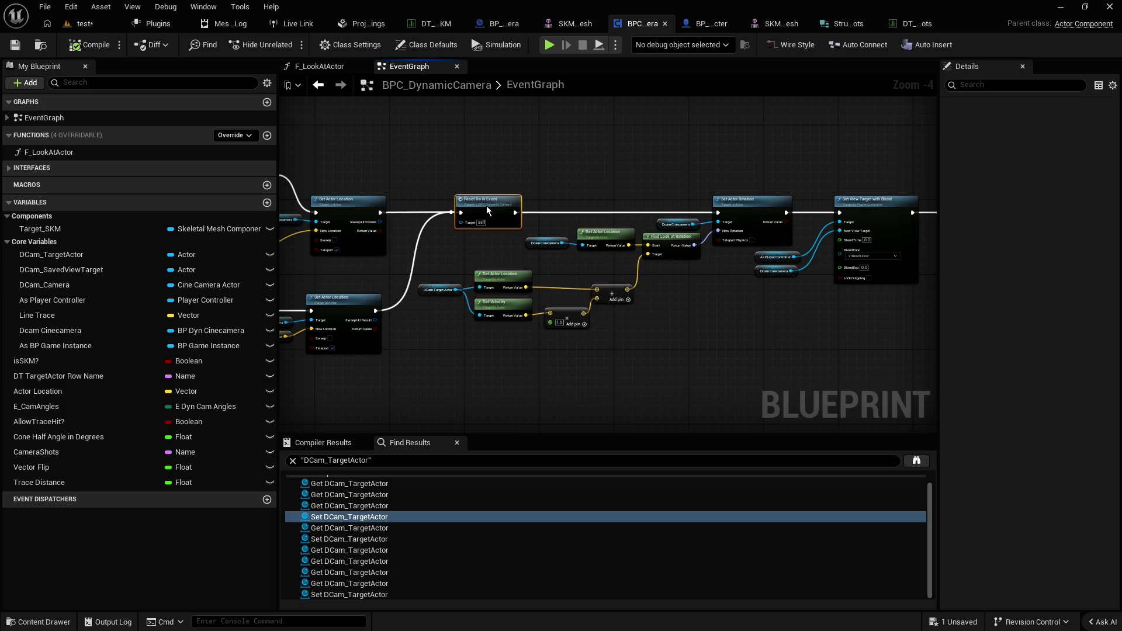
pyautogui.moveTo(457, 225)
pyautogui.mouseDown()
pyautogui.moveTo(460, 210)
pyautogui.moveTo(437, 209)
pyautogui.mouseUp()
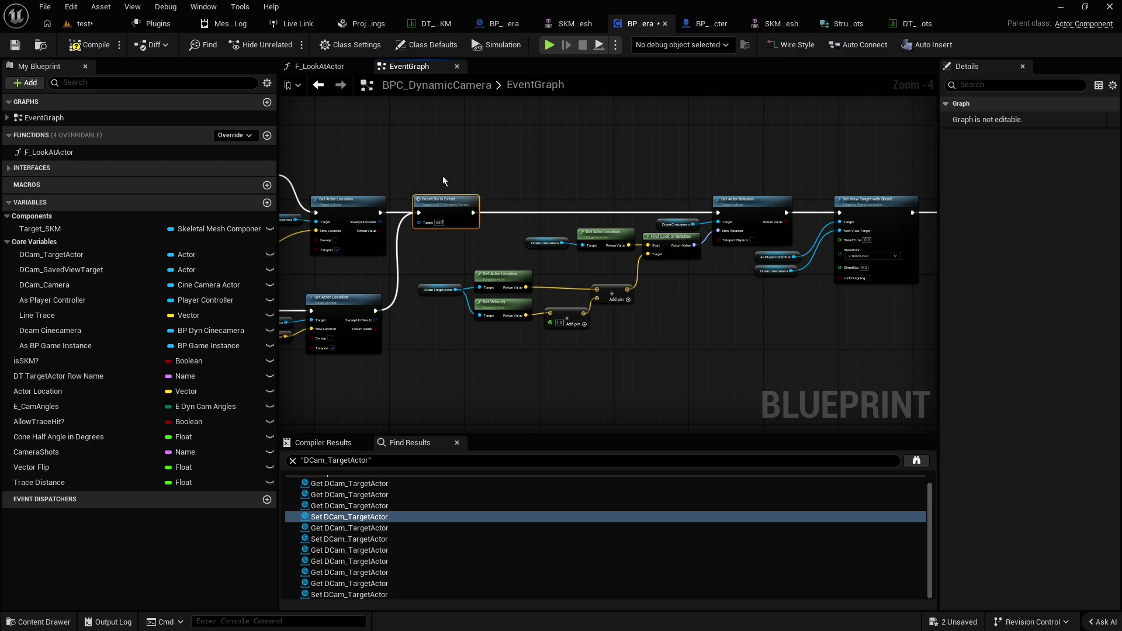
pyautogui.scroll(-6, 443, 176)
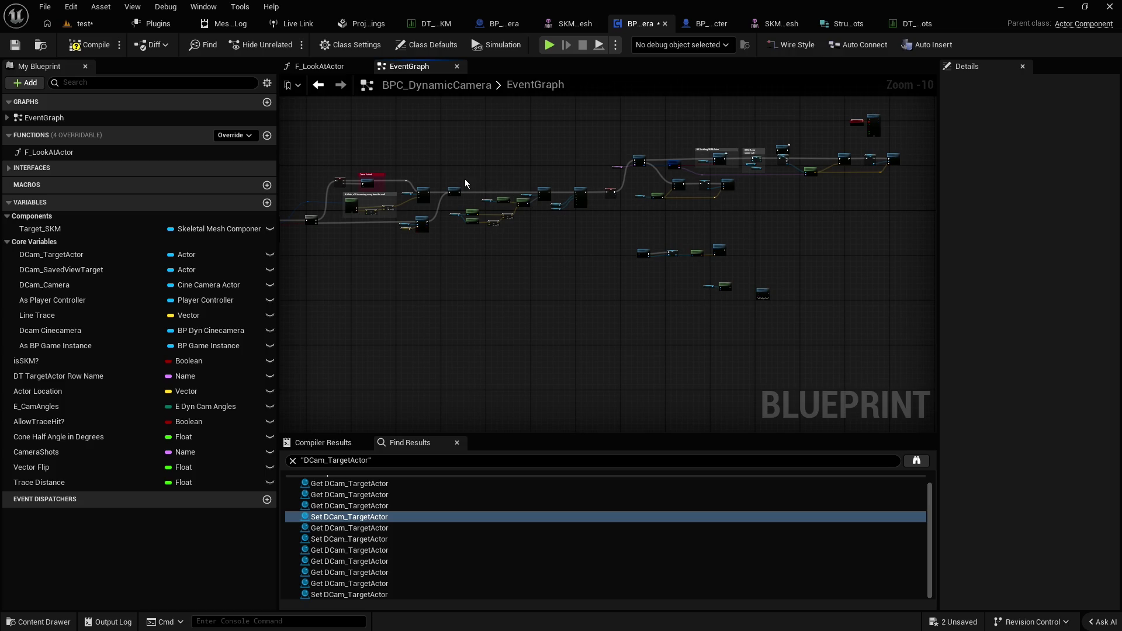
pyautogui.scroll(5, 465, 179)
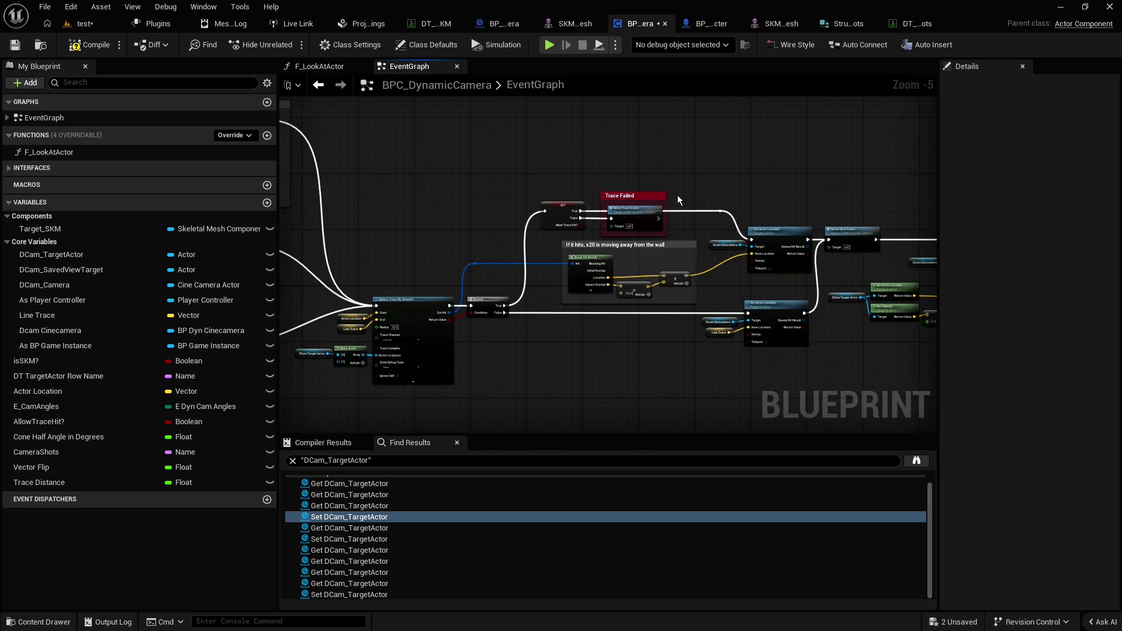
pyautogui.moveTo(735, 192)
pyautogui.mouseDown()
pyautogui.moveTo(595, 184)
pyautogui.moveTo(616, 220)
pyautogui.mouseUp()
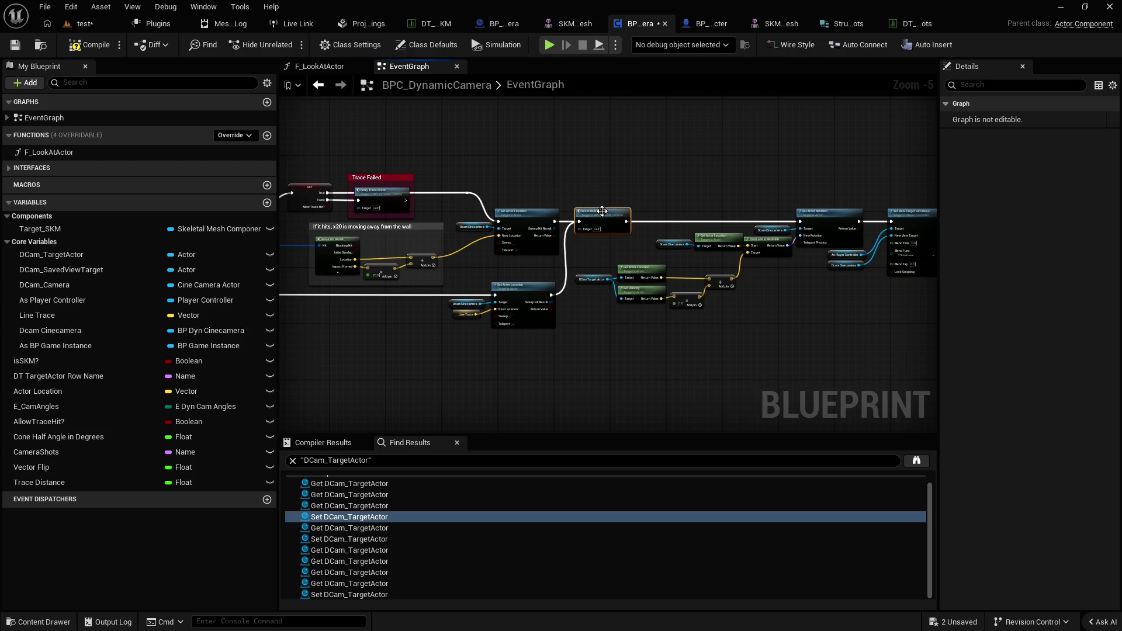
pyautogui.moveTo(501, 180)
pyautogui.mouseDown()
pyautogui.moveTo(517, 174)
pyautogui.moveTo(584, 201)
pyautogui.moveTo(655, 176)
pyautogui.moveTo(545, 208)
pyautogui.mouseUp()
pyautogui.scroll(1, 584, 201)
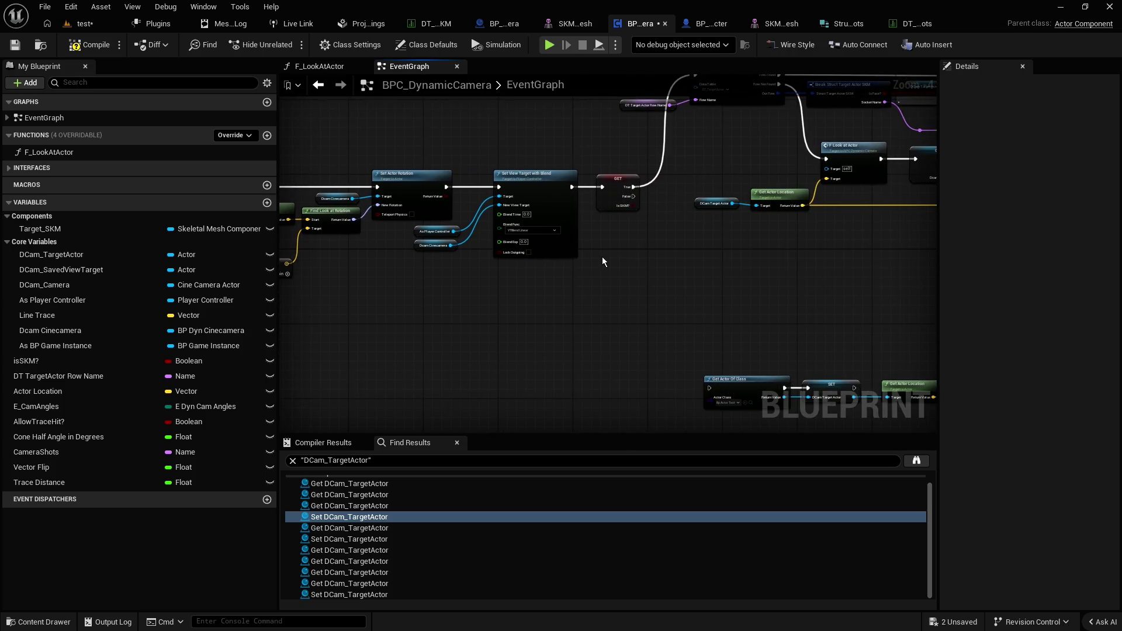
pyautogui.scroll(-1, 603, 261)
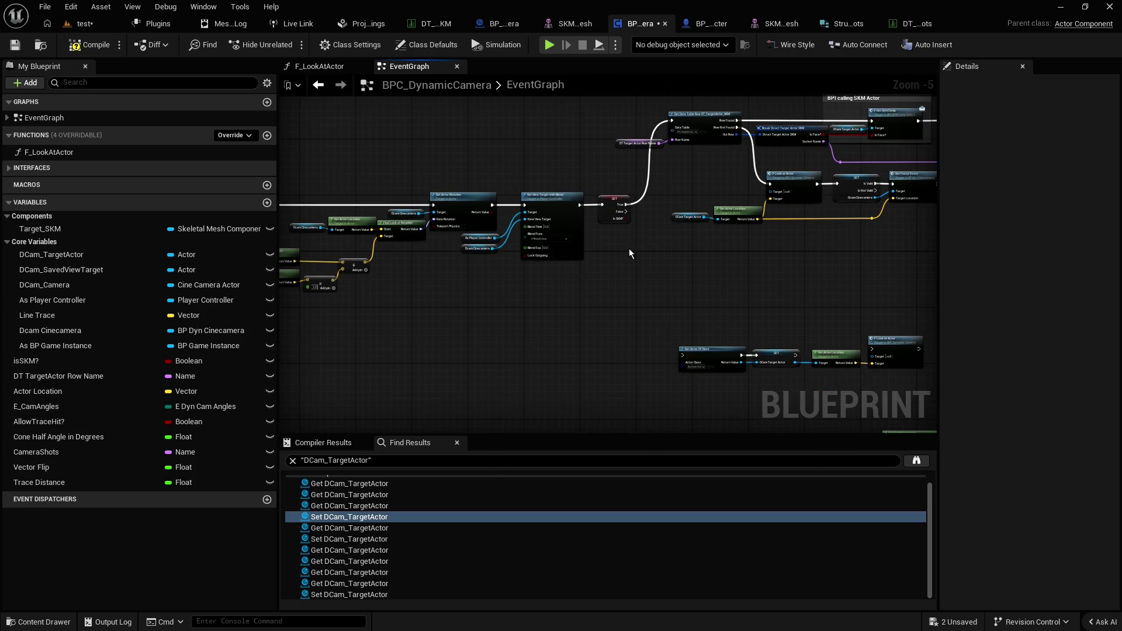
pyautogui.scroll(3, 629, 210)
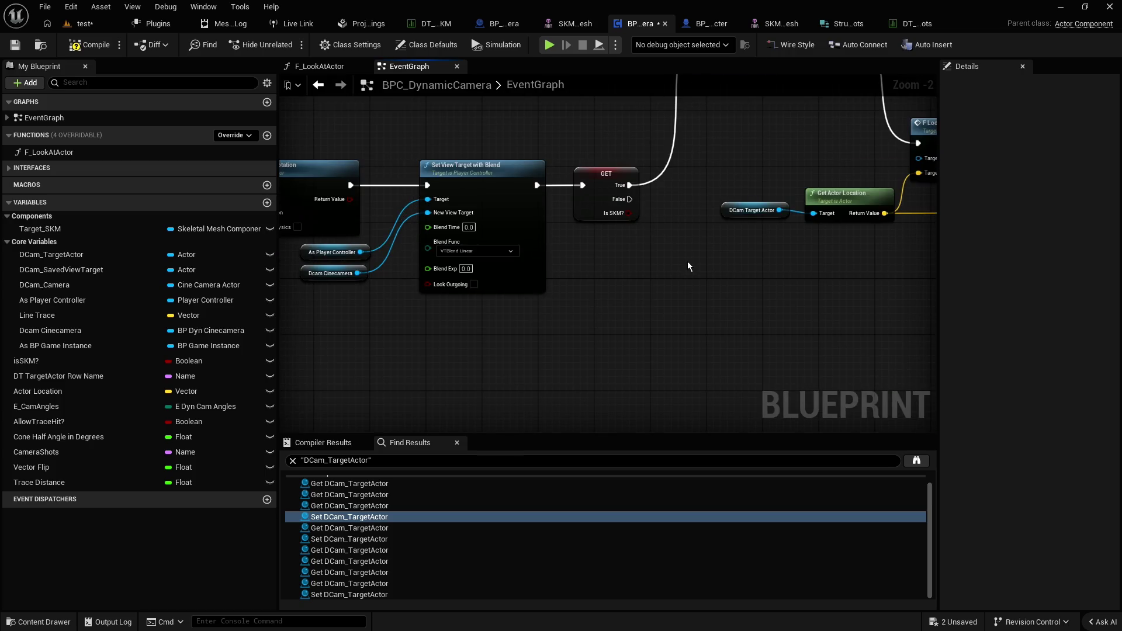
pyautogui.moveTo(638, 196); pyautogui.dragTo(562, 175)
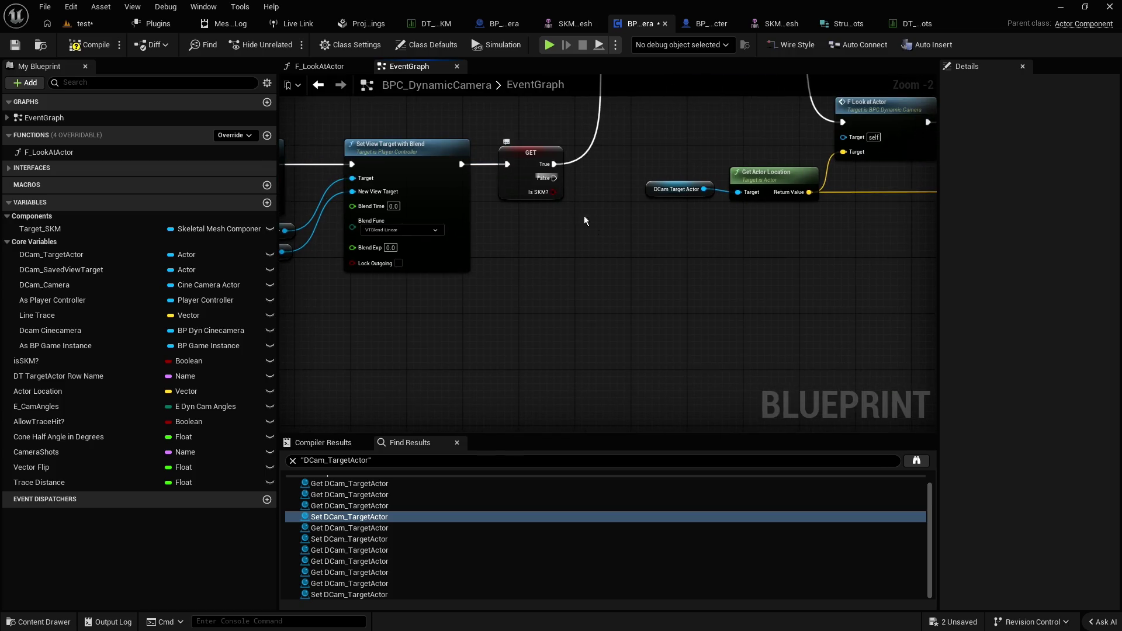
pyautogui.scroll(-1, 653, 270)
pyautogui.scroll(-1, 590, 218)
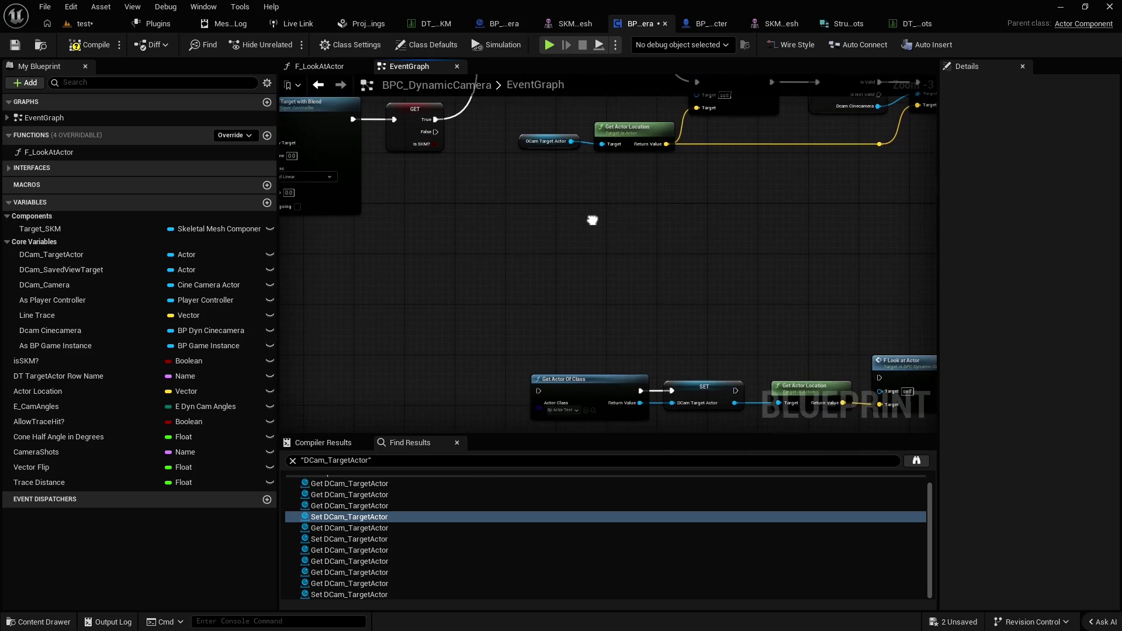
pyautogui.scroll(-1, 576, 218)
pyautogui.moveTo(589, 217)
pyautogui.mouseDown()
pyautogui.moveTo(549, 207)
pyautogui.moveTo(639, 295)
pyautogui.mouseUp()
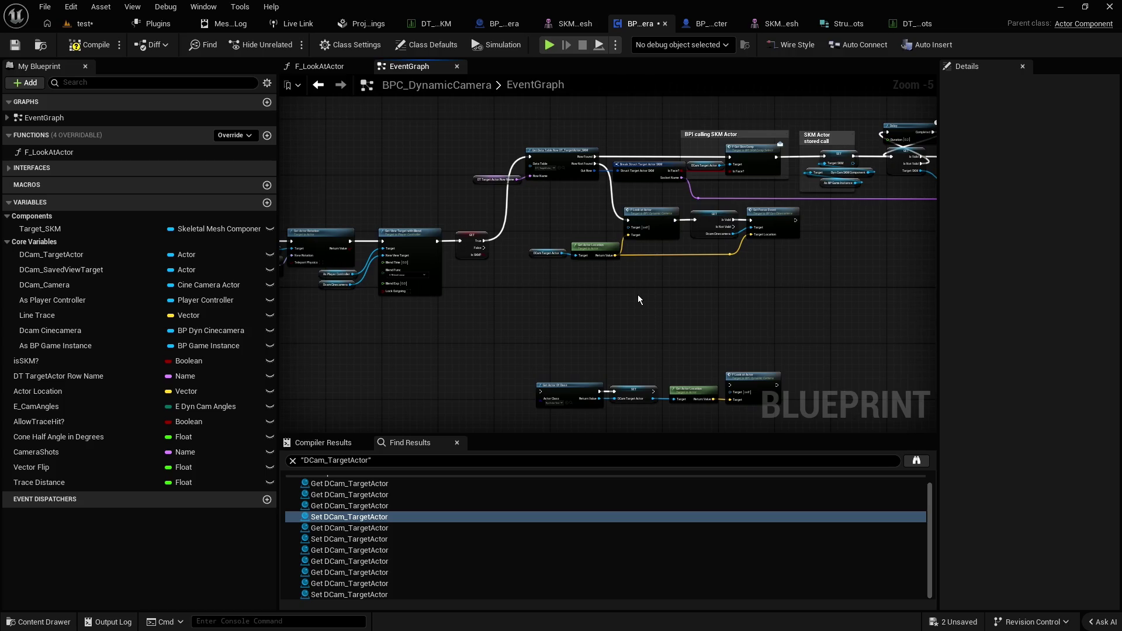
pyautogui.scroll(1, 547, 231)
pyautogui.scroll(1, 563, 203)
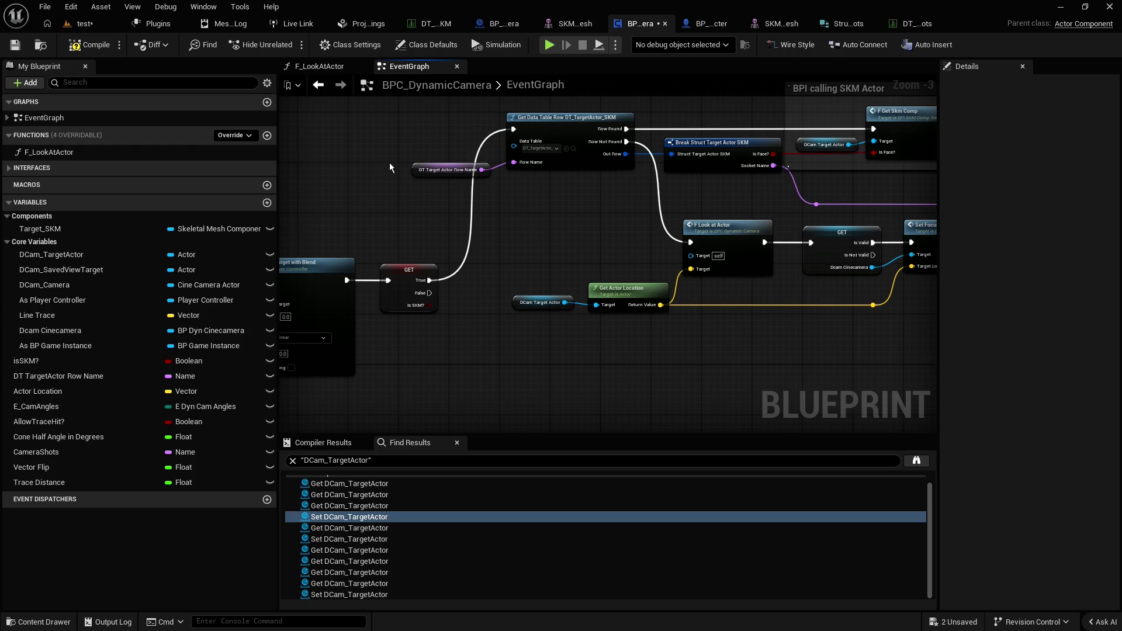
pyautogui.moveTo(370, 141); pyautogui.dragTo(496, 188)
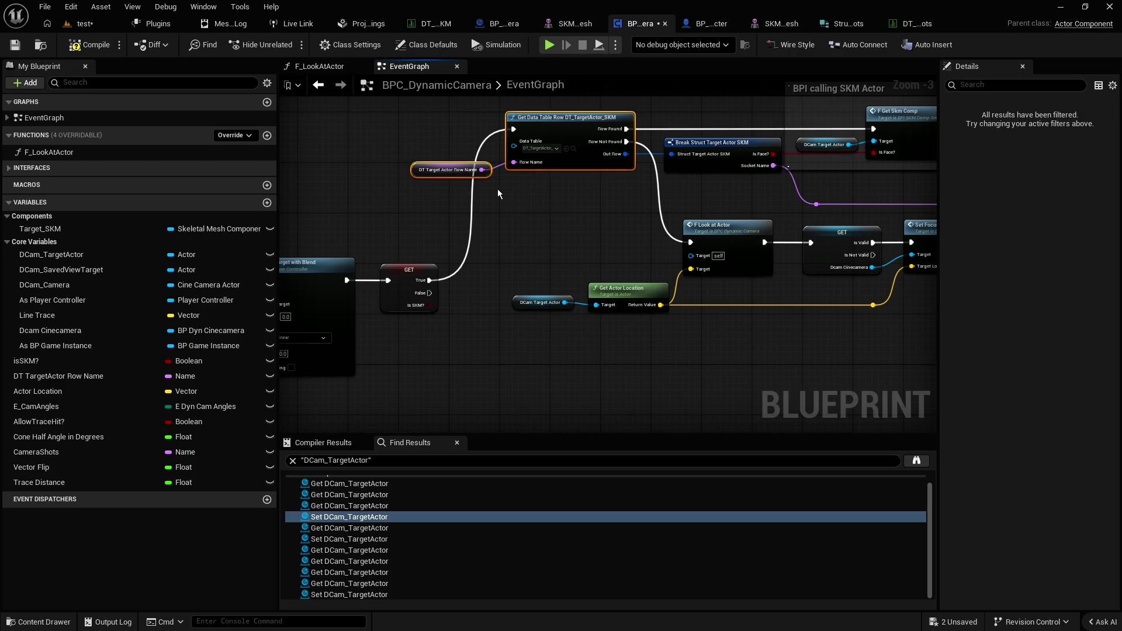
pyautogui.moveTo(363, 130)
pyautogui.mouseDown()
pyautogui.moveTo(532, 186)
pyautogui.moveTo(496, 211)
pyautogui.moveTo(449, 218)
pyautogui.mouseUp()
pyautogui.click(584, 206)
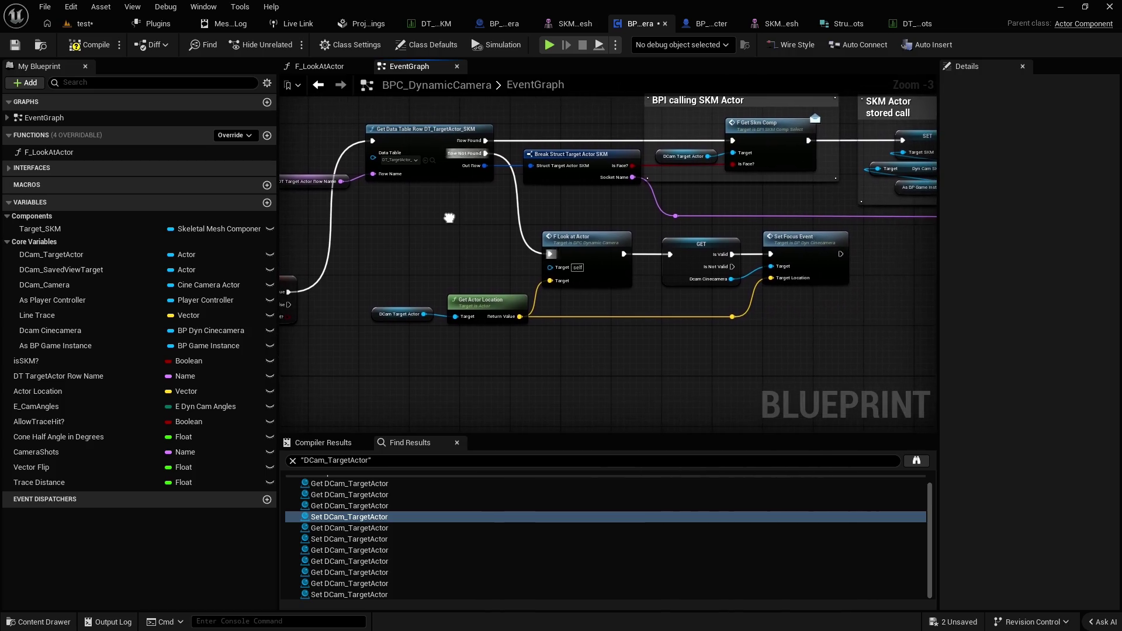
pyautogui.click(785, 370)
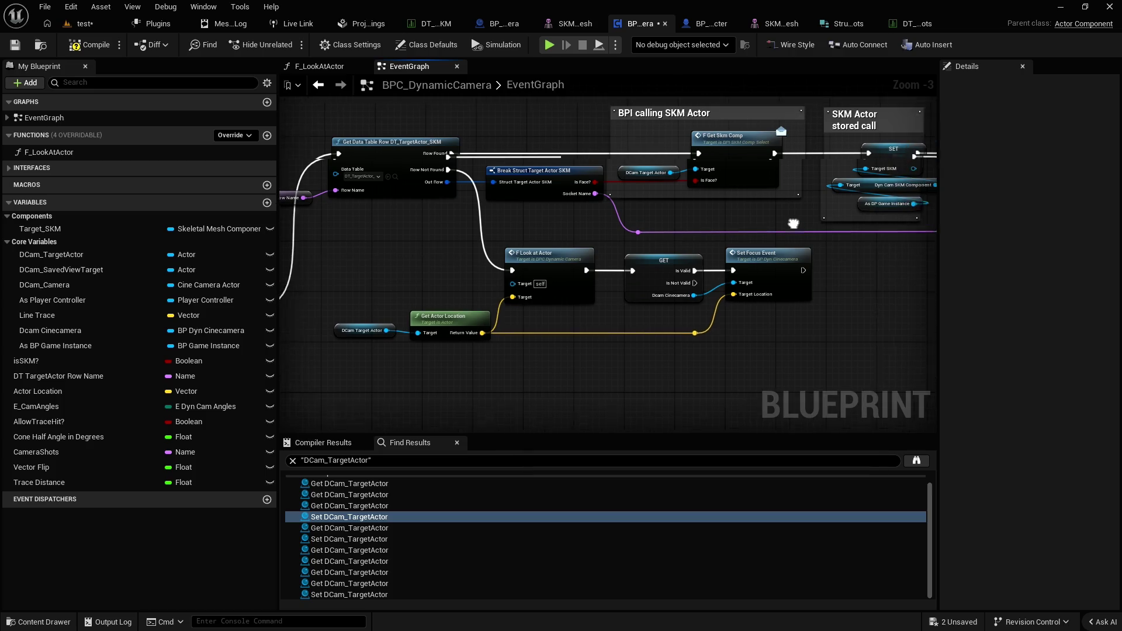
pyautogui.click(717, 164)
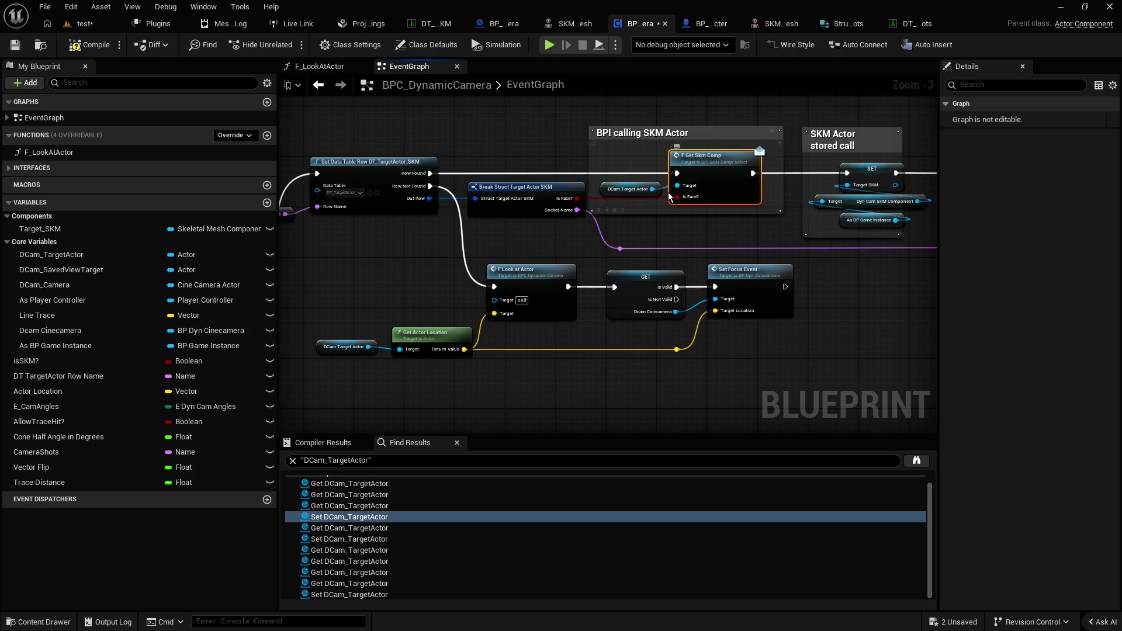
pyautogui.click(728, 128)
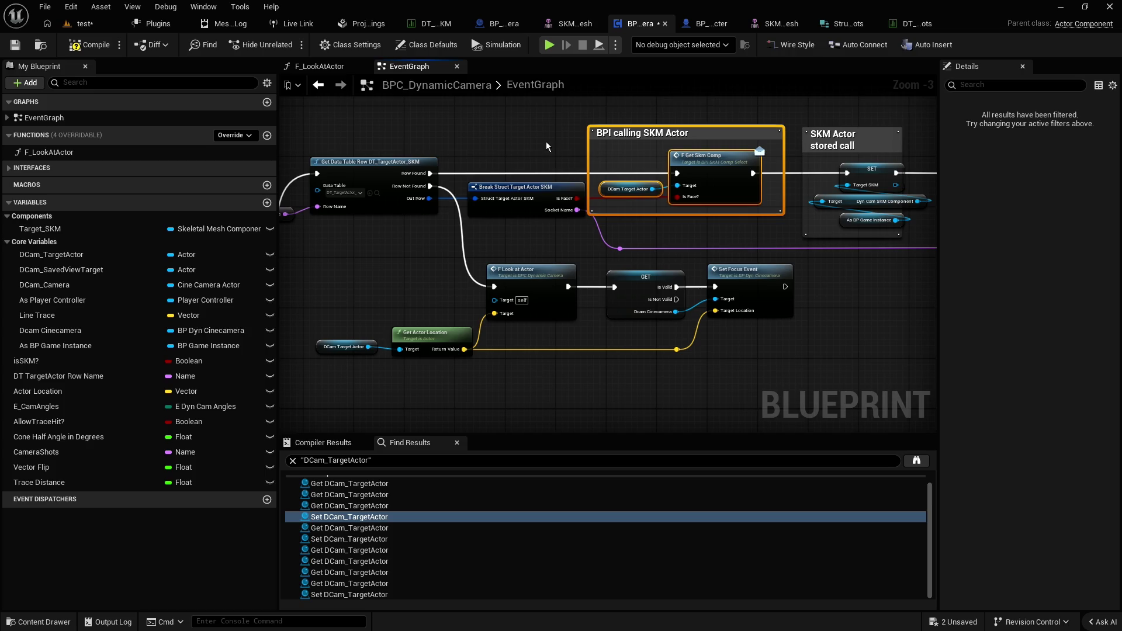
pyautogui.click(531, 135)
pyautogui.moveTo(528, 141)
pyautogui.mouseDown()
pyautogui.moveTo(430, 169)
pyautogui.moveTo(381, 163)
pyautogui.mouseUp()
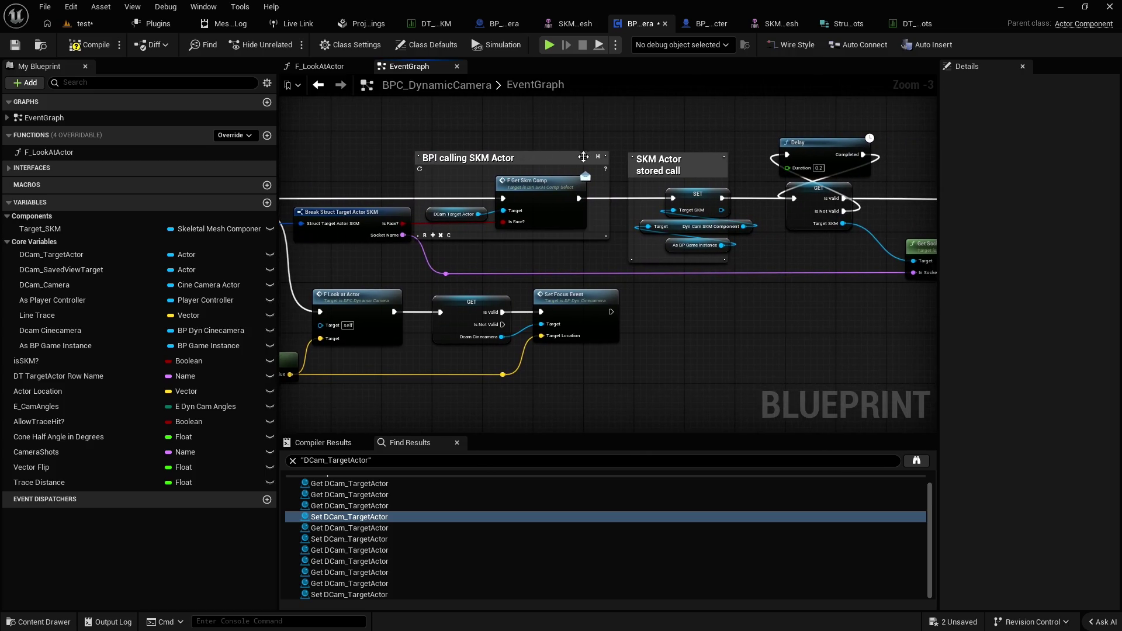
pyautogui.moveTo(585, 153)
pyautogui.mouseDown()
pyautogui.moveTo(426, 133)
pyautogui.moveTo(490, 142)
pyautogui.mouseUp()
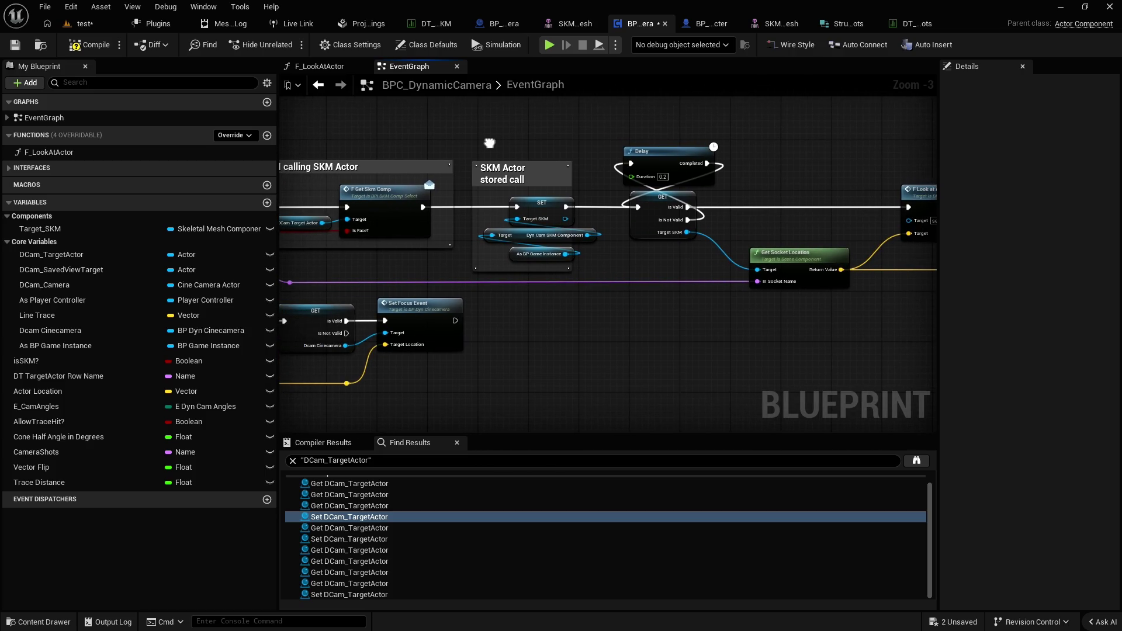
pyautogui.click(637, 233)
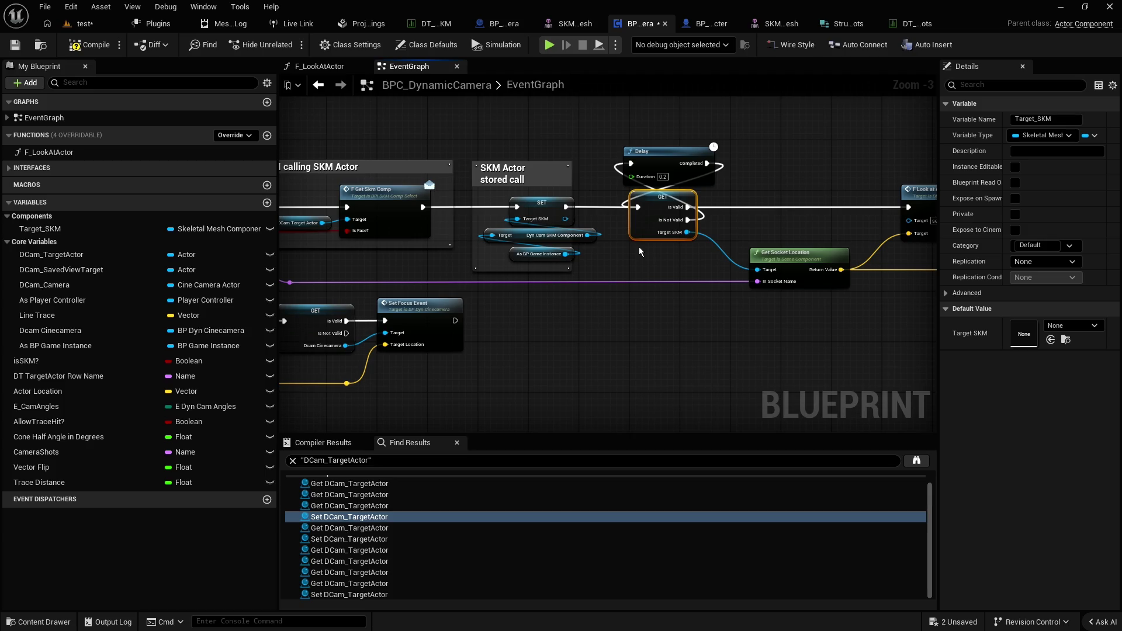
pyautogui.moveTo(656, 247)
pyautogui.mouseDown()
pyautogui.moveTo(705, 200)
pyautogui.moveTo(676, 140)
pyautogui.mouseUp()
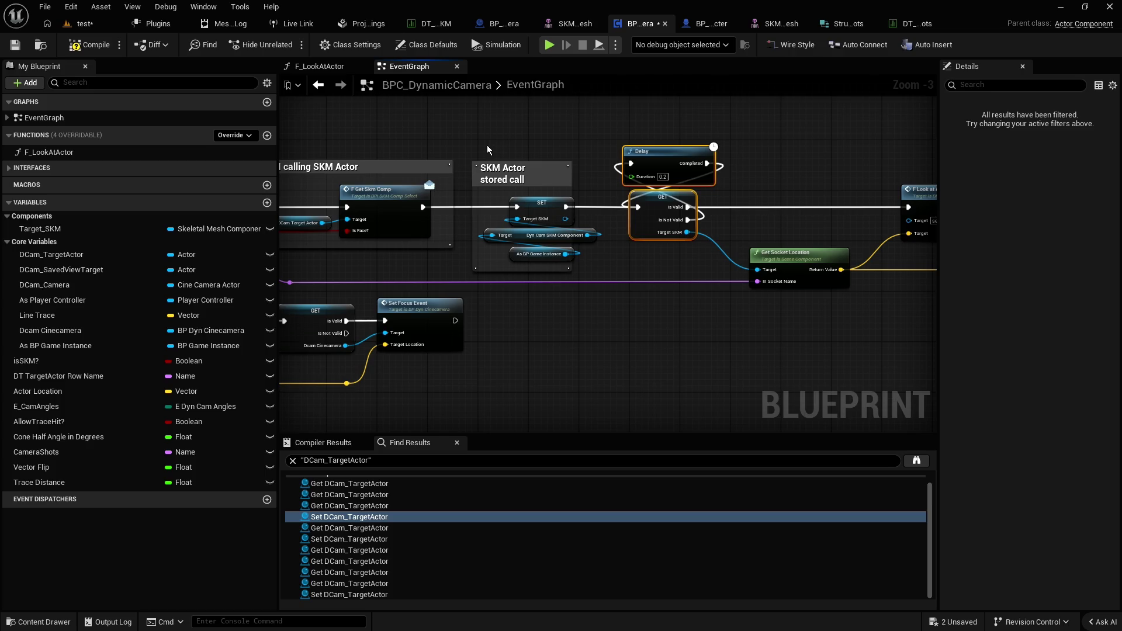
pyautogui.scroll(-3, 488, 149)
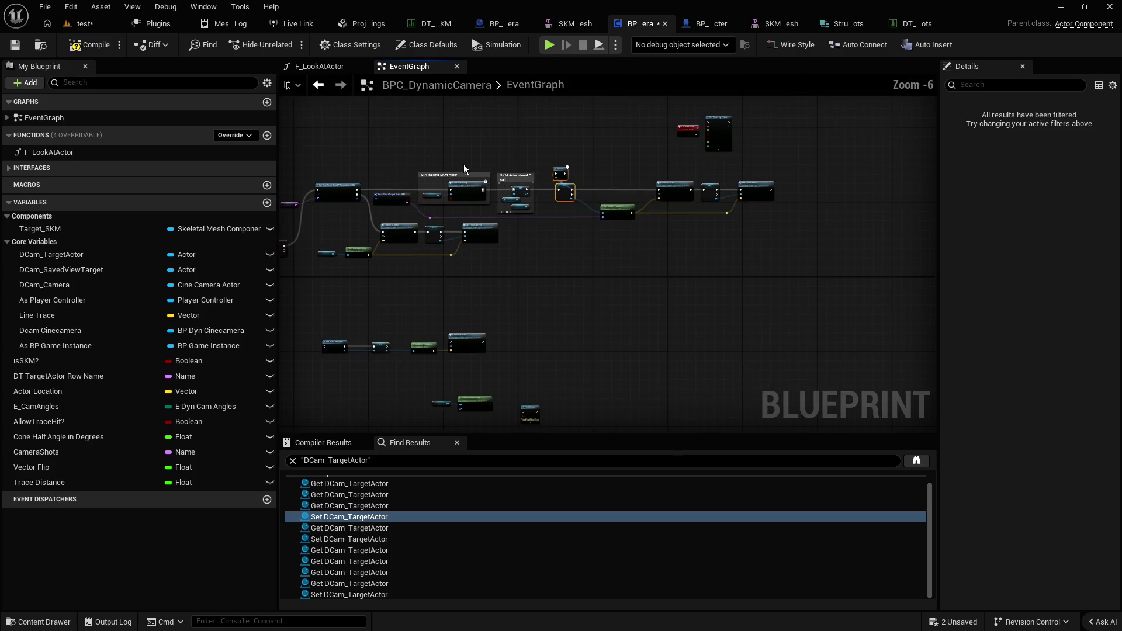
pyautogui.scroll(4, 520, 186)
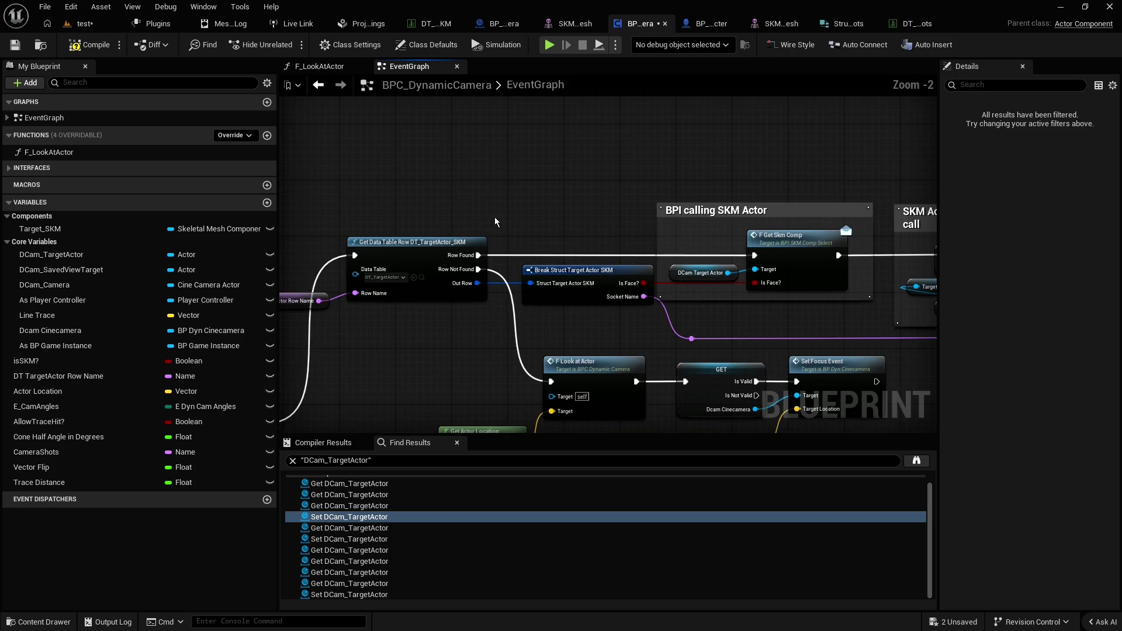
pyautogui.moveTo(494, 216)
pyautogui.mouseDown()
pyautogui.moveTo(638, 196)
pyautogui.moveTo(609, 195)
pyautogui.moveTo(437, 272)
pyautogui.moveTo(445, 256)
pyautogui.moveTo(548, 315)
pyautogui.mouseUp()
pyautogui.click(445, 255)
pyautogui.click(502, 327)
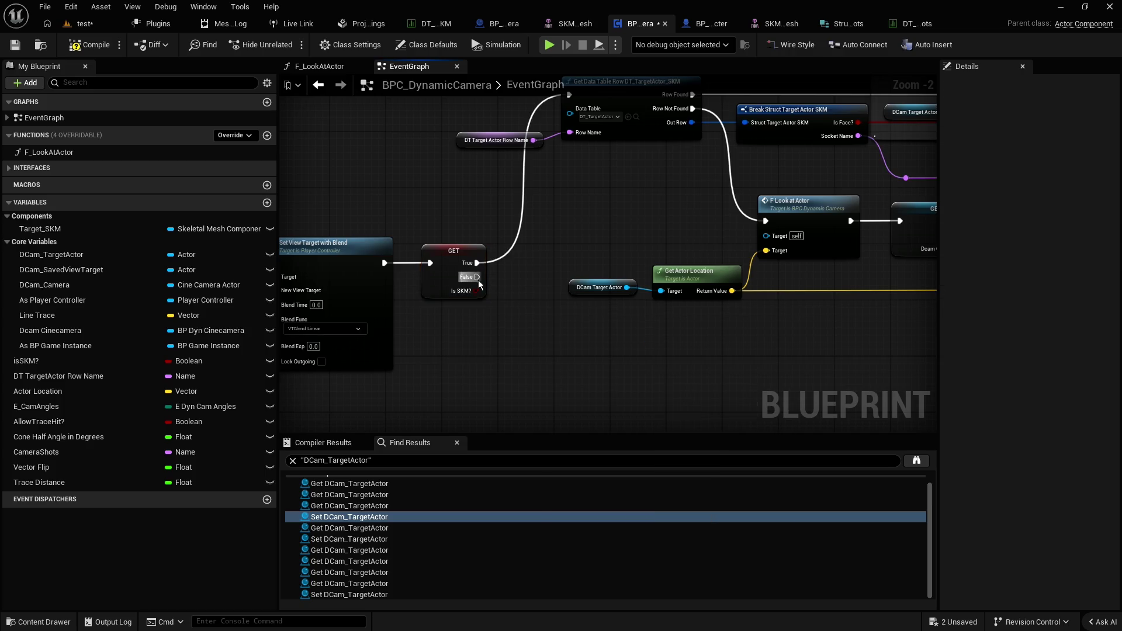
# Delete the GET isSKM? getter node after checking its False output actions
pyautogui.moveTo(477, 277)
pyautogui.mouseDown()
pyautogui.moveTo(529, 275)
pyautogui.moveTo(512, 301)
pyautogui.moveTo(485, 281)
pyautogui.moveTo(514, 314)
pyautogui.mouseUp()
pyautogui.click(496, 272)
pyautogui.click(519, 269)
pyautogui.click(552, 261)
pyautogui.click(457, 253)
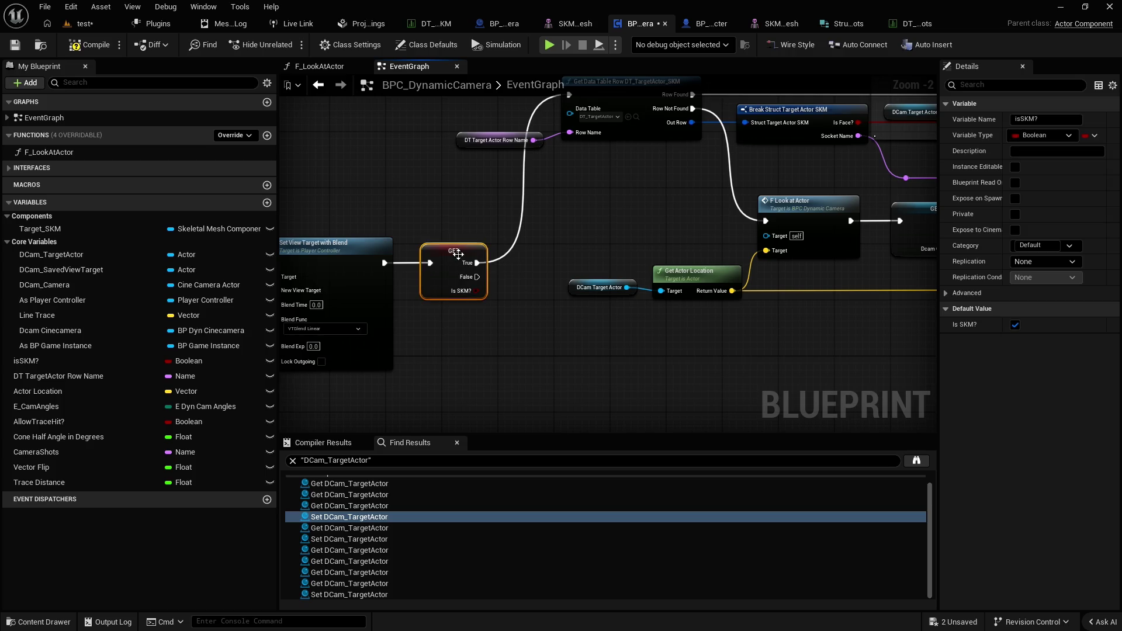
pyautogui.press('Delete')
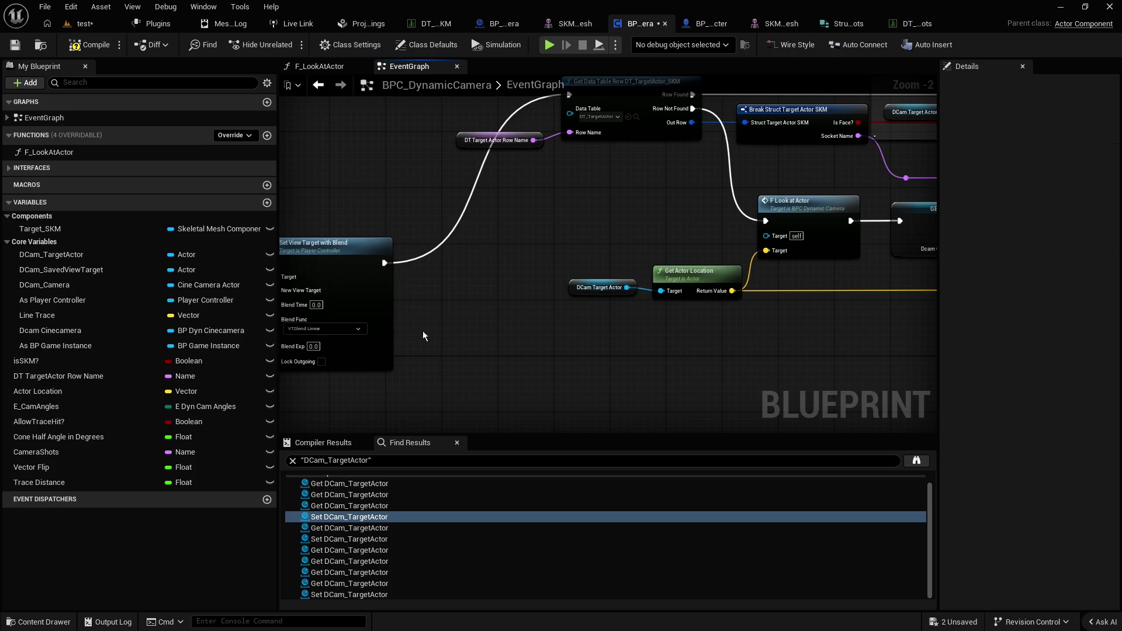
# Delete the isSKM? variable from My Blueprint
pyautogui.click(41, 362)
pyautogui.press('Delete')
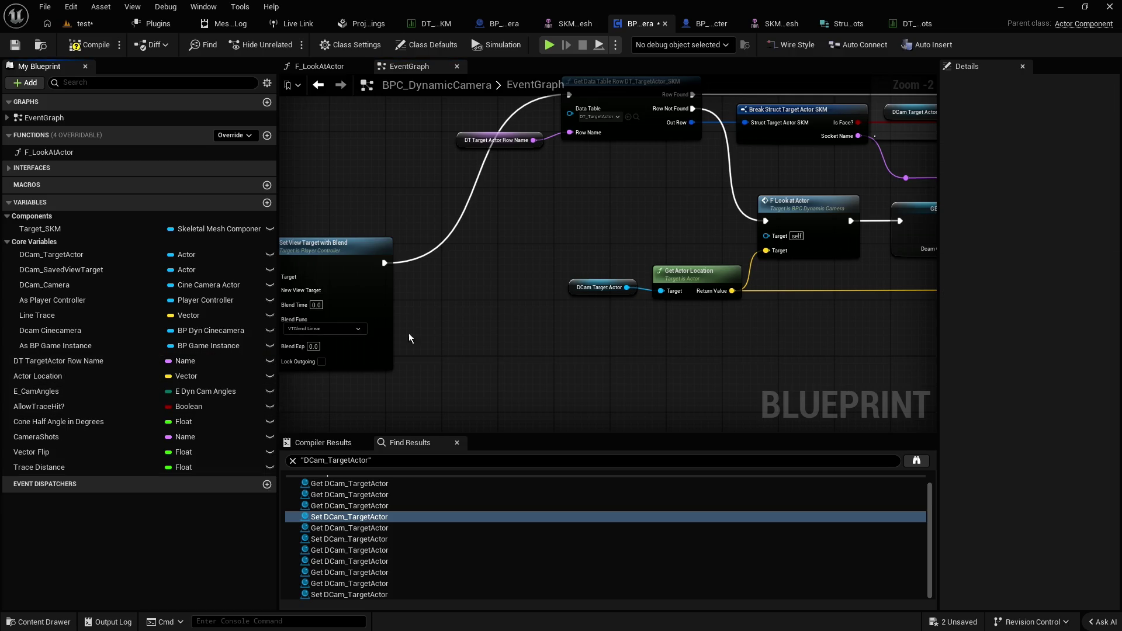
pyautogui.scroll(-2, 502, 332)
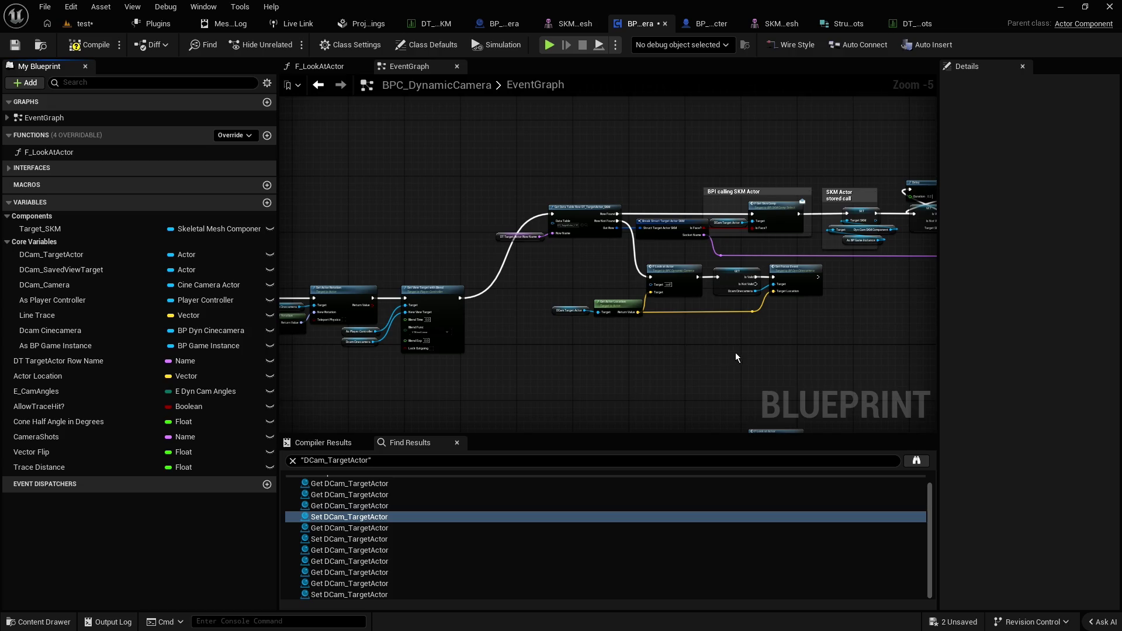
pyautogui.scroll(-3, 735, 352)
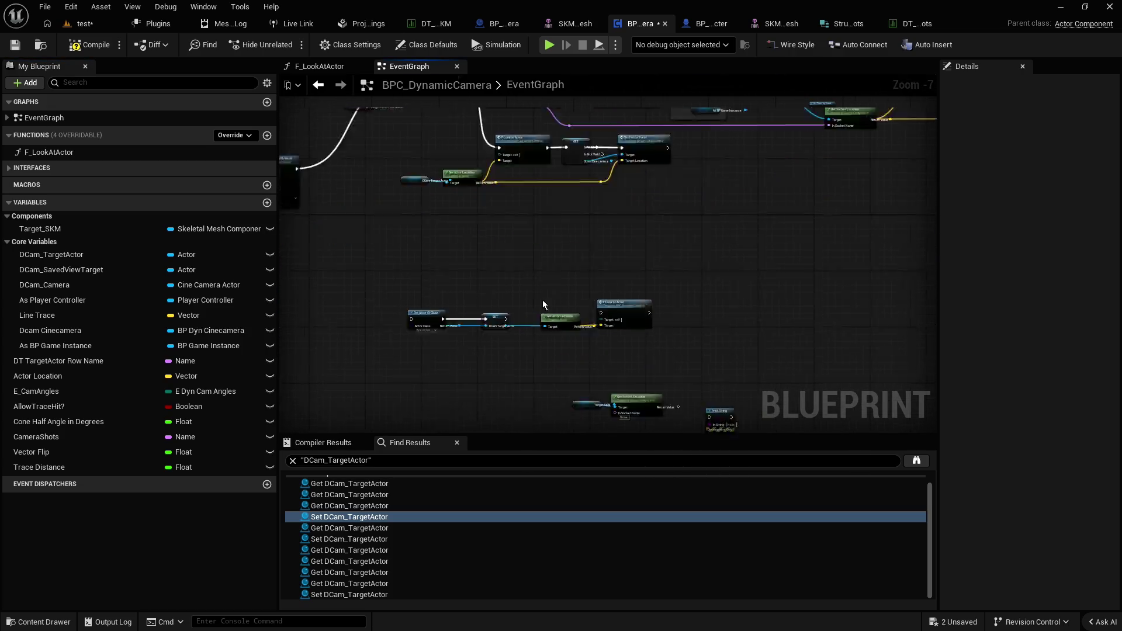
pyautogui.scroll(4, 520, 370)
pyautogui.scroll(-1, 533, 290)
# Delete the four-node test chain and the leftover socket test nodes with Print String
pyautogui.moveTo(395, 202); pyautogui.dragTo(724, 284)
pyautogui.press('Delete')
pyautogui.press('Home')
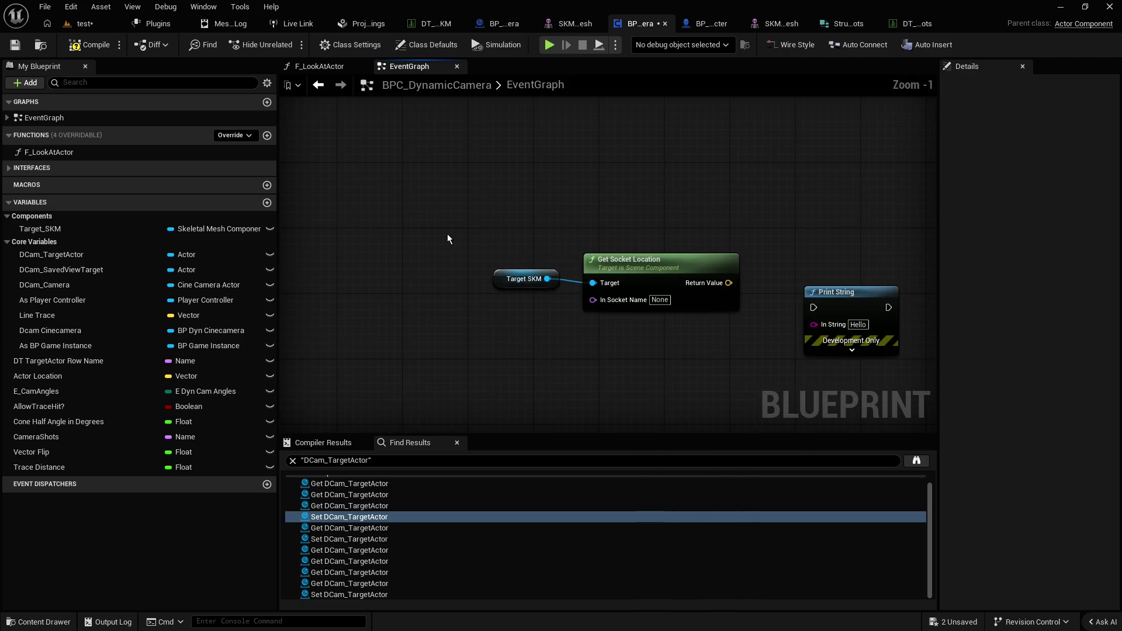
pyautogui.moveTo(448, 233)
pyautogui.mouseDown()
pyautogui.moveTo(769, 332)
pyautogui.moveTo(784, 307)
pyautogui.mouseUp()
pyautogui.press('Delete')
# Pan back to the main chain and nudge the BPI calling SKM Actor comment
pyautogui.scroll(-9, 734, 293)
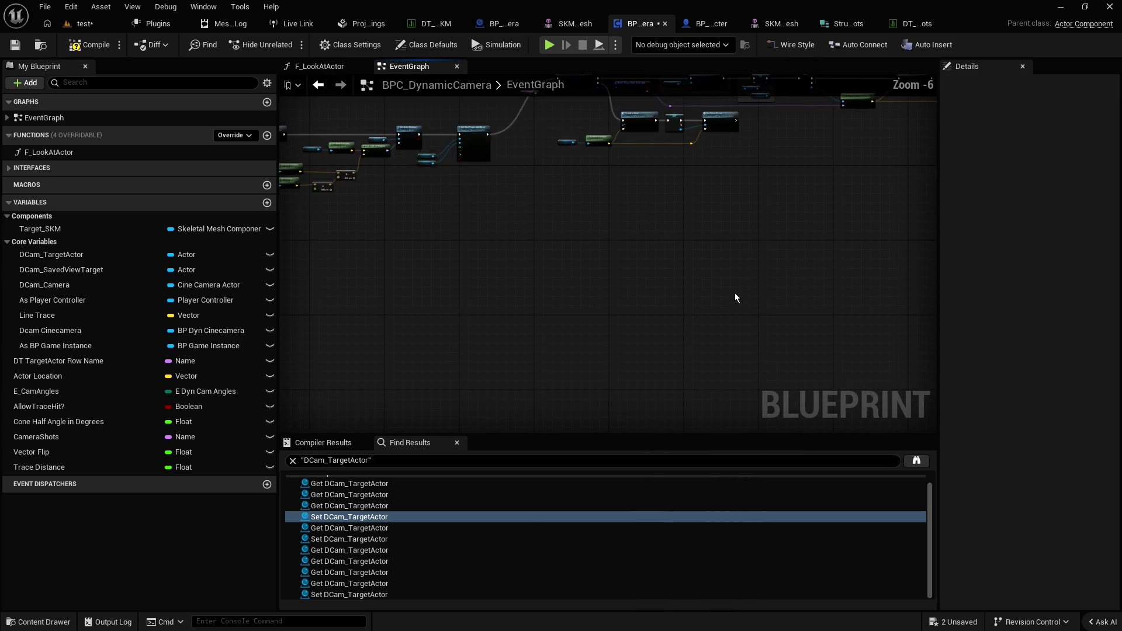
pyautogui.moveTo(705, 250); pyautogui.dragTo(766, 299)
pyautogui.scroll(2, 838, 272)
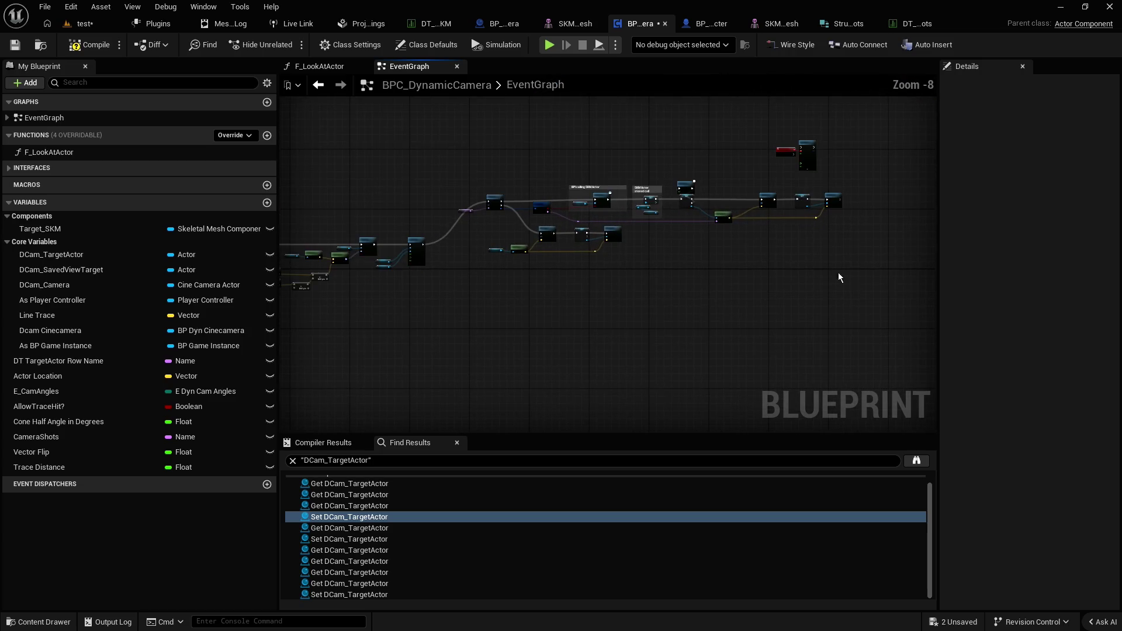
pyautogui.moveTo(857, 285)
pyautogui.mouseDown()
pyautogui.moveTo(450, 177)
pyautogui.moveTo(492, 218)
pyautogui.moveTo(466, 246)
pyautogui.mouseUp()
pyautogui.scroll(3, 522, 227)
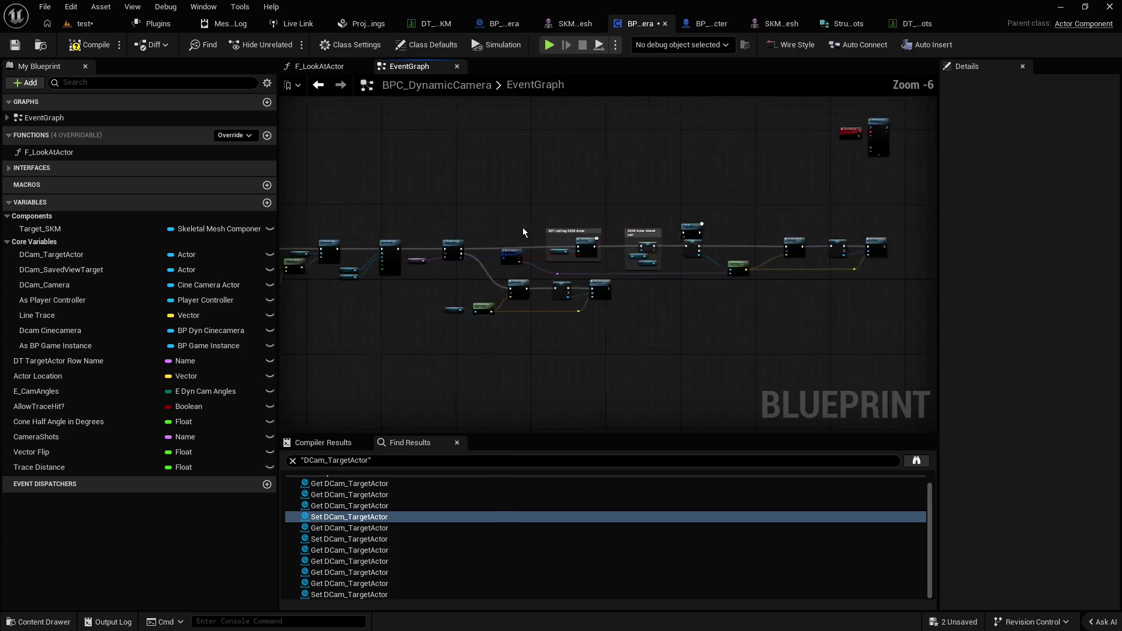
pyautogui.scroll(2, 557, 195)
pyautogui.moveTo(601, 181)
pyautogui.mouseDown()
pyautogui.moveTo(539, 160)
pyautogui.moveTo(440, 153)
pyautogui.mouseUp()
pyautogui.moveTo(595, 184)
pyautogui.mouseDown()
pyautogui.moveTo(612, 184)
pyautogui.moveTo(521, 159)
pyautogui.mouseUp()
# Nudge the SKM Actor stored call comment box to the left
pyautogui.click(664, 193)
pyautogui.moveTo(664, 193)
pyautogui.mouseDown()
pyautogui.moveTo(623, 155)
pyautogui.moveTo(520, 199)
pyautogui.mouseUp()
pyautogui.moveTo(478, 164); pyautogui.dragTo(409, 166)
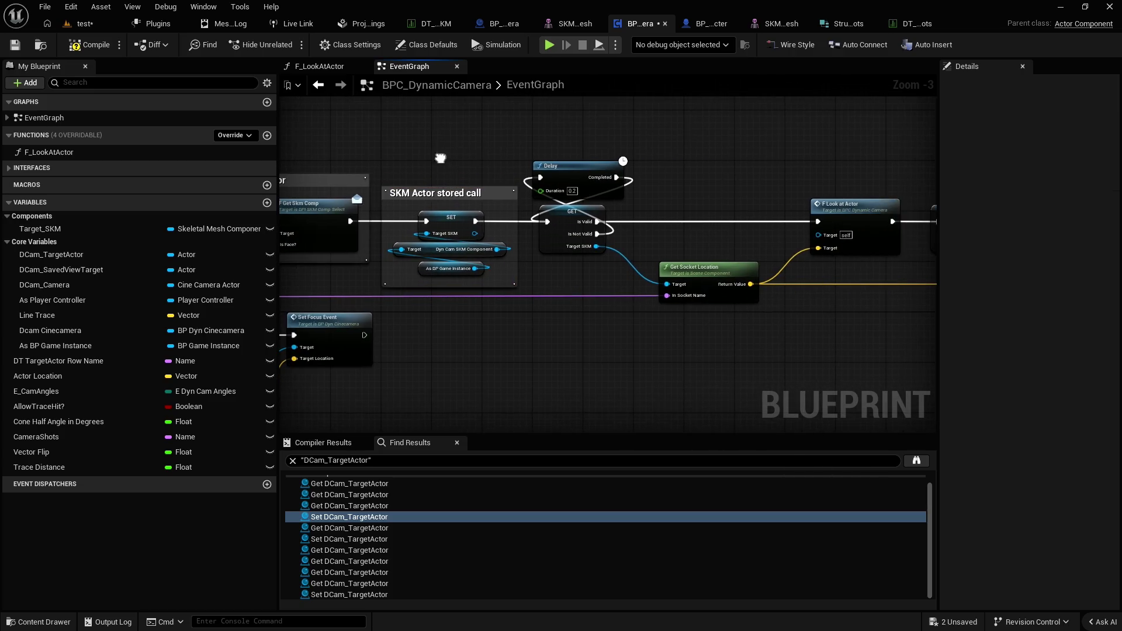
pyautogui.moveTo(707, 173)
pyautogui.mouseDown()
pyautogui.moveTo(417, 175)
pyautogui.moveTo(388, 205)
pyautogui.mouseUp()
# Move the Set Timer by Event and CustomEvent nodes down beside the main chain
pyautogui.scroll(-1, 645, 271)
pyautogui.moveTo(645, 271)
pyautogui.mouseDown()
pyautogui.moveTo(679, 357)
pyautogui.moveTo(588, 285)
pyautogui.mouseUp()
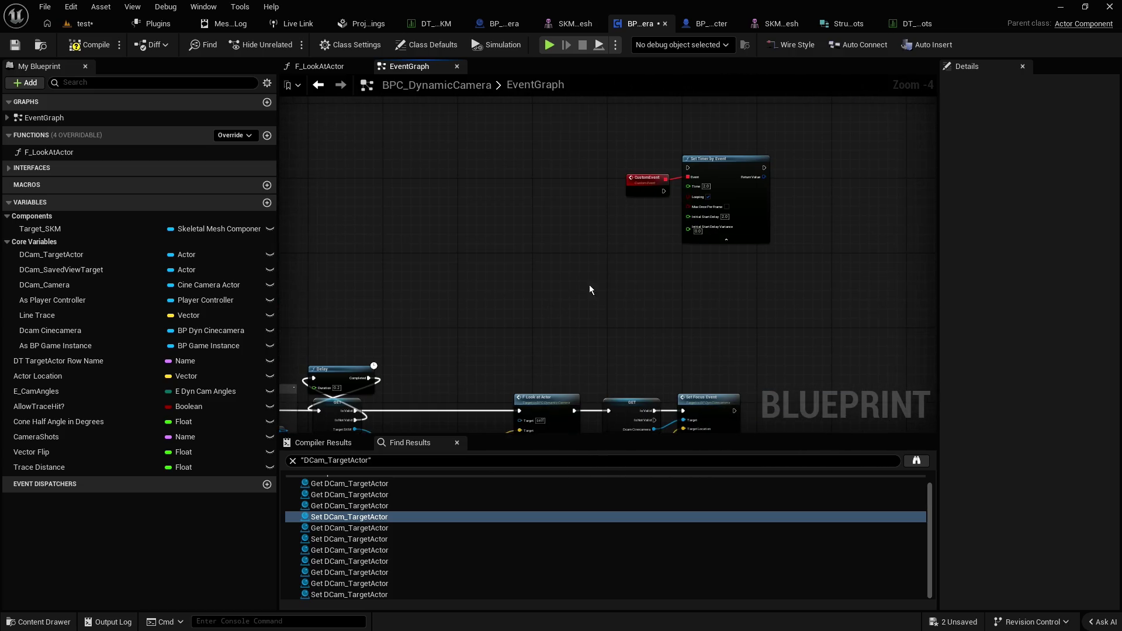
pyautogui.moveTo(740, 178); pyautogui.dragTo(727, 314)
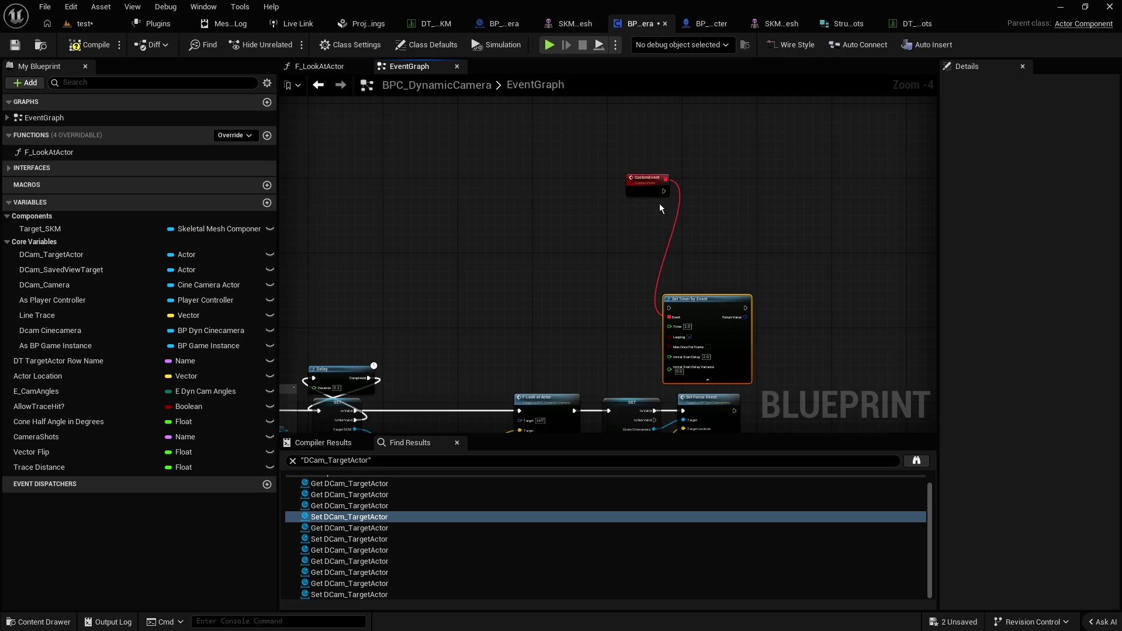
pyautogui.moveTo(631, 181)
pyautogui.mouseDown()
pyautogui.moveTo(598, 305)
pyautogui.moveTo(610, 314)
pyautogui.mouseUp()
pyautogui.moveTo(586, 278)
pyautogui.mouseDown()
pyautogui.moveTo(718, 340)
pyautogui.moveTo(714, 301)
pyautogui.mouseUp()
pyautogui.click(619, 275)
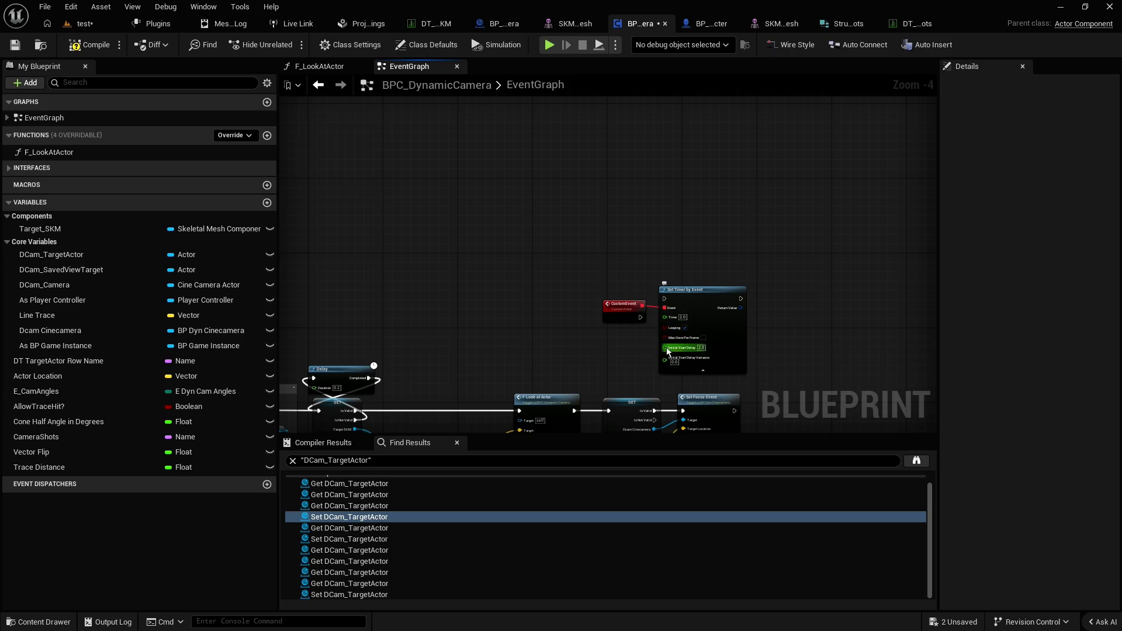
# Save the Blueprint and pan back over the main chain and timer nodes
pyautogui.scroll(2, 648, 344)
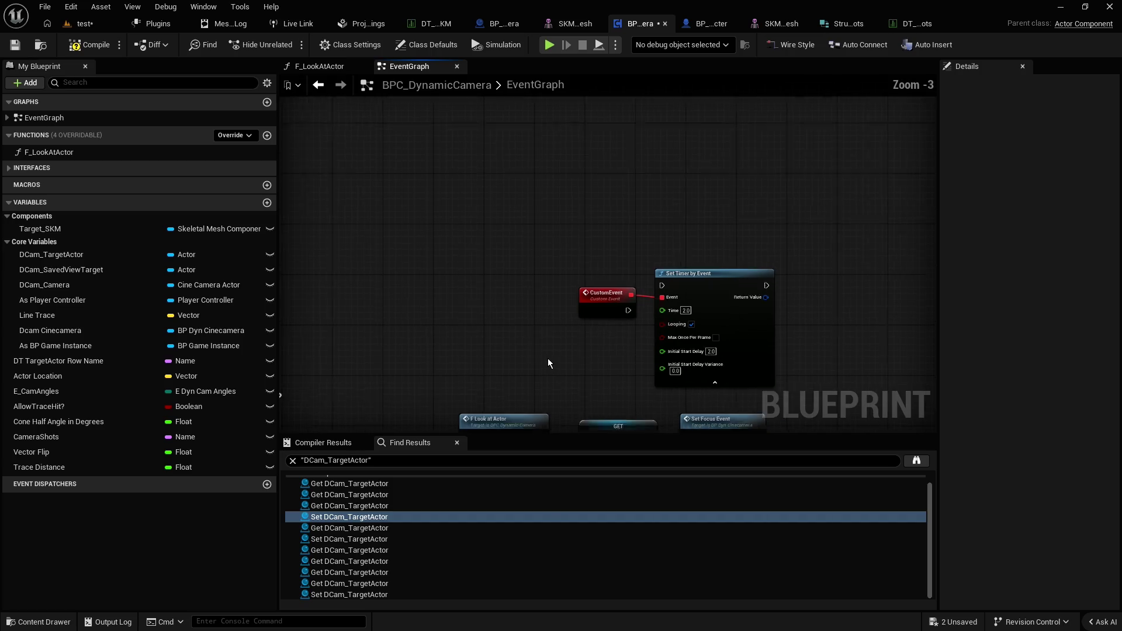
pyautogui.scroll(-2, 549, 359)
pyautogui.click(24, 45)
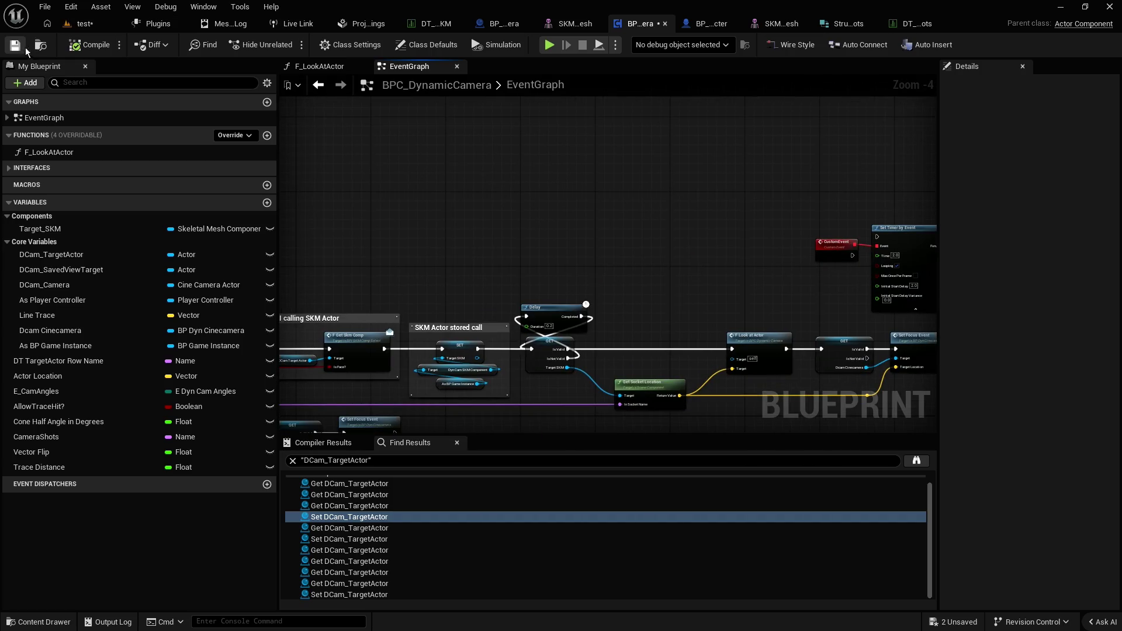
pyautogui.moveTo(353, 305); pyautogui.dragTo(591, 226)
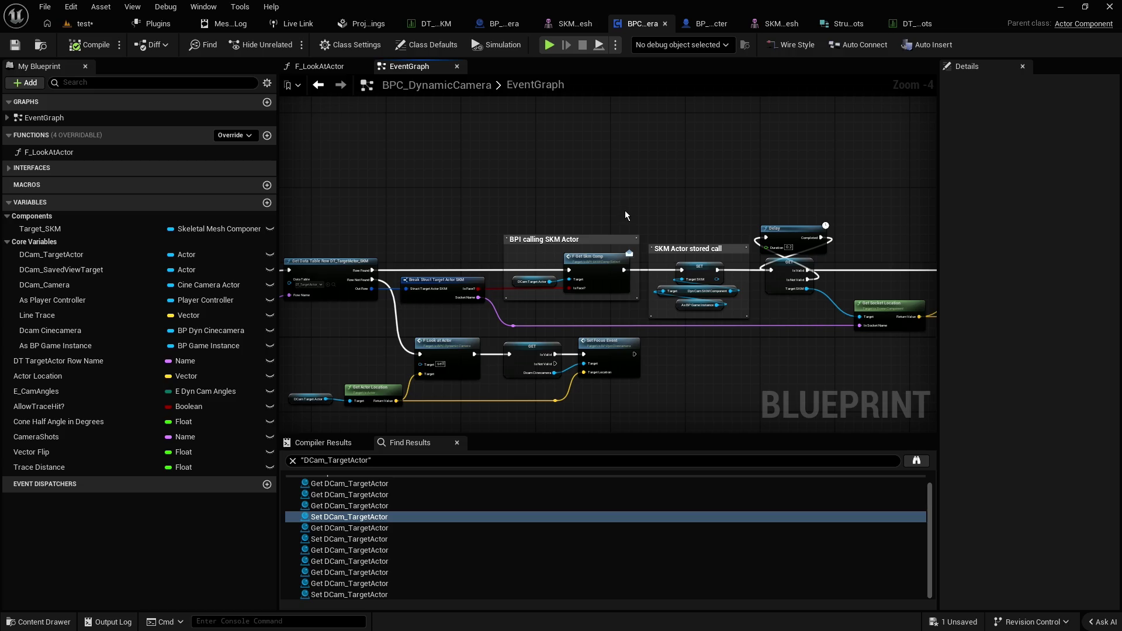
pyautogui.moveTo(643, 207); pyautogui.dragTo(612, 142)
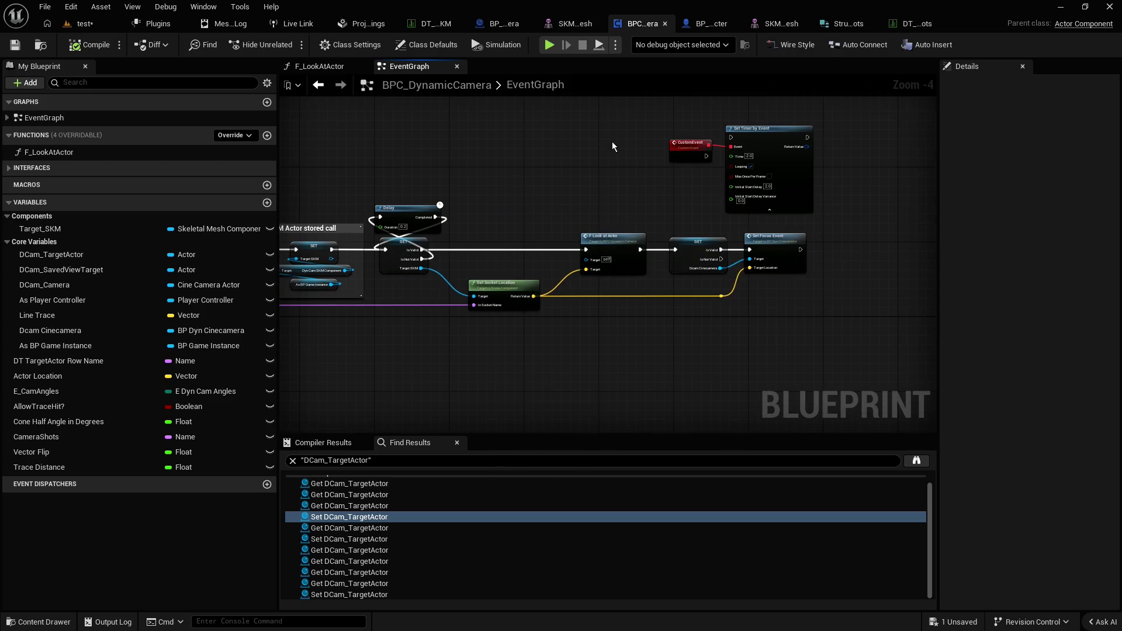
# Check the CustomEvent and Set Focus Event nodes, then pan to the Get Data Table Row area
pyautogui.click(695, 150)
pyautogui.scroll(1, 783, 222)
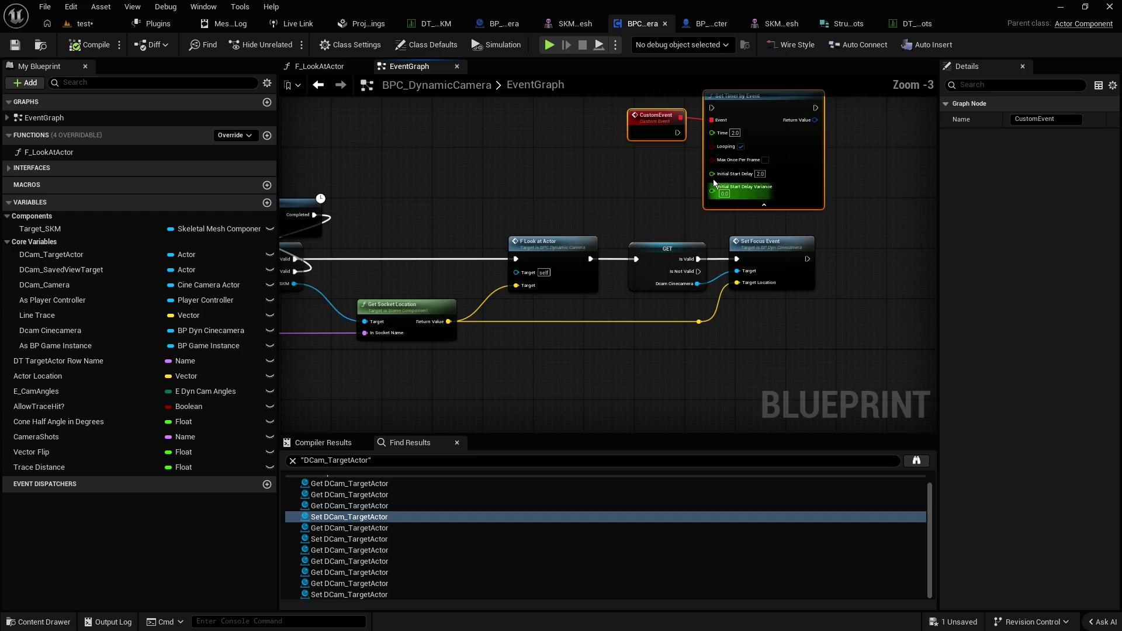
pyautogui.click(764, 251)
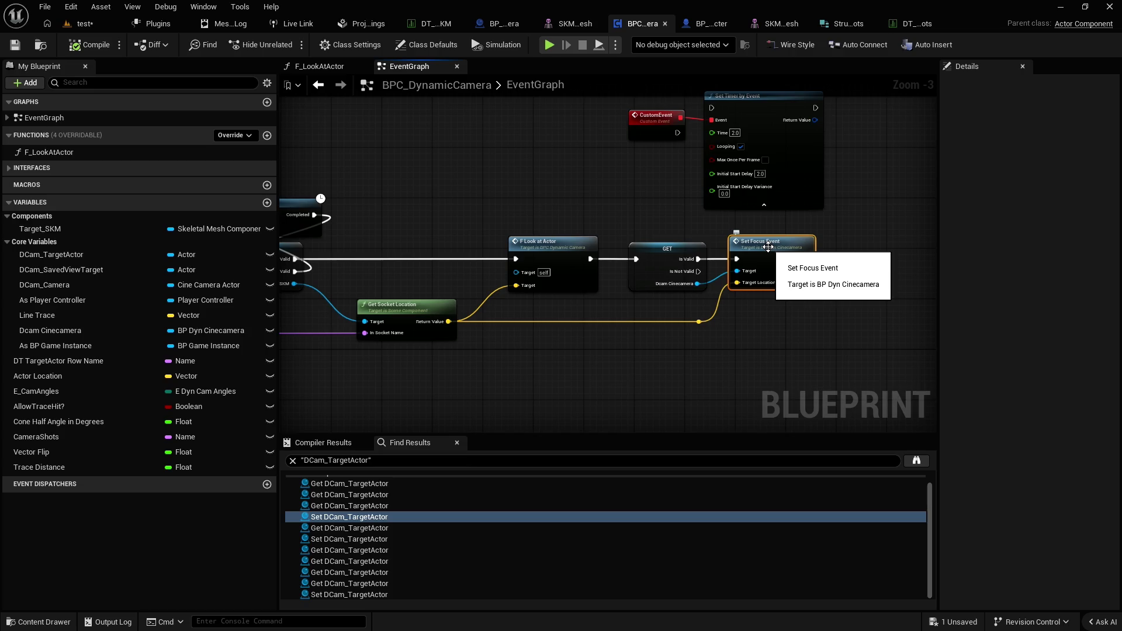
pyautogui.moveTo(598, 210); pyautogui.dragTo(934, 211)
pyautogui.scroll(-1, 633, 215)
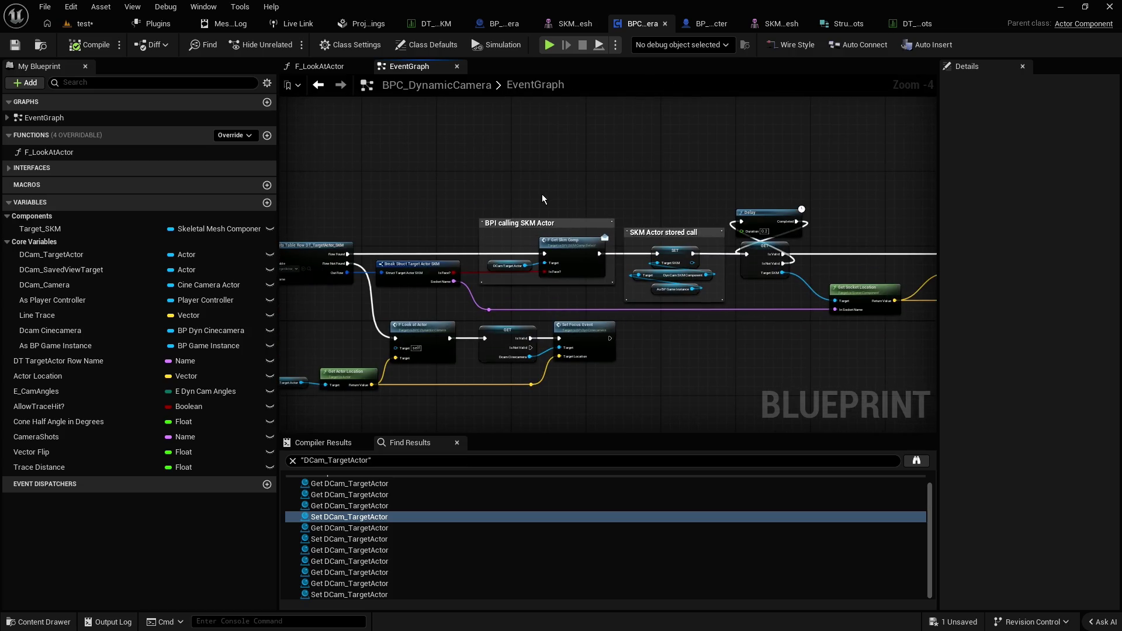
pyautogui.moveTo(520, 211)
pyautogui.mouseDown()
pyautogui.moveTo(613, 277)
pyautogui.moveTo(753, 170)
pyautogui.moveTo(811, 179)
pyautogui.mouseUp()
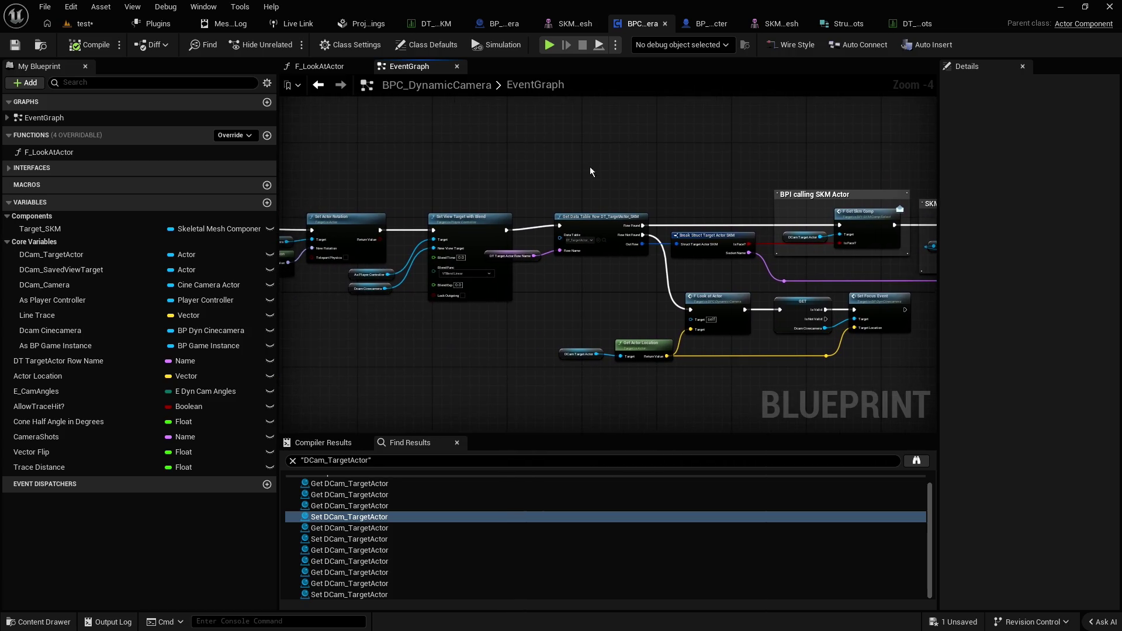
pyautogui.scroll(2, 590, 172)
# Place the DT Target Actor Row Name getter directly beneath Get Data Table Row
pyautogui.moveTo(496, 299); pyautogui.dragTo(579, 308)
pyautogui.click(573, 335)
pyautogui.scroll(-3, 542, 331)
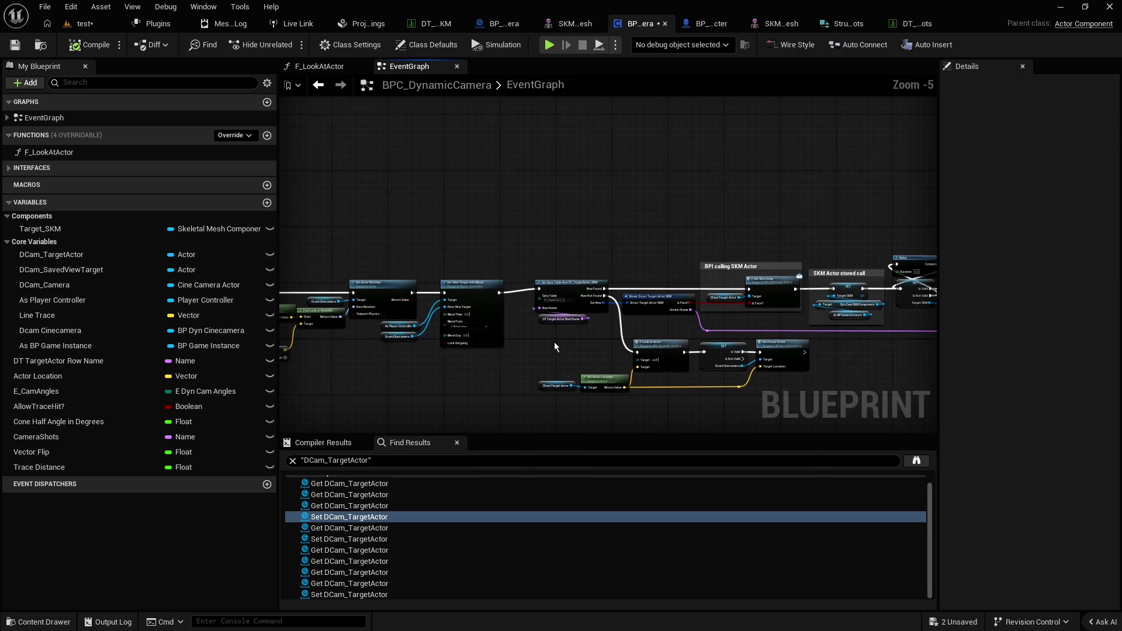
pyautogui.scroll(-1, 554, 342)
pyautogui.moveTo(897, 327); pyautogui.dragTo(494, 171)
pyautogui.scroll(4, 444, 205)
pyautogui.scroll(-1, 582, 225)
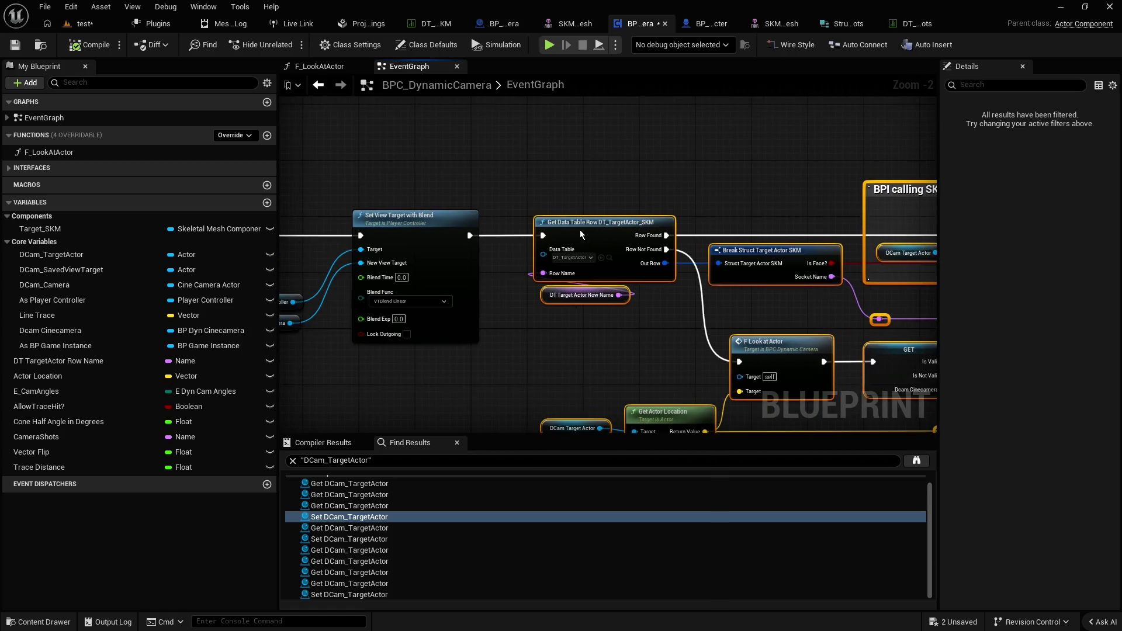
pyautogui.click(553, 195)
pyautogui.scroll(-1, 518, 179)
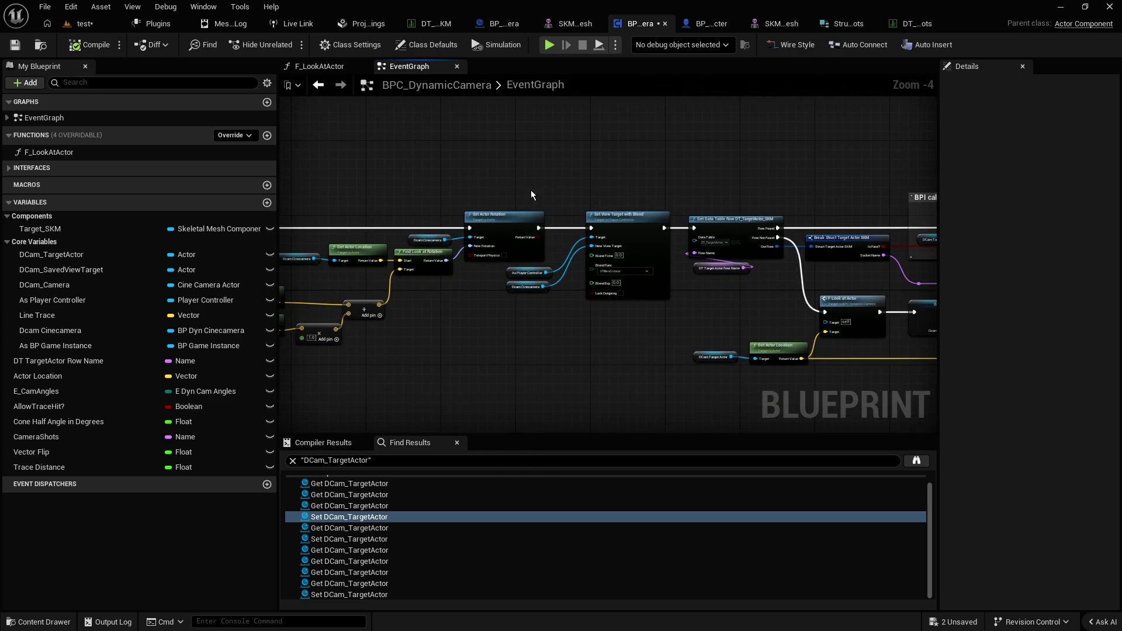
# Nudge Find Look at Rotation right and the Dcam Cinecamera and Get Actor Location nodes left
pyautogui.scroll(2, 662, 163)
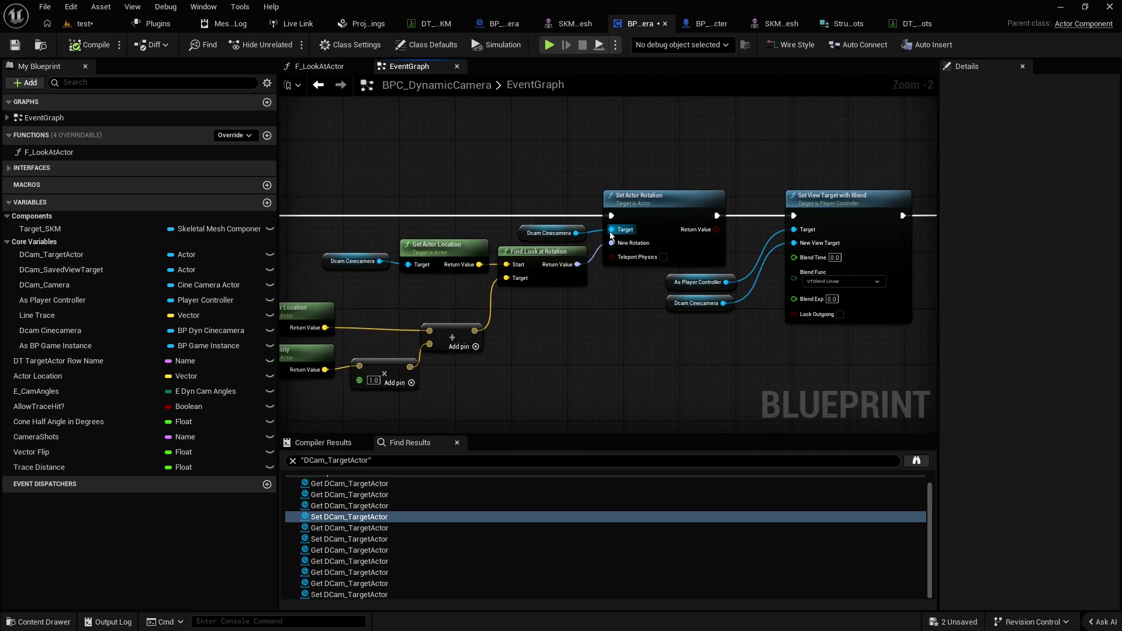
pyautogui.moveTo(563, 318); pyautogui.dragTo(667, 293)
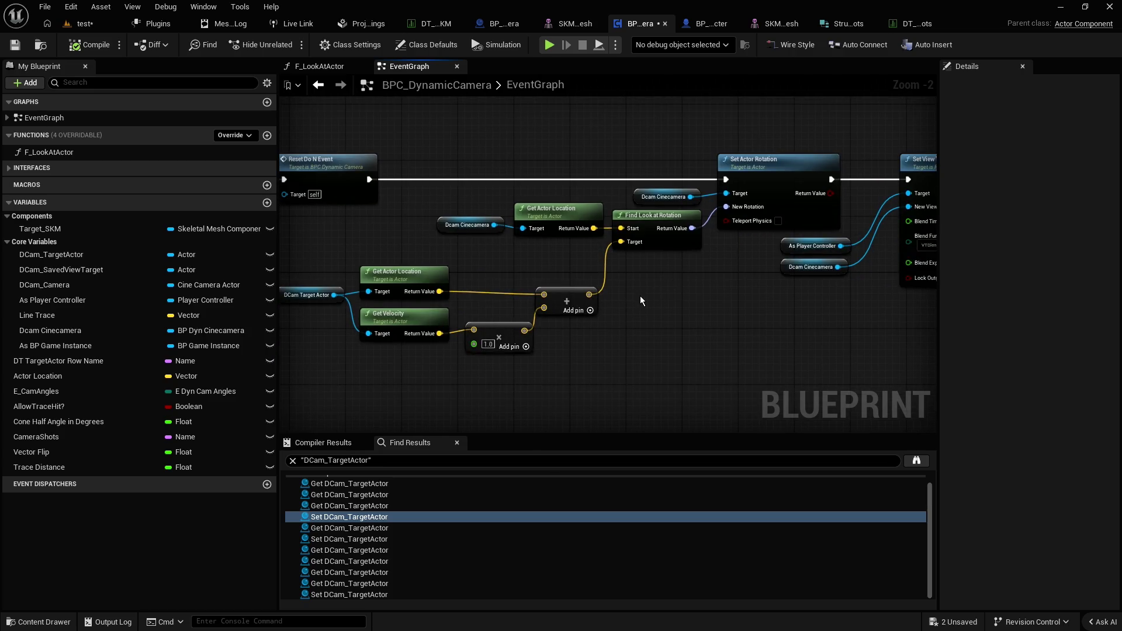
pyautogui.moveTo(658, 292); pyautogui.dragTo(713, 284)
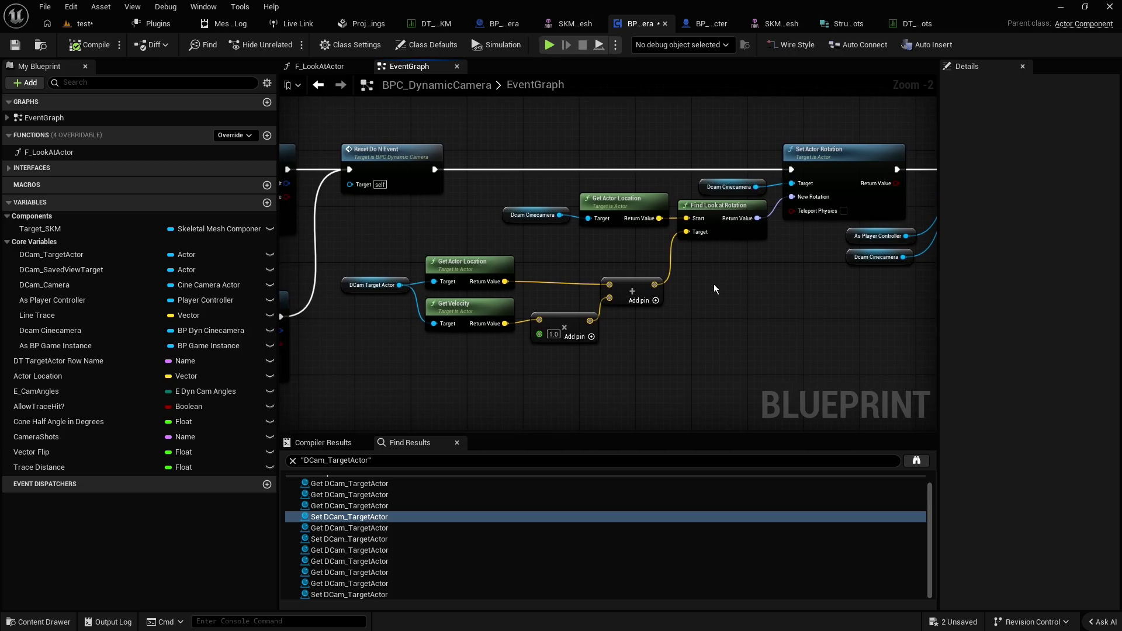
pyautogui.moveTo(734, 213)
pyautogui.mouseDown()
pyautogui.moveTo(748, 213)
pyautogui.moveTo(713, 212)
pyautogui.mouseUp()
pyautogui.click(612, 230)
pyautogui.moveTo(612, 241)
pyautogui.mouseDown()
pyautogui.moveTo(555, 198)
pyautogui.moveTo(604, 205)
pyautogui.mouseUp()
pyautogui.click(598, 189)
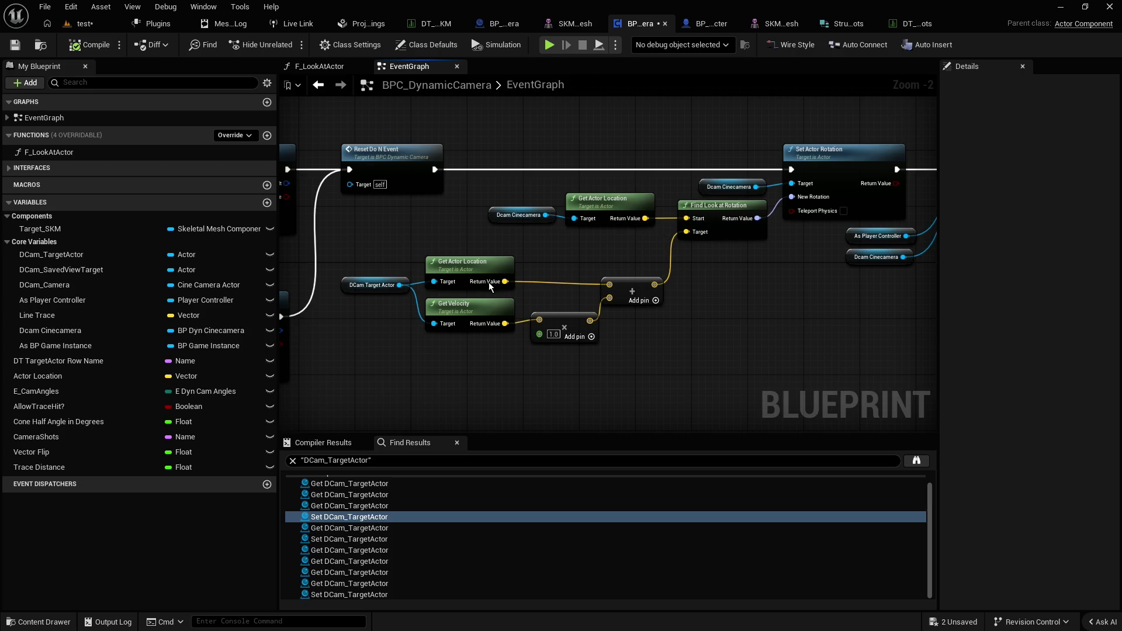
# Move the ×1.0 velocity Multiply node below Get Velocity and start a 'fix' comment on it
pyautogui.click(488, 264)
pyautogui.click(604, 248)
pyautogui.moveTo(518, 367)
pyautogui.mouseDown()
pyautogui.moveTo(531, 163)
pyautogui.moveTo(501, 261)
pyautogui.moveTo(481, 262)
pyautogui.mouseUp()
pyautogui.scroll(2, 485, 258)
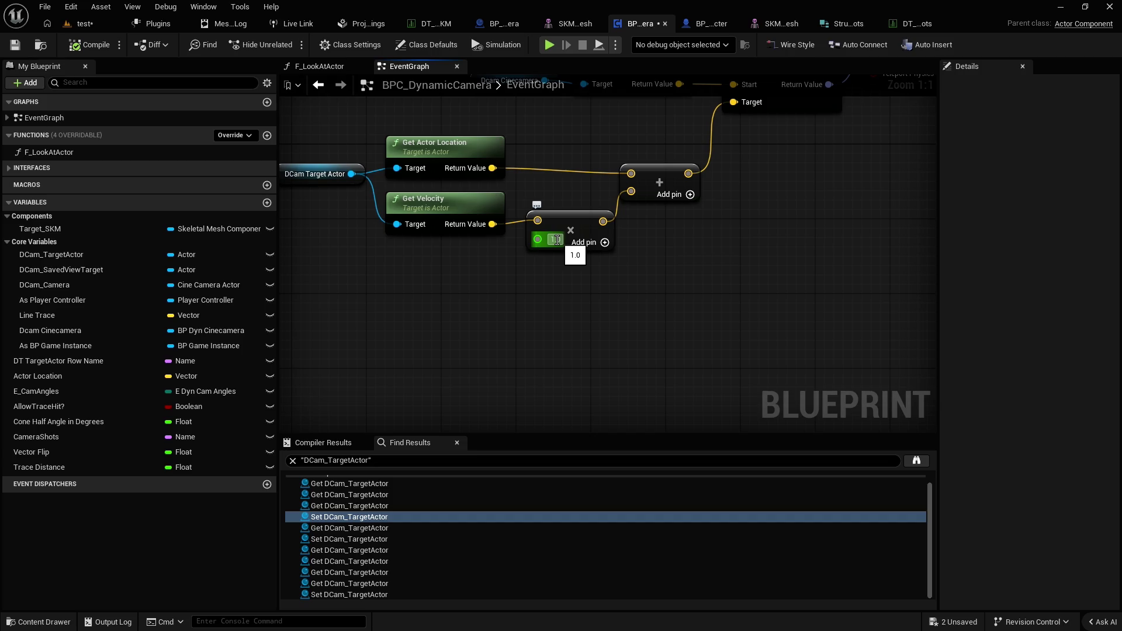
pyautogui.scroll(-2, 555, 239)
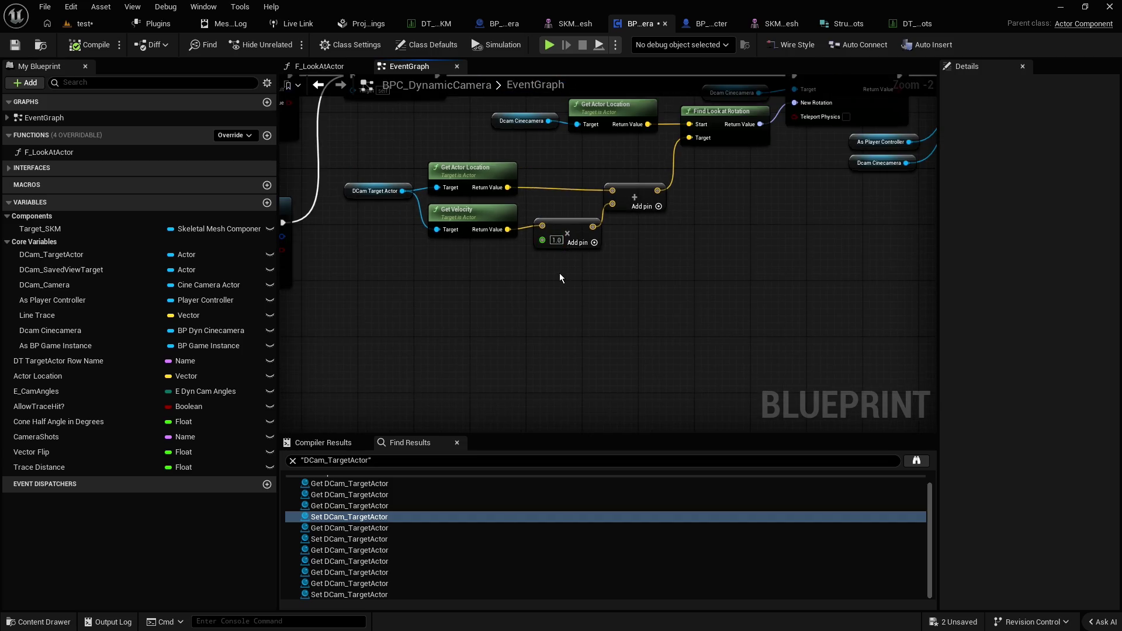
pyautogui.moveTo(559, 273); pyautogui.dragTo(478, 232)
pyautogui.click(507, 282)
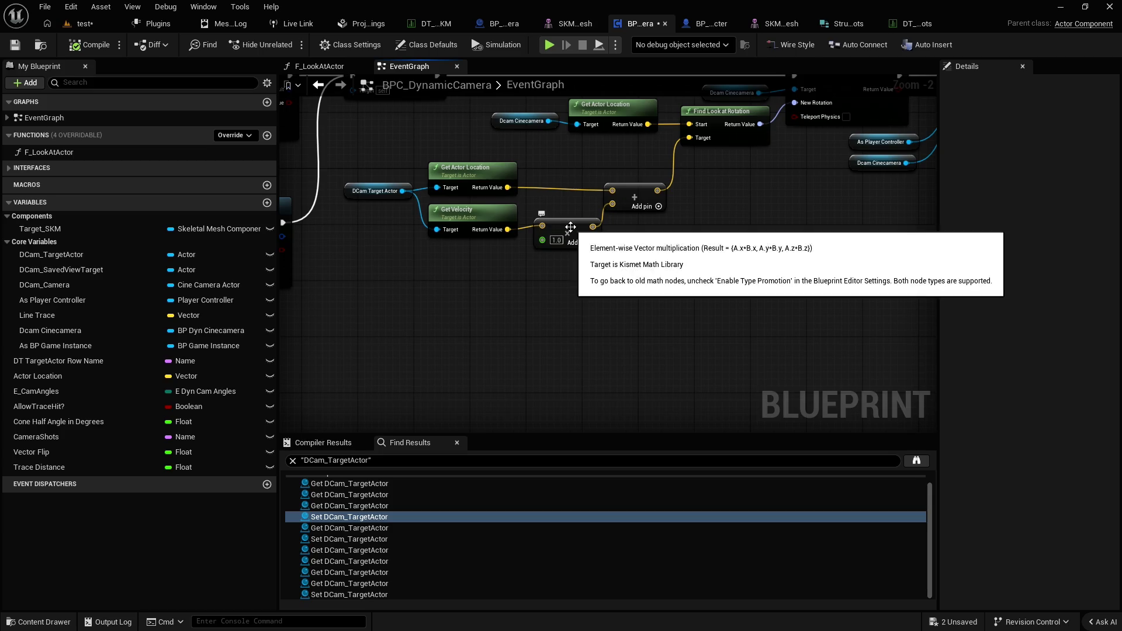
pyautogui.moveTo(575, 233); pyautogui.dragTo(575, 257)
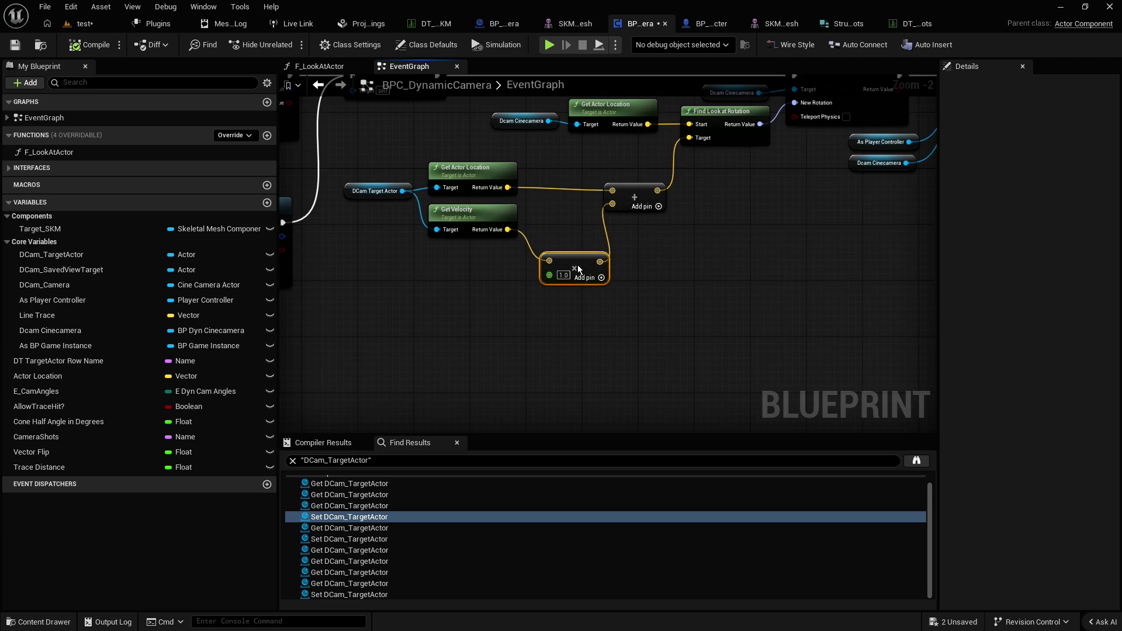
pyautogui.write('c')
pyautogui.write('fix f')
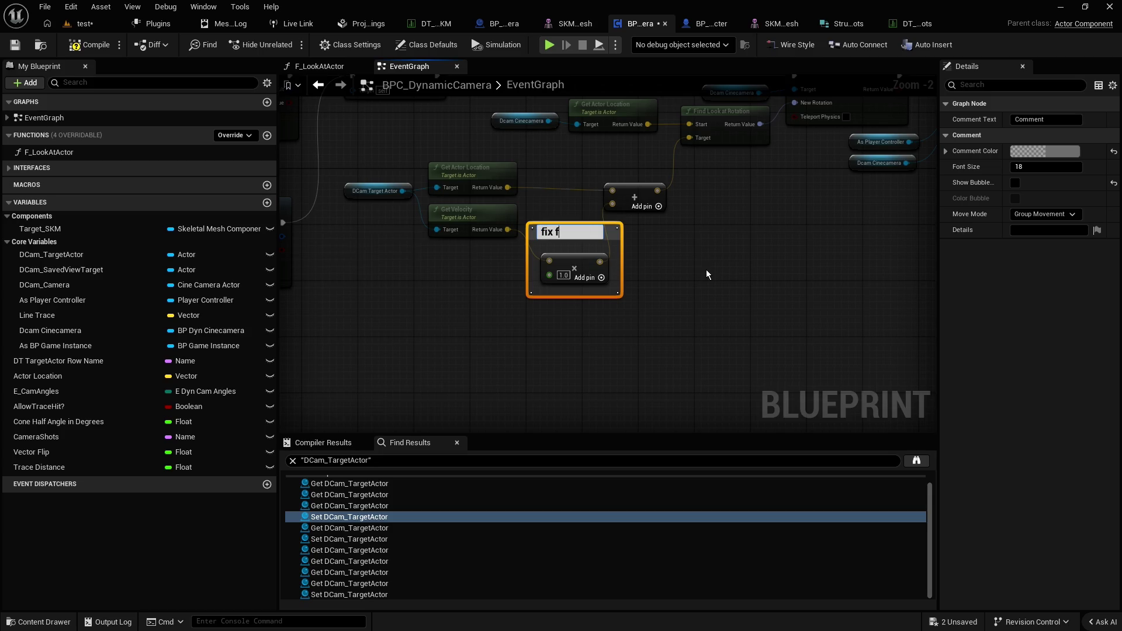
# Finish the comment title as 'fix camera velocity'
pyautogui.press('BackSpace')
pyautogui.write('camera')
pyautogui.write('velocit')
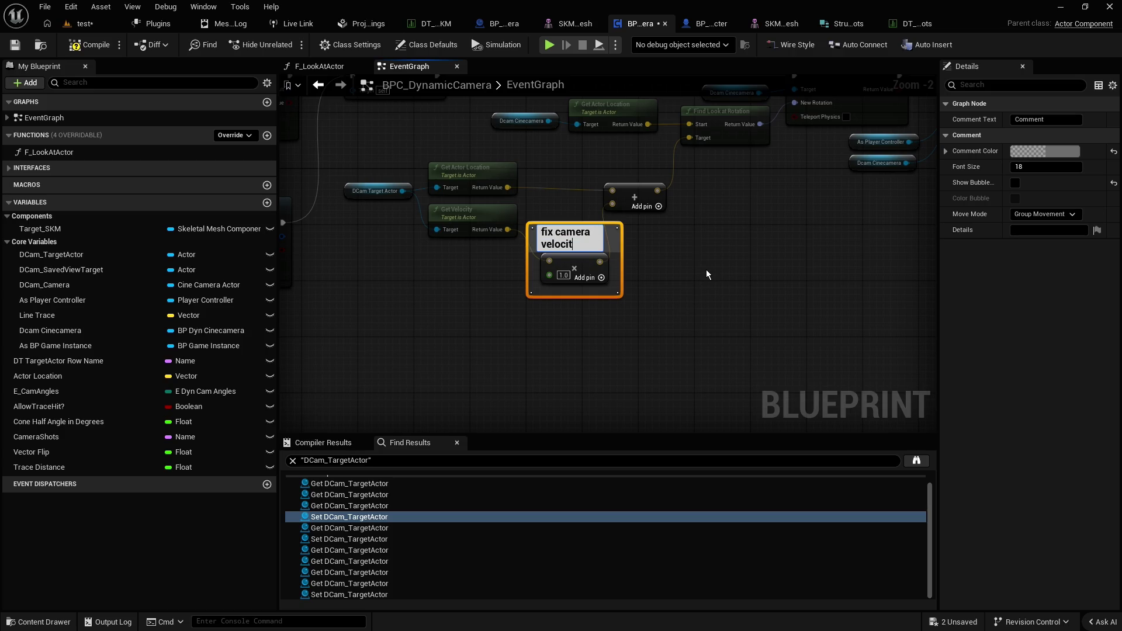
pyautogui.write('y')
pyautogui.press('Return')
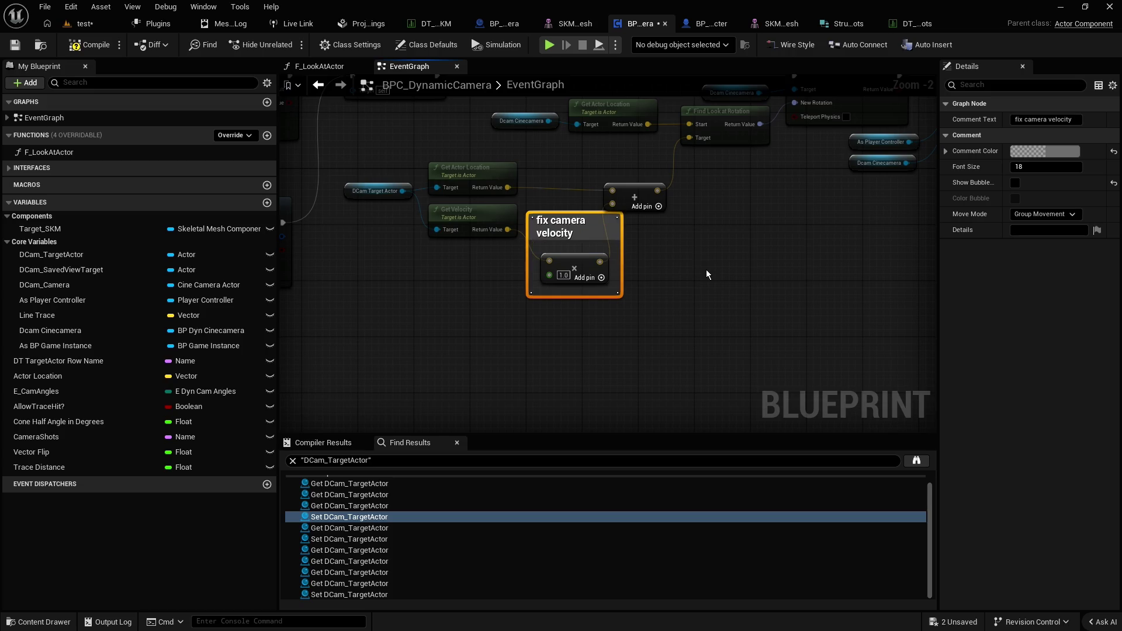
pyautogui.click(636, 228)
# Reposition the Get Velocity node and the upper add node around the new comment
pyautogui.scroll(1, 683, 234)
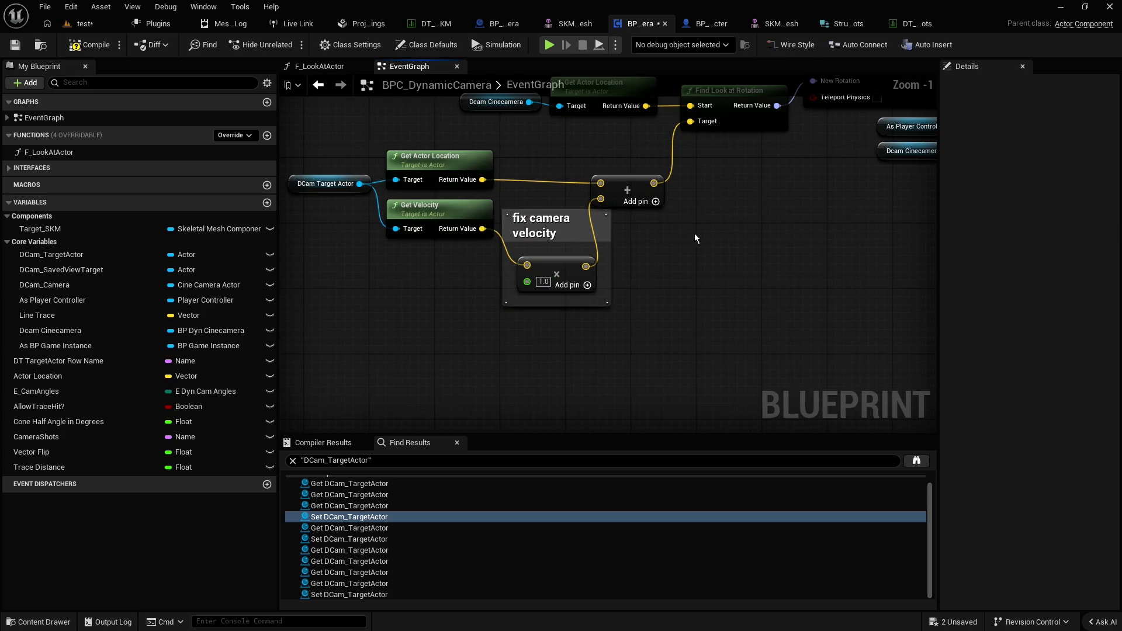
pyautogui.moveTo(525, 257)
pyautogui.mouseDown()
pyautogui.moveTo(517, 290)
pyautogui.moveTo(527, 290)
pyautogui.mouseUp()
pyautogui.moveTo(699, 221); pyautogui.dragTo(723, 219)
pyautogui.moveTo(641, 189); pyautogui.dragTo(575, 286)
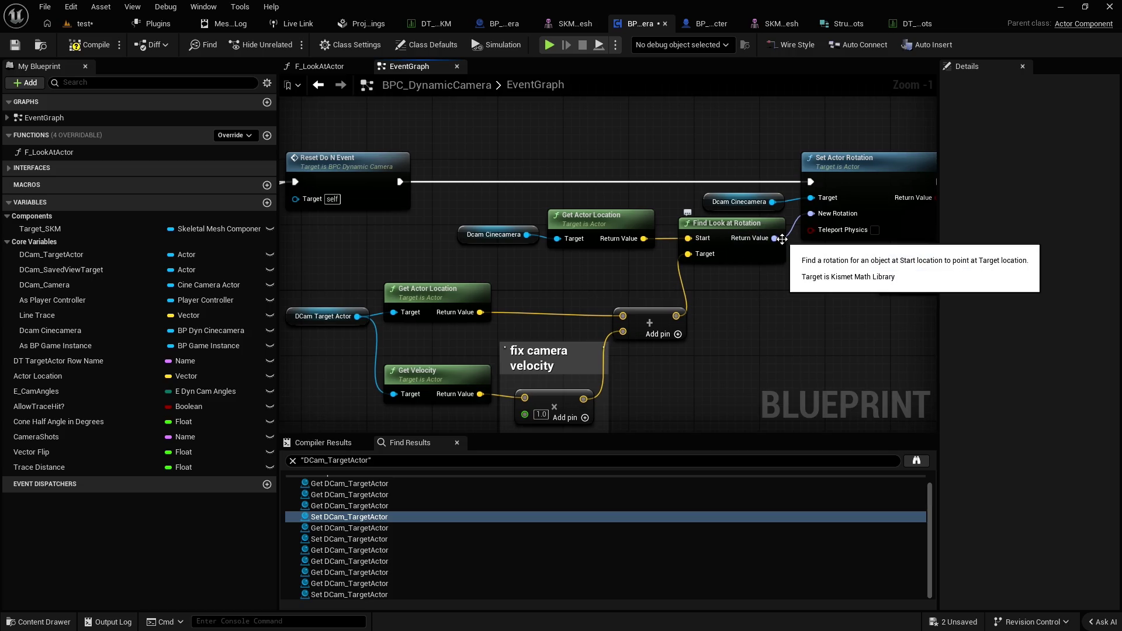
pyautogui.scroll(-1, 806, 281)
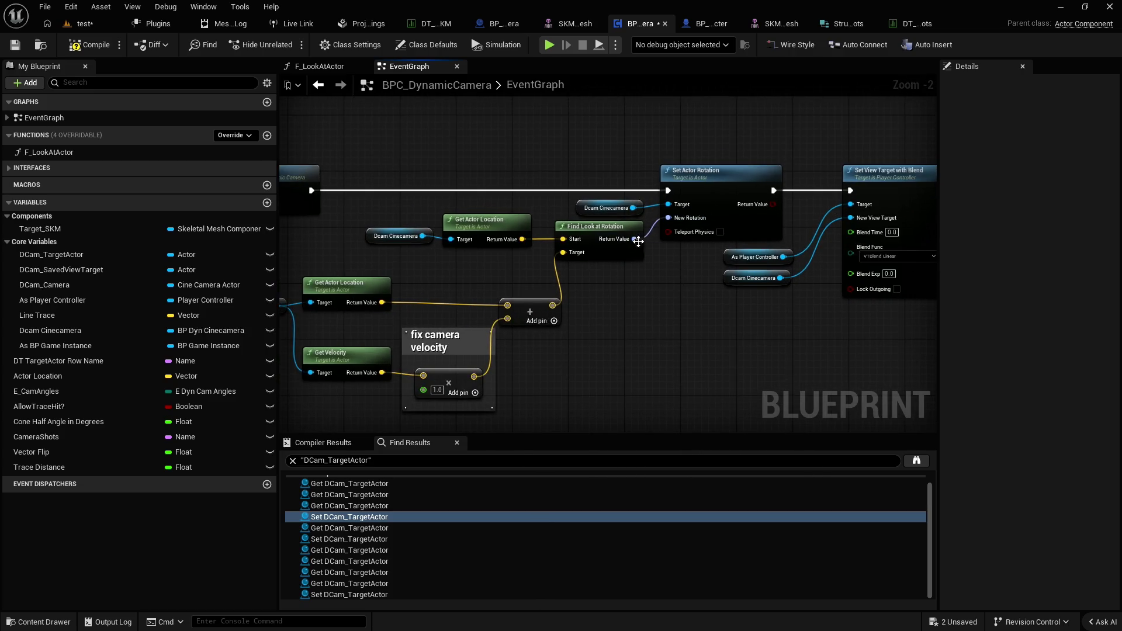
pyautogui.moveTo(635, 239); pyautogui.dragTo(615, 308)
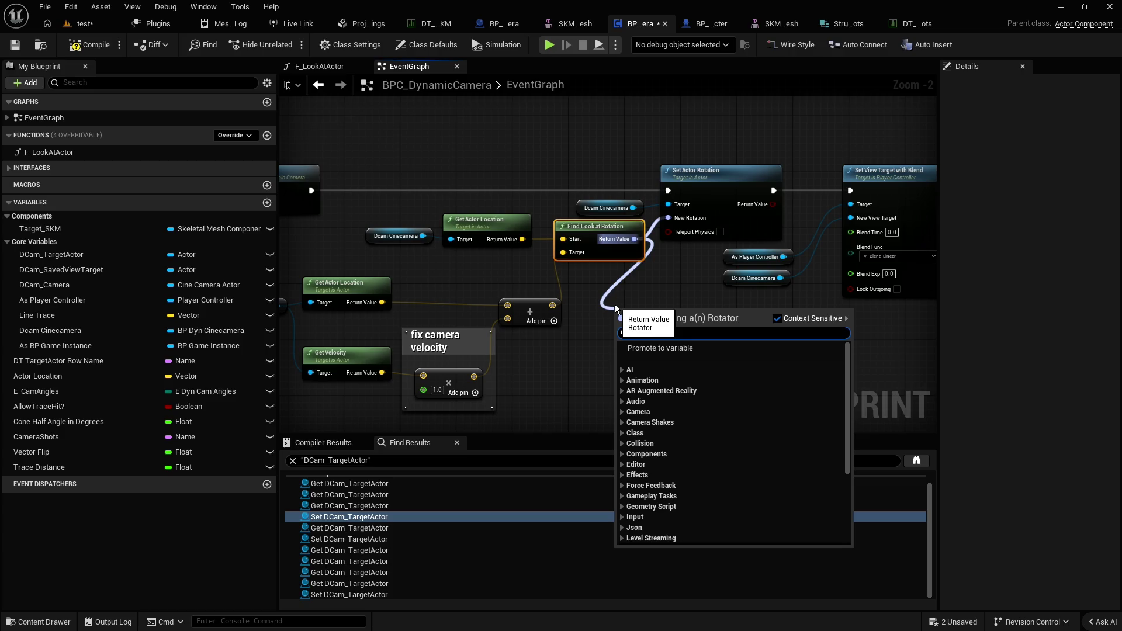
pyautogui.click(682, 280)
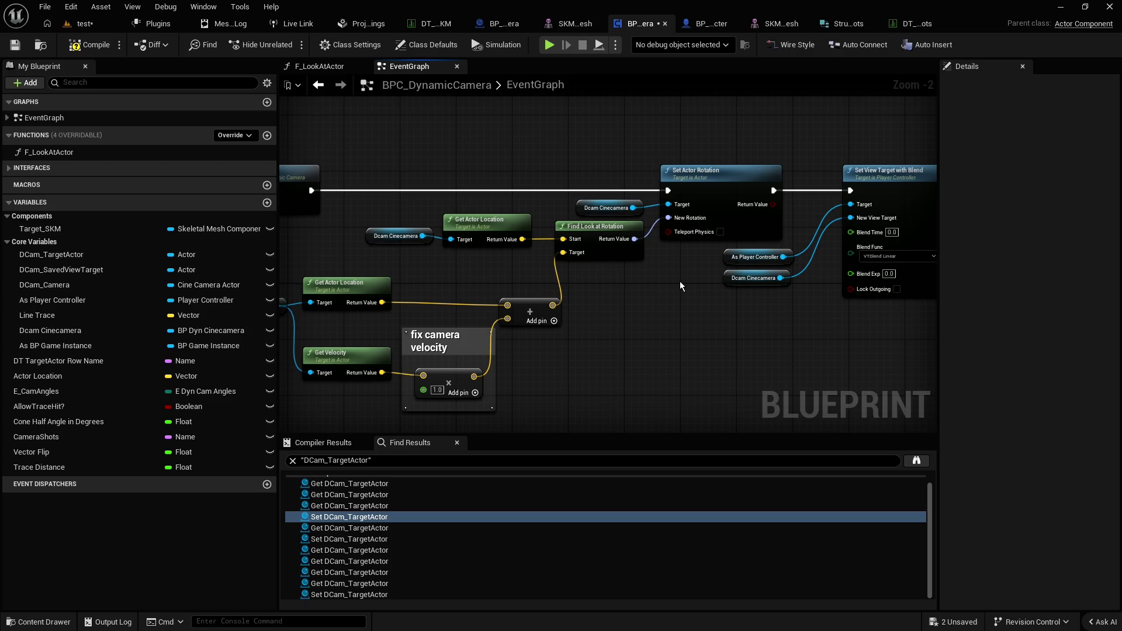
pyautogui.scroll(1, 659, 243)
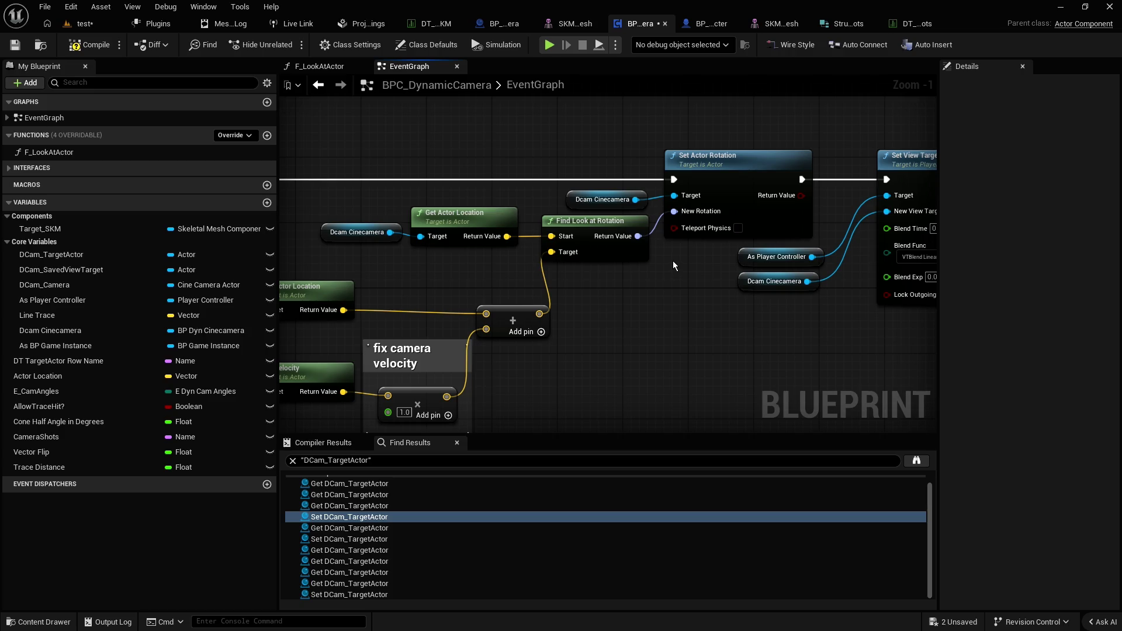
# Disconnect the look-at Return Value from New Rotation and split both rotator pins into components
pyautogui.rightClick(639, 236)
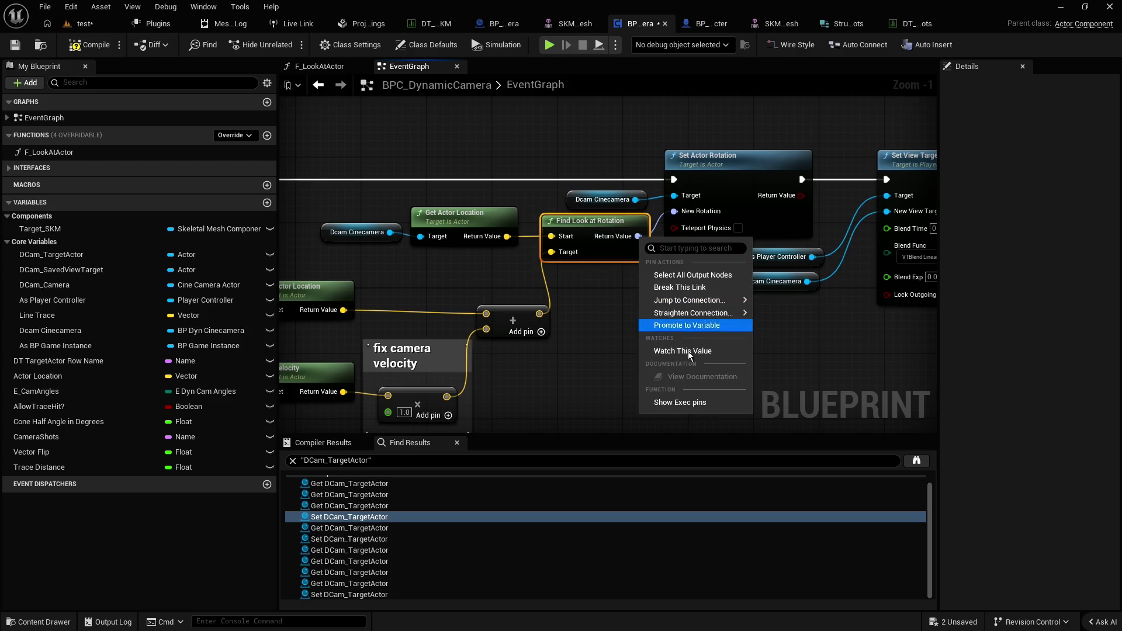
pyautogui.click(648, 259)
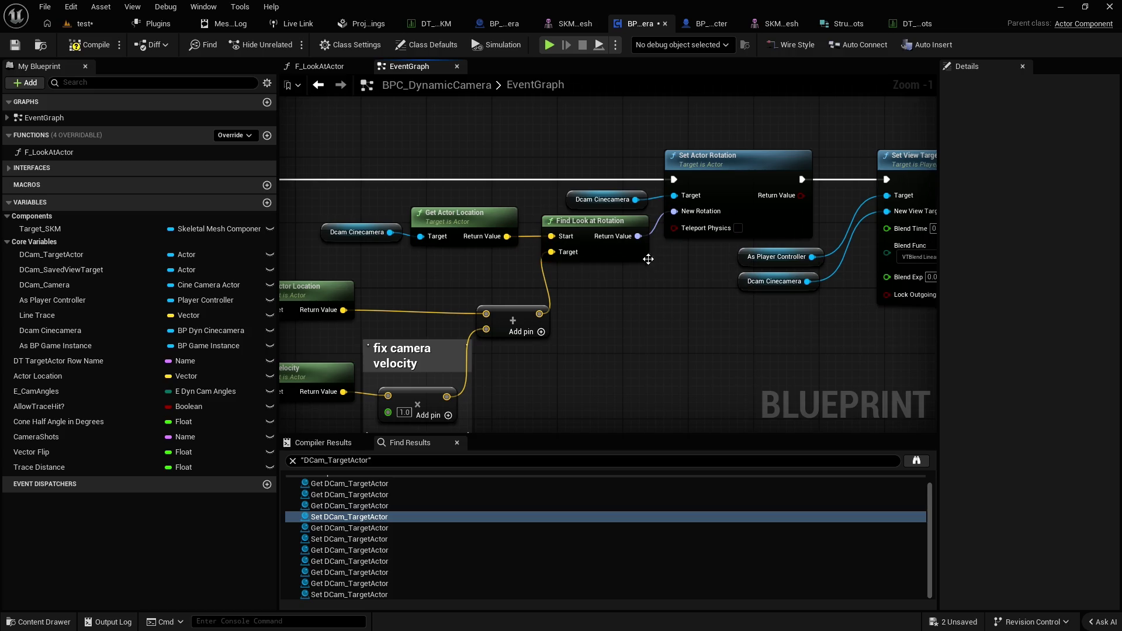
pyautogui.keyDown('alt'); pyautogui.click(654, 231); pyautogui.keyUp('alt')
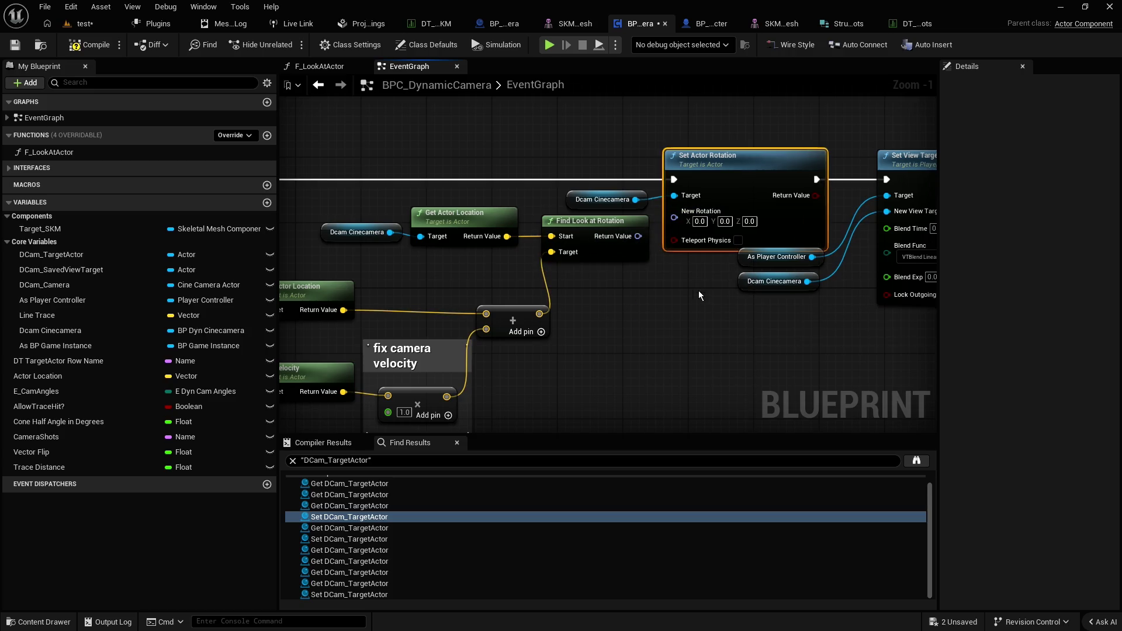
pyautogui.moveTo(699, 295); pyautogui.dragTo(533, 274)
pyautogui.moveTo(581, 303)
pyautogui.mouseDown()
pyautogui.moveTo(583, 243)
pyautogui.moveTo(697, 325)
pyautogui.mouseUp()
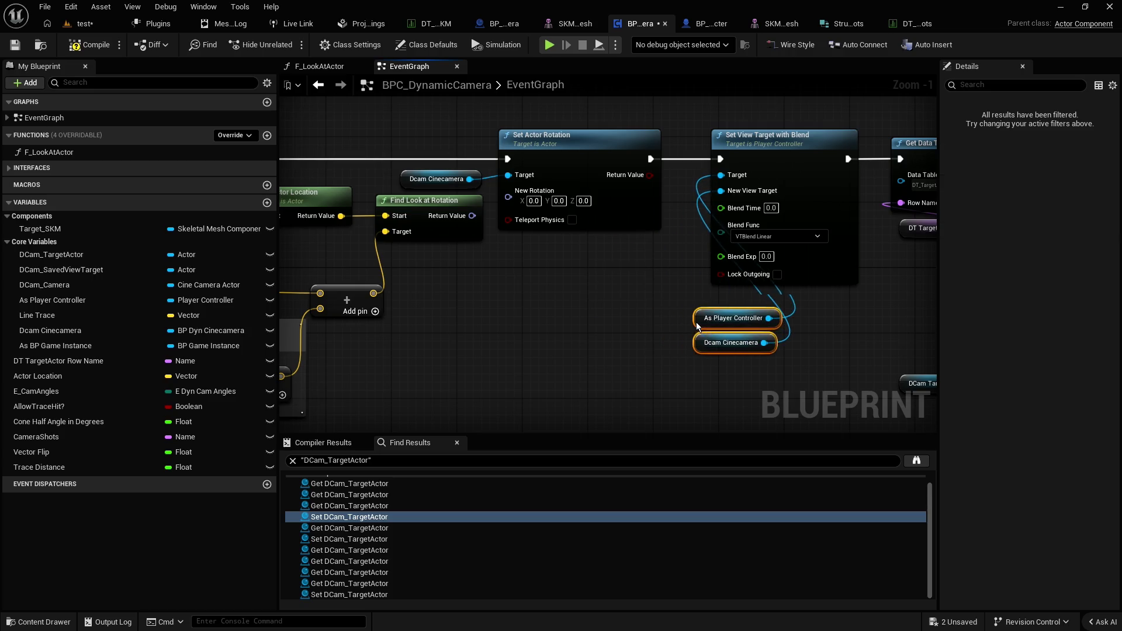
pyautogui.rightClick(508, 198)
pyautogui.click(548, 250)
pyautogui.moveTo(492, 282); pyautogui.dragTo(614, 283)
pyautogui.rightClick(593, 217)
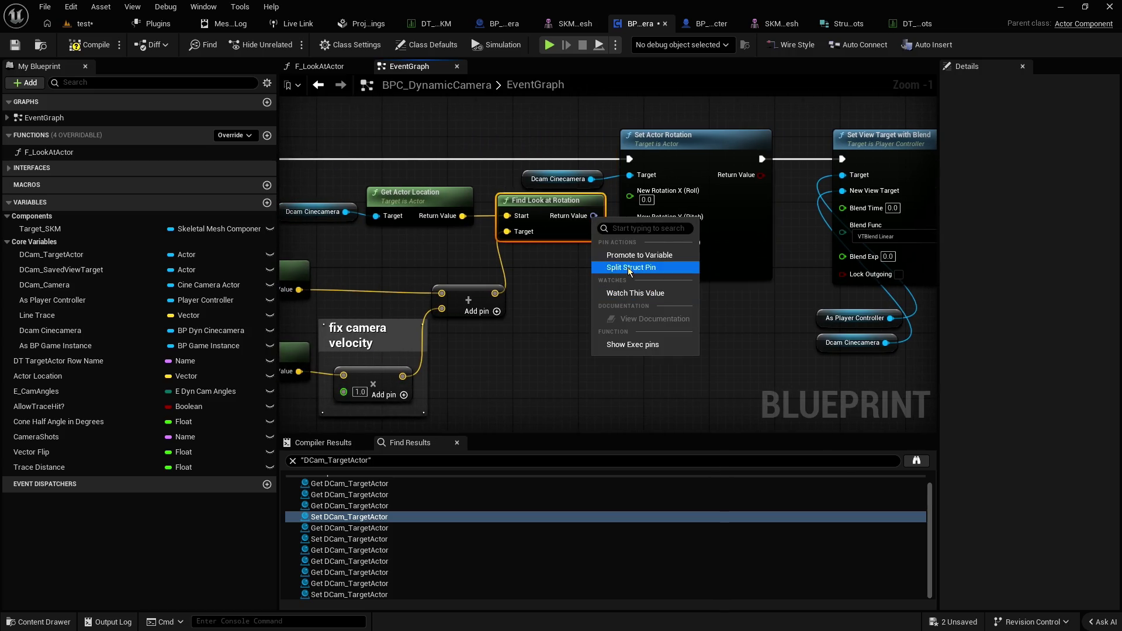
pyautogui.click(620, 269)
pyautogui.scroll(1, 602, 281)
pyautogui.moveTo(581, 246); pyautogui.dragTo(534, 245)
pyautogui.click(615, 261)
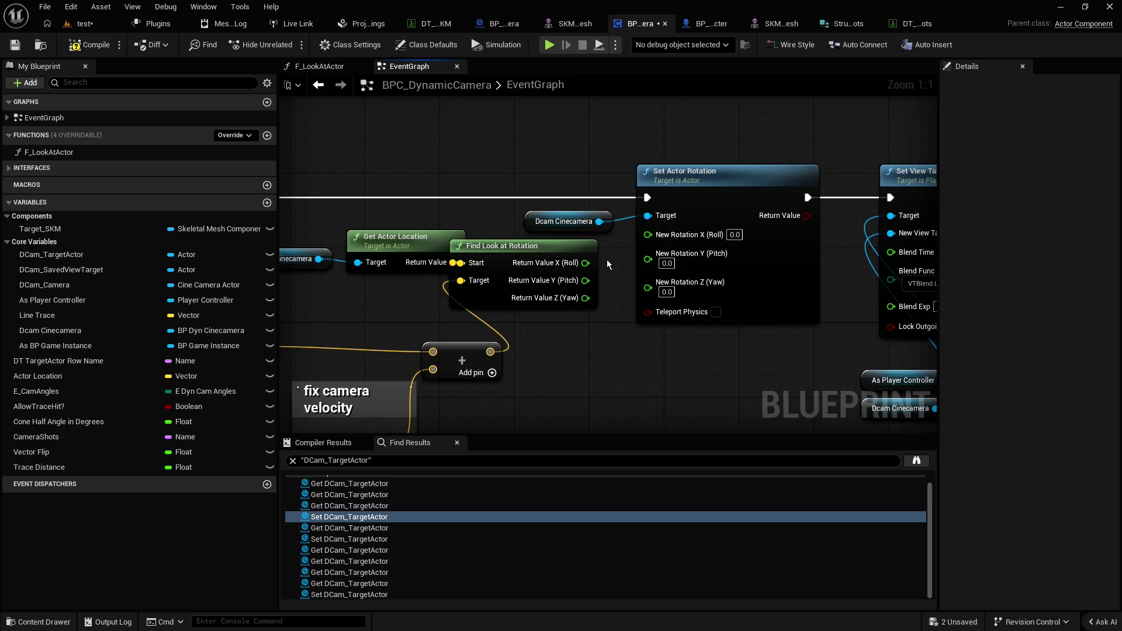
# Wire Roll and Yaw directly, route Pitch through a Multiply by 1.1, and save the blueprint
pyautogui.moveTo(586, 263); pyautogui.dragTo(647, 235)
pyautogui.moveTo(585, 298)
pyautogui.mouseDown()
pyautogui.moveTo(642, 287)
pyautogui.moveTo(584, 332)
pyautogui.mouseUp()
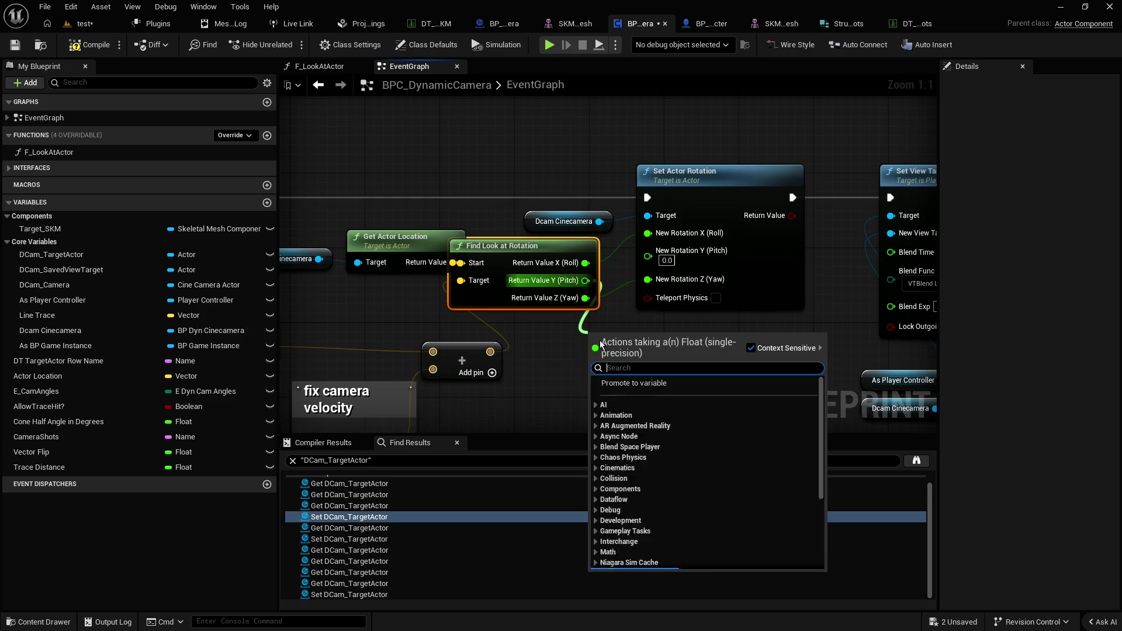
pyautogui.write('multiply')
pyautogui.press('Return')
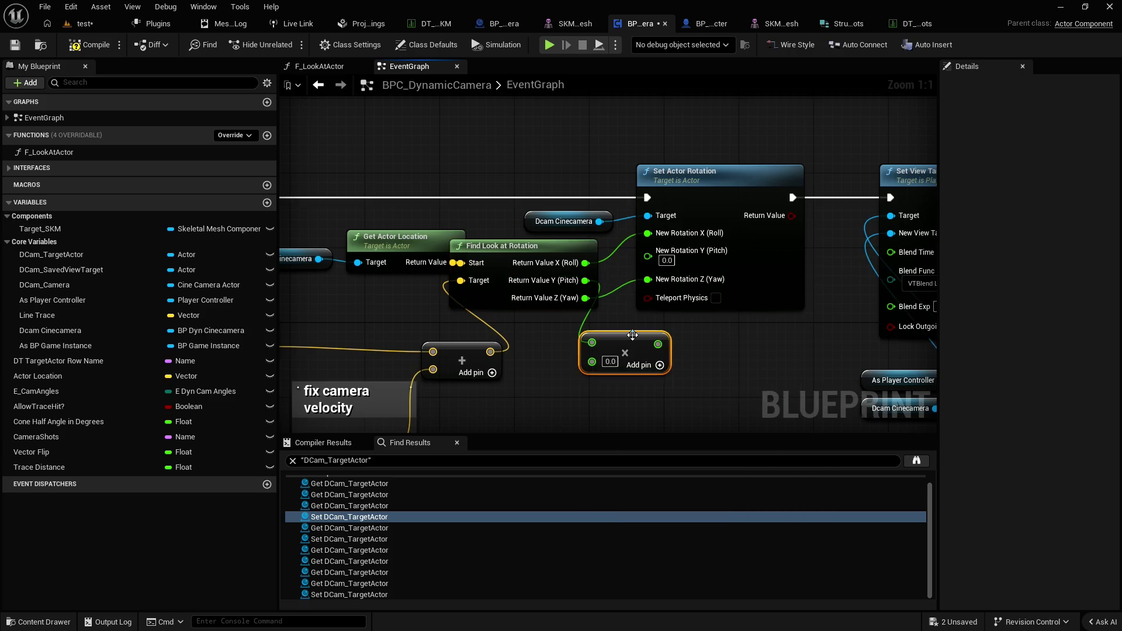
pyautogui.moveTo(656, 345); pyautogui.dragTo(647, 256)
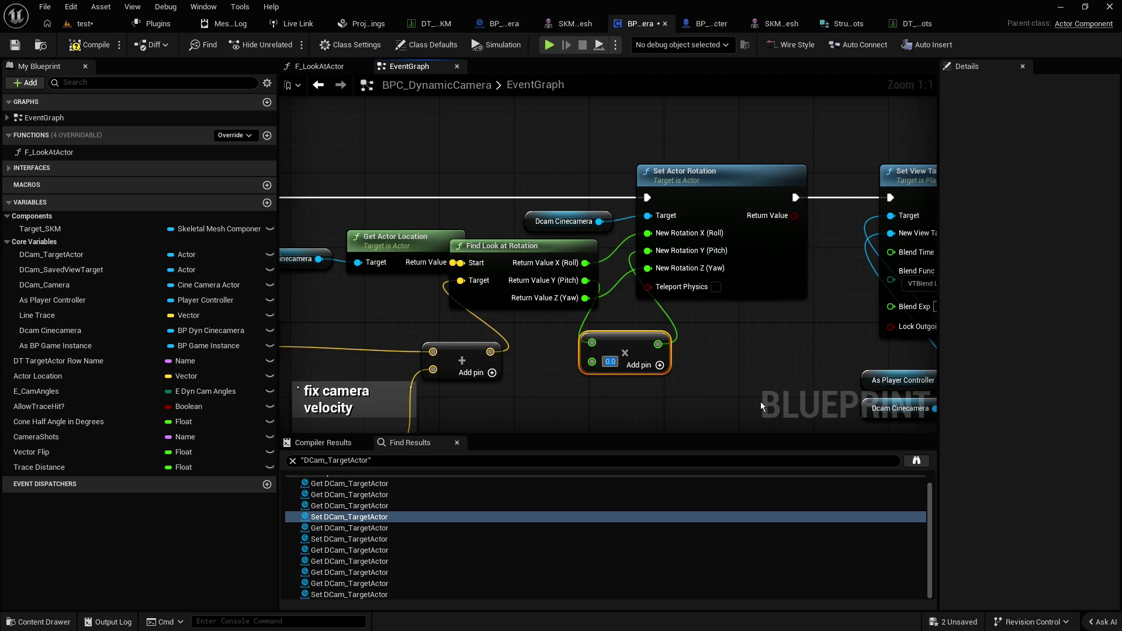
pyautogui.write('1.1')
pyautogui.click(733, 346)
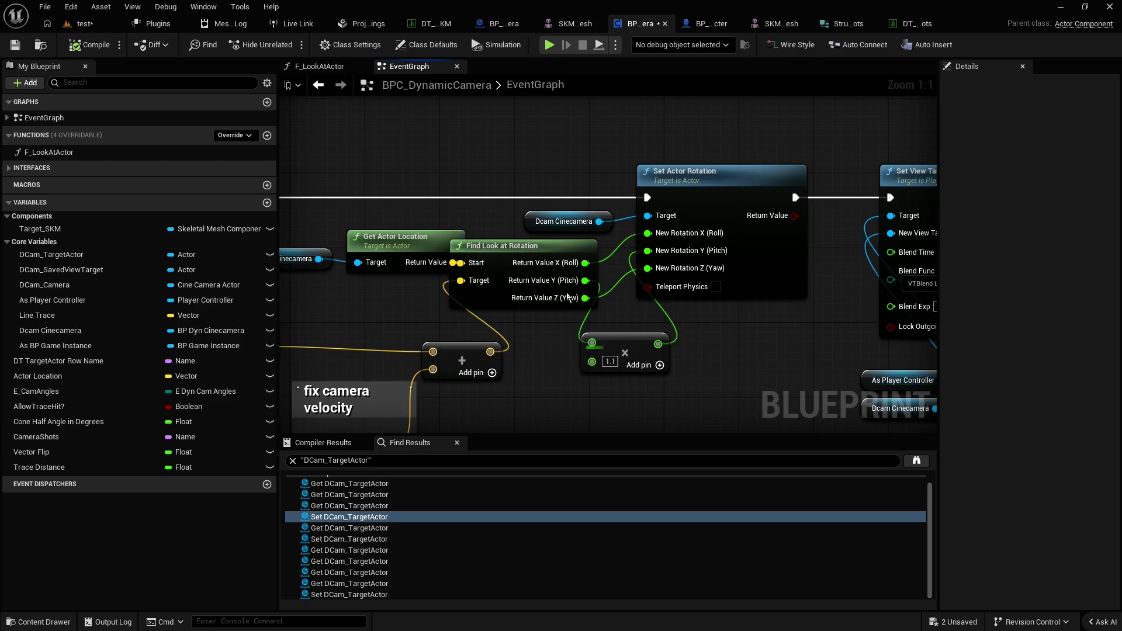
pyautogui.click(23, 50)
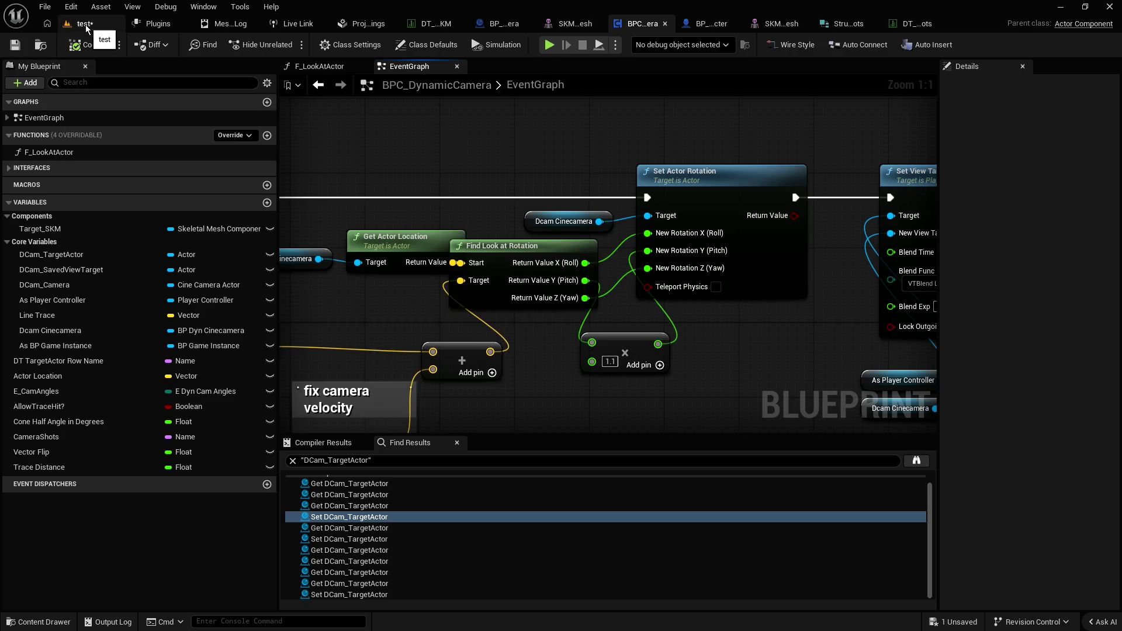
# Play-test the level with the 1.1 pitch multiplier, then stop the session
pyautogui.click(85, 25)
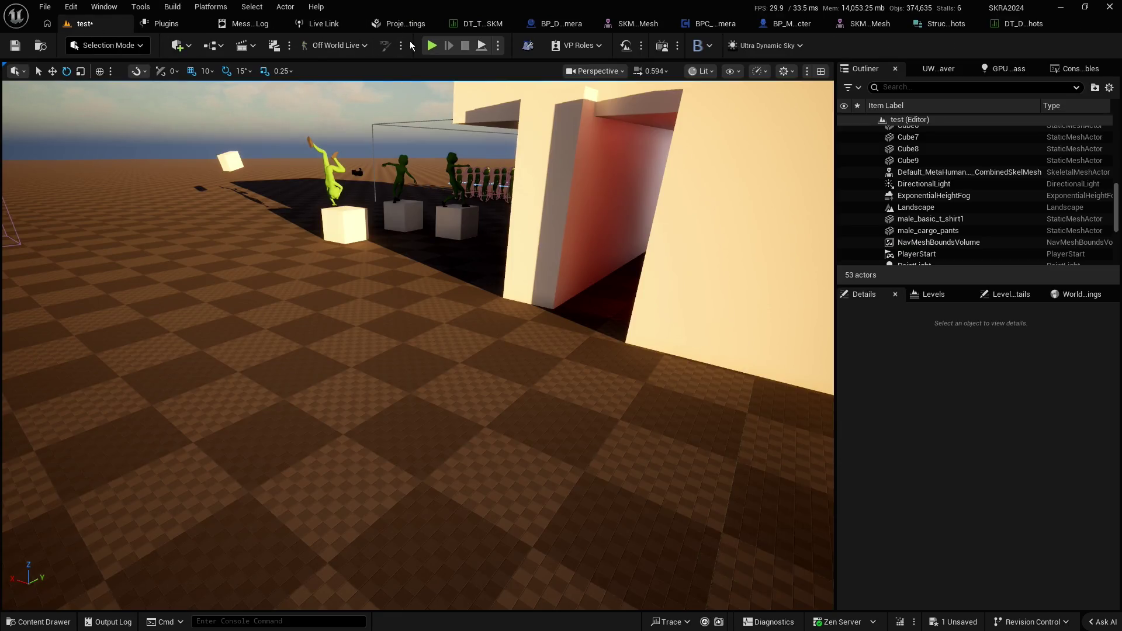
pyautogui.click(436, 47)
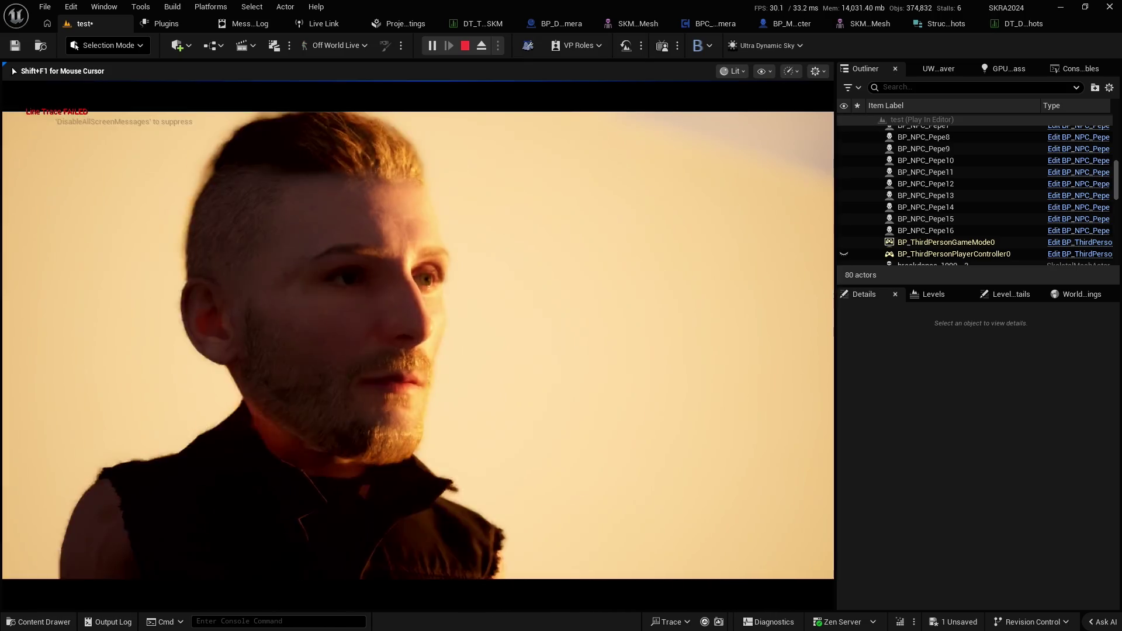
pyautogui.press('Escape')
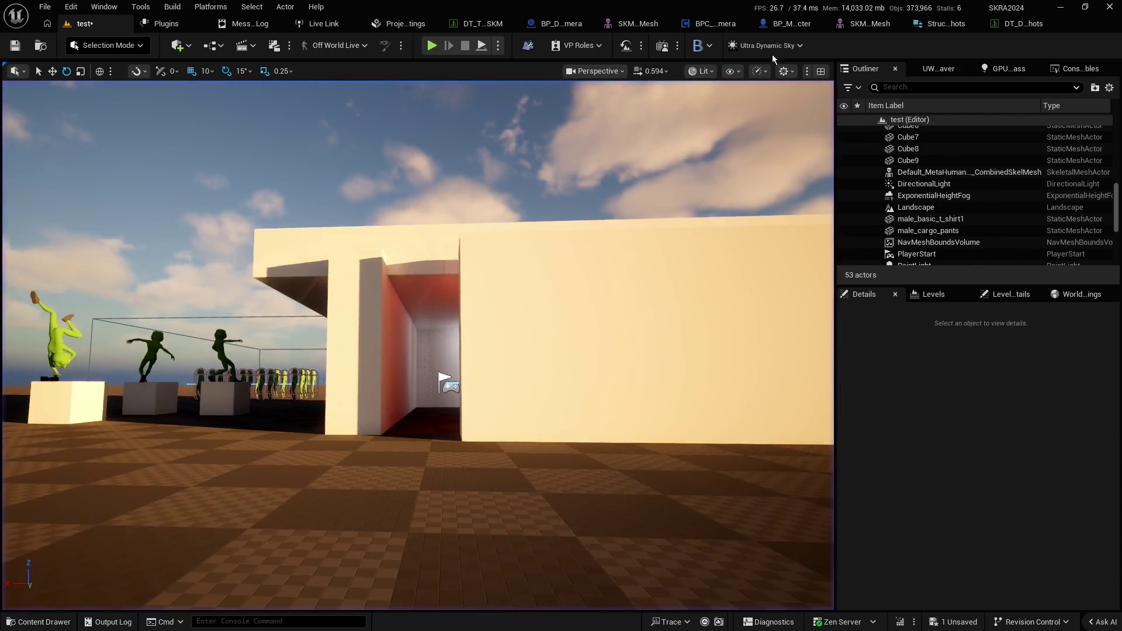
# Change the pitch multiplier to 2.0, play-test again, then reopen BPC_DynamicCamera
pyautogui.click(720, 26)
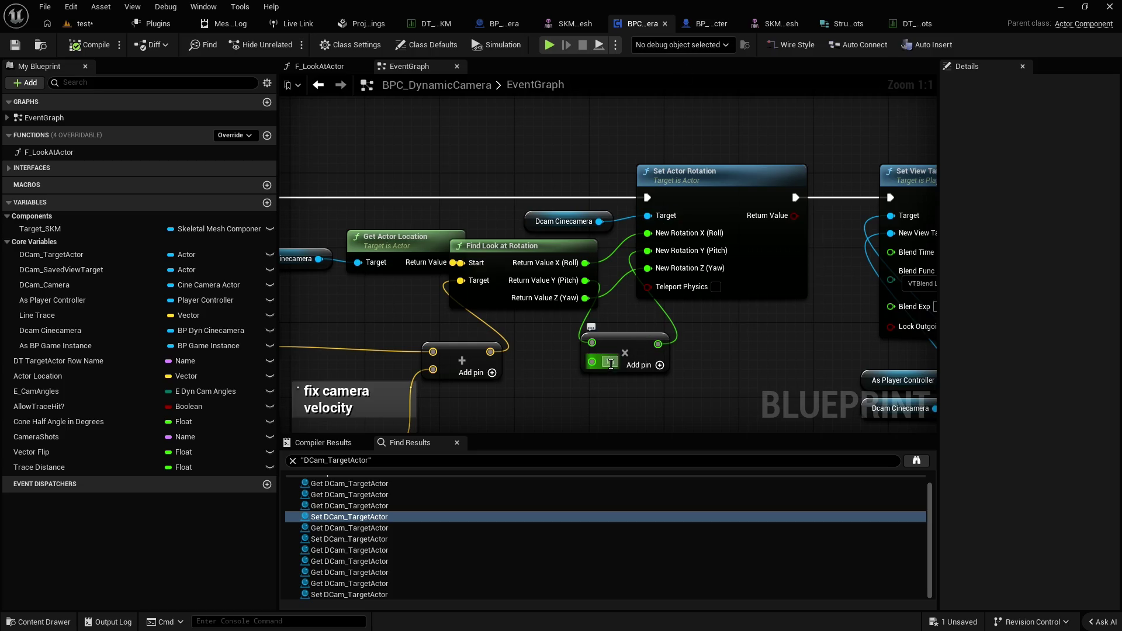
pyautogui.click(556, 388)
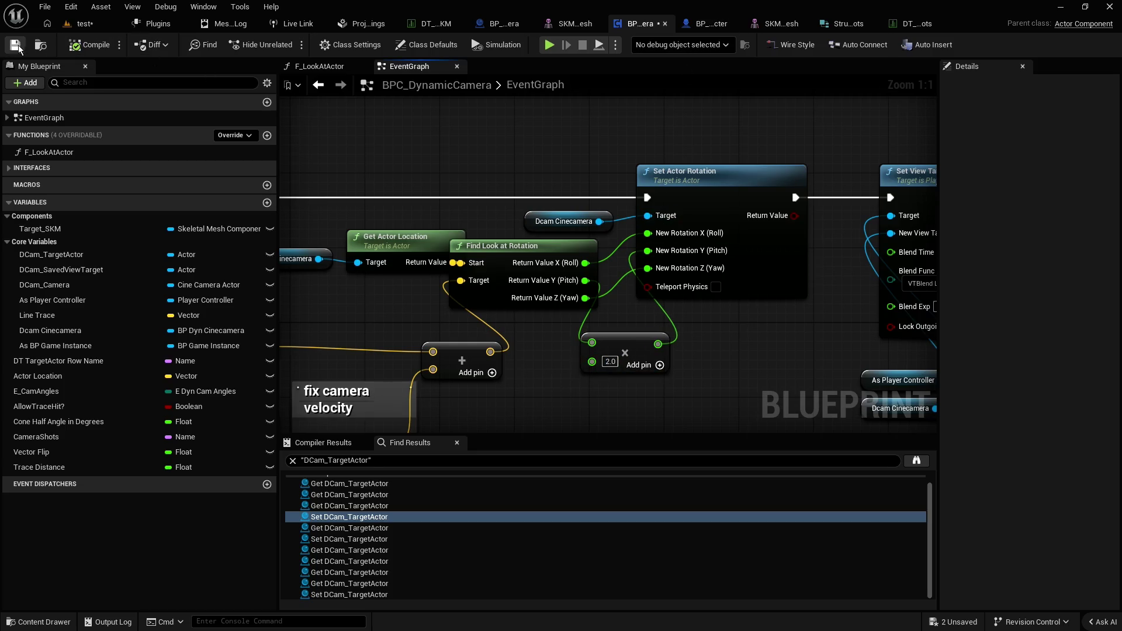
pyautogui.click(82, 27)
pyautogui.hotkey('alt', 'p')
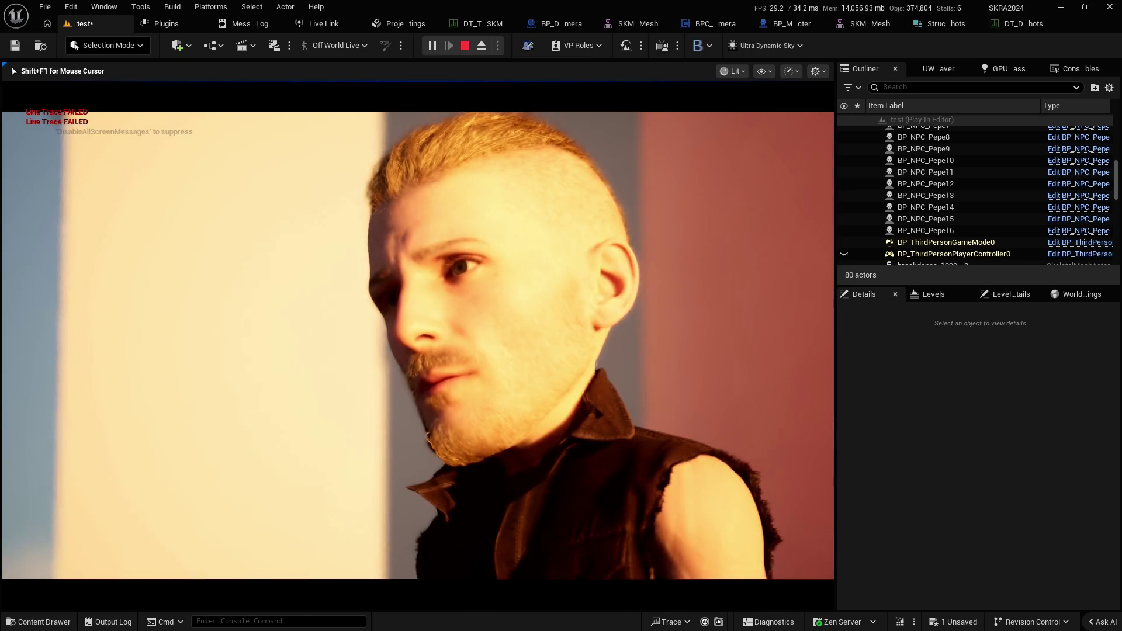
pyautogui.press('Escape')
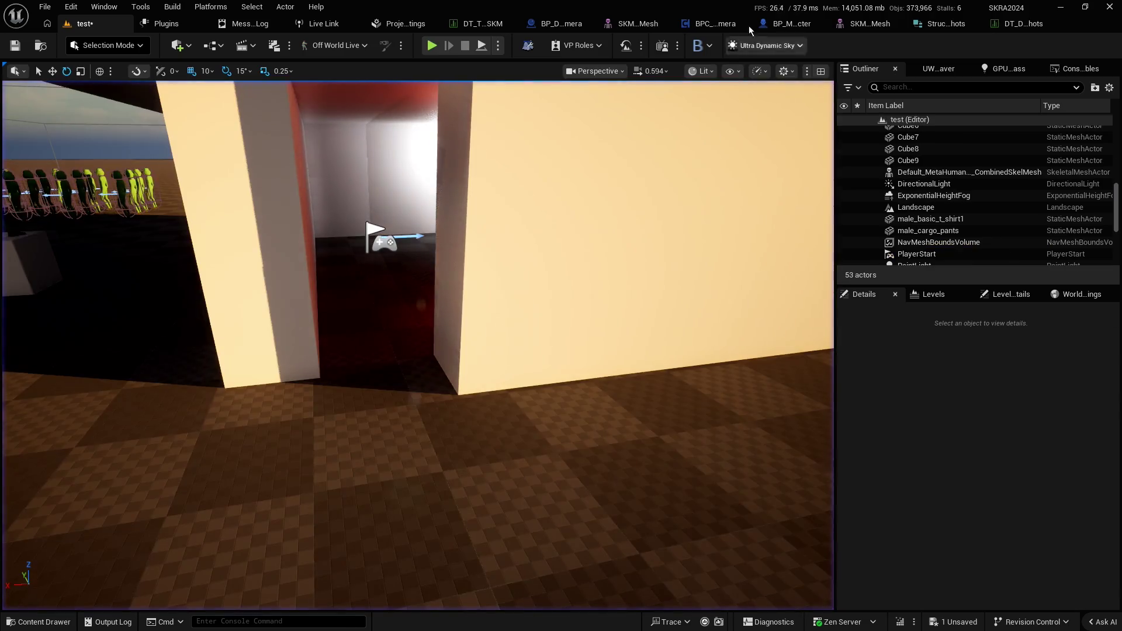
pyautogui.click(713, 25)
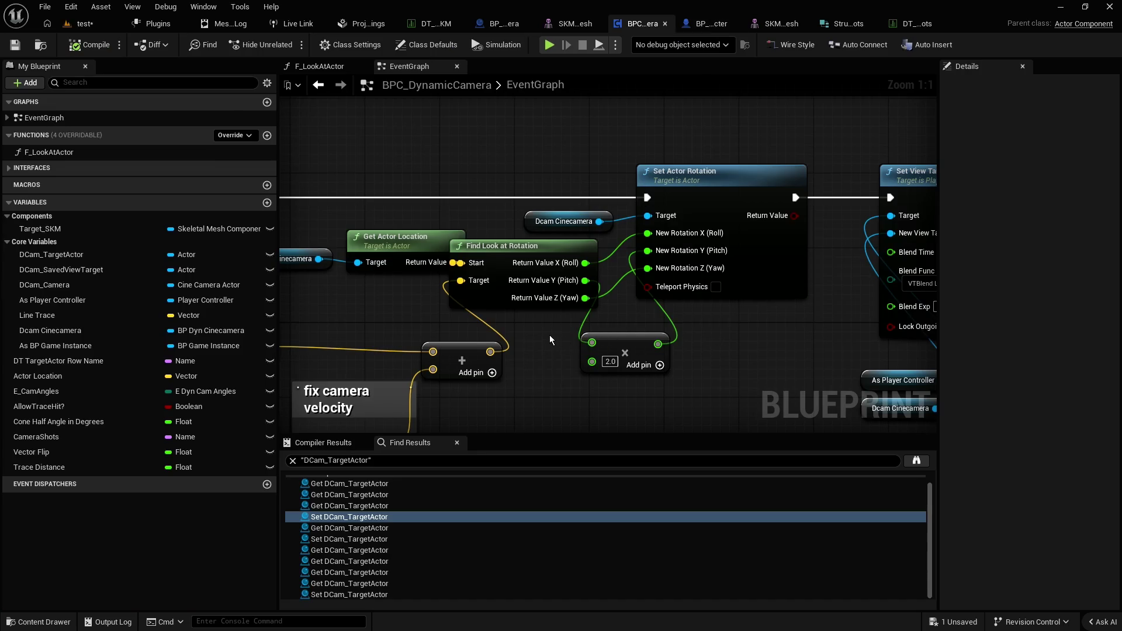
# Delete the 2.0 Multiply node from the pitch path
pyautogui.moveTo(550, 335); pyautogui.dragTo(702, 293)
pyautogui.moveTo(429, 198)
pyautogui.mouseDown()
pyautogui.moveTo(516, 219)
pyautogui.moveTo(509, 198)
pyautogui.mouseUp()
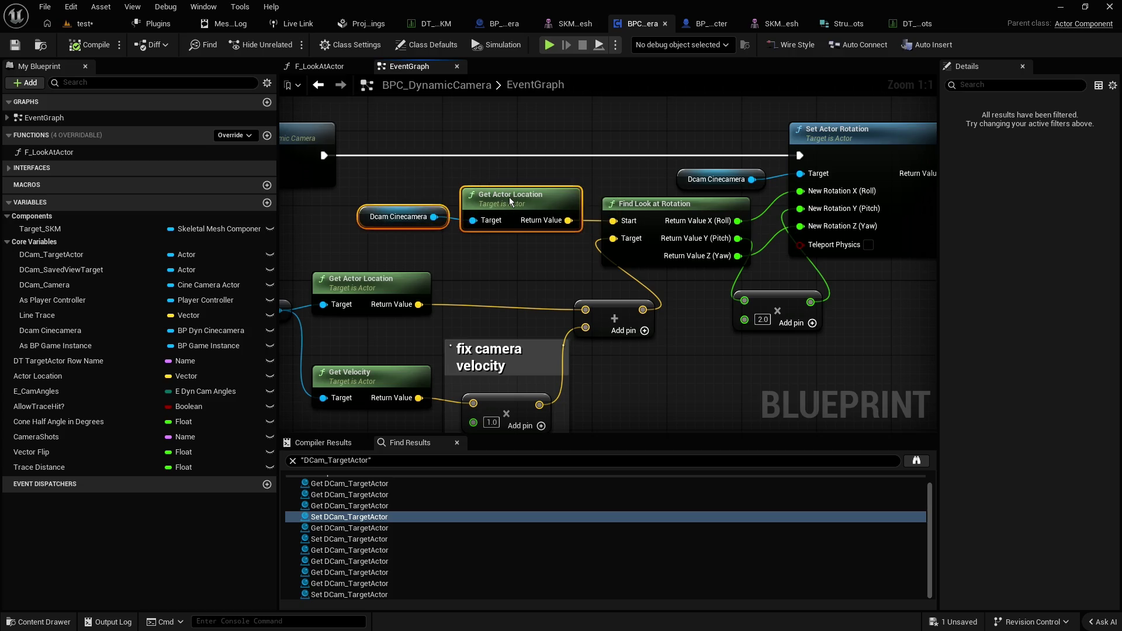
pyautogui.click(535, 267)
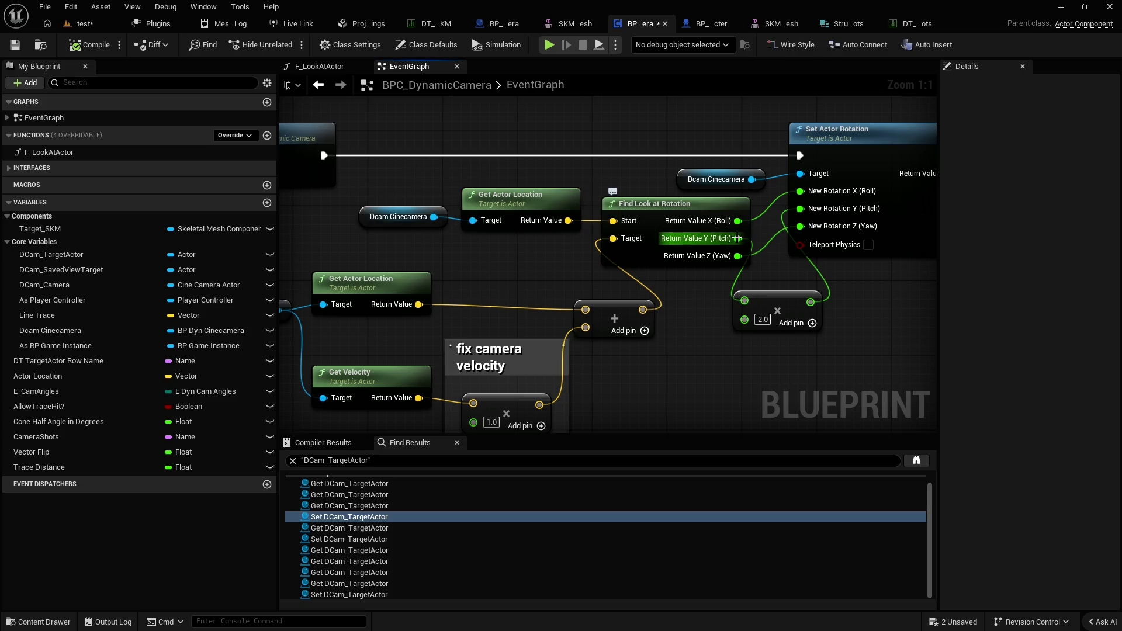
pyautogui.click(770, 310)
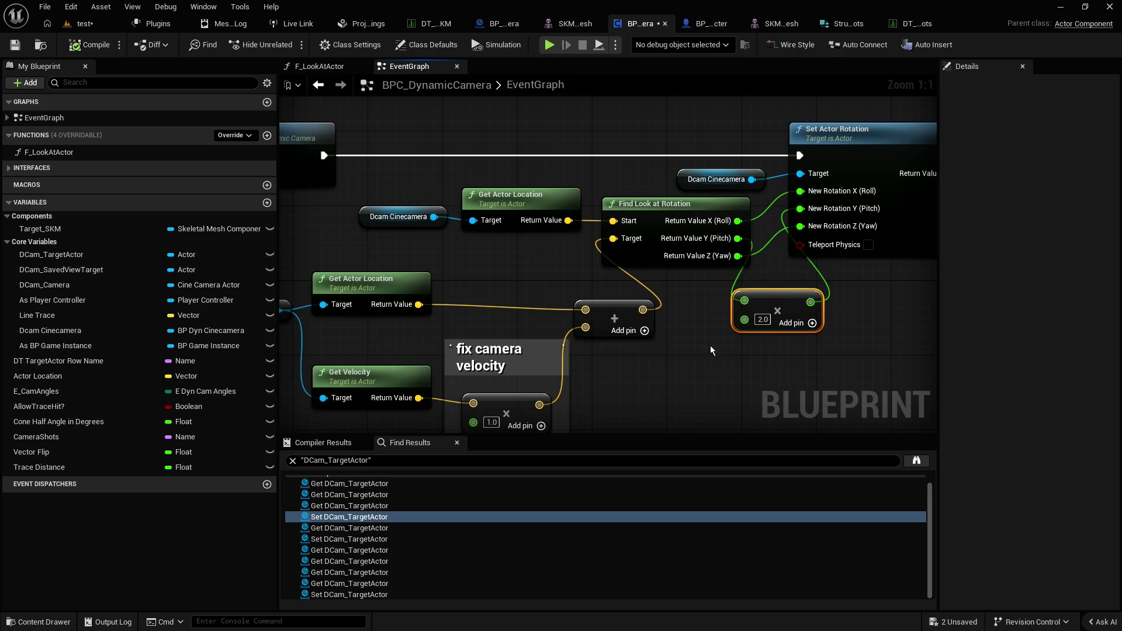
pyautogui.moveTo(711, 347); pyautogui.dragTo(752, 300)
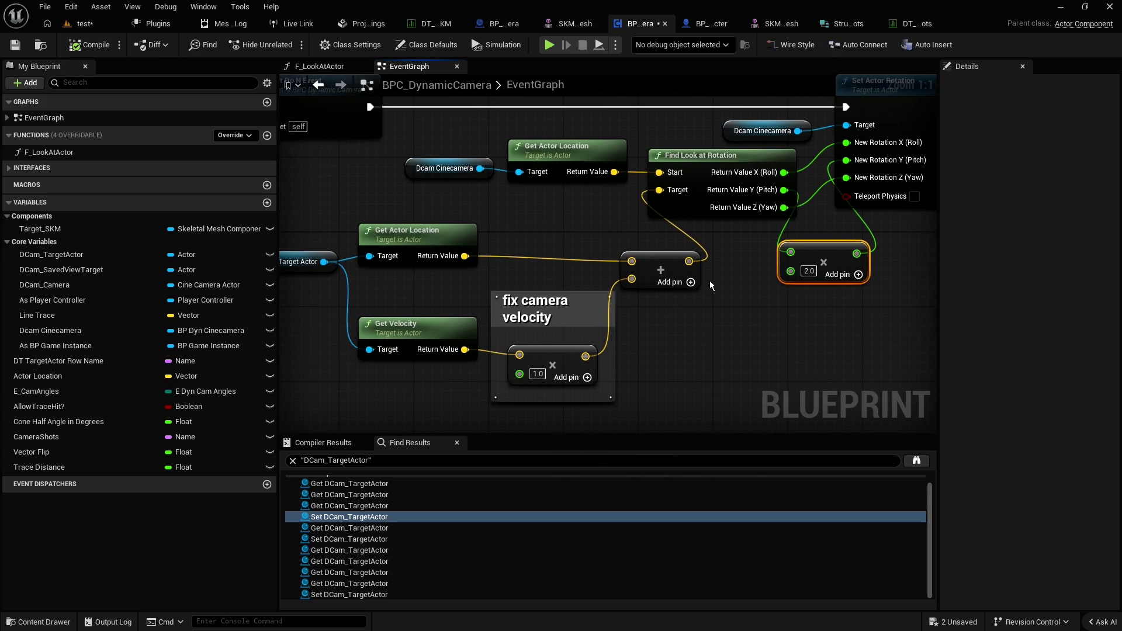
pyautogui.press('Delete')
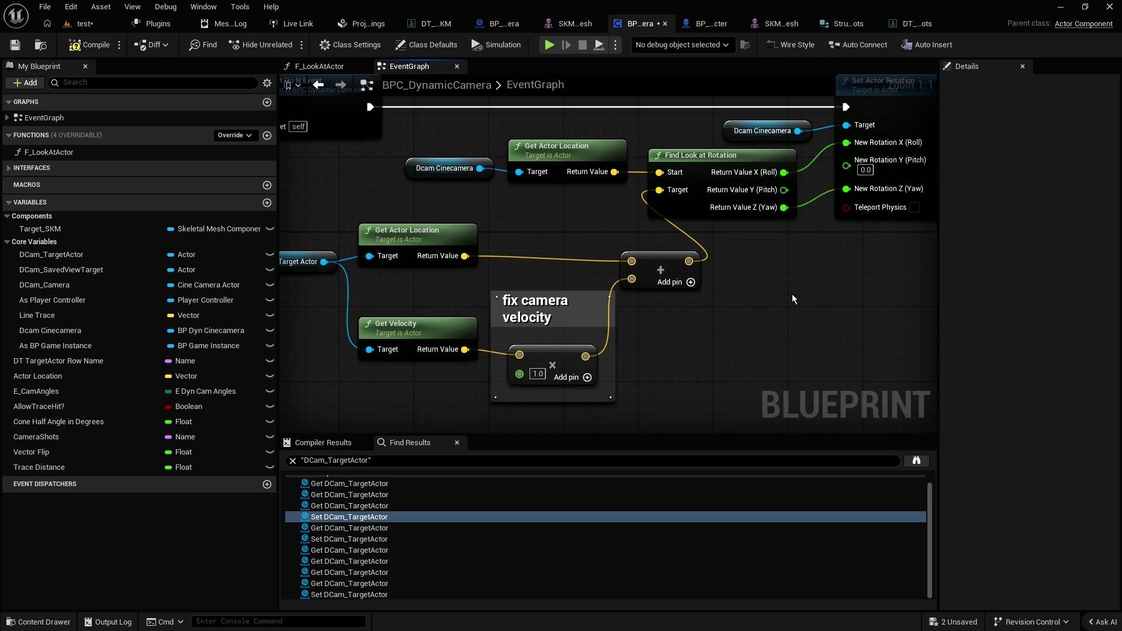
# Recombine the look-at rotation pins and wire Return Value straight into Set Actor Rotation's New Rotation
pyautogui.moveTo(791, 294); pyautogui.dragTo(698, 328)
pyautogui.keyDown('alt'); pyautogui.click(715, 198); pyautogui.keyUp('alt')
pyautogui.keyDown('alt'); pyautogui.click(719, 229); pyautogui.keyUp('alt')
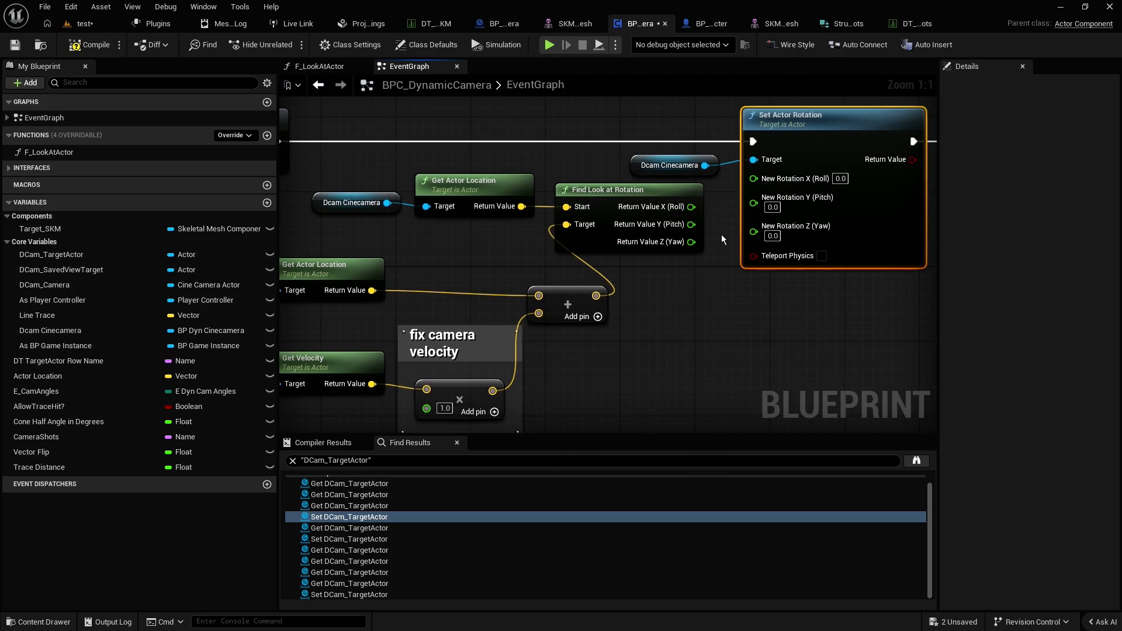
pyautogui.rightClick(691, 226)
pyautogui.click(743, 272)
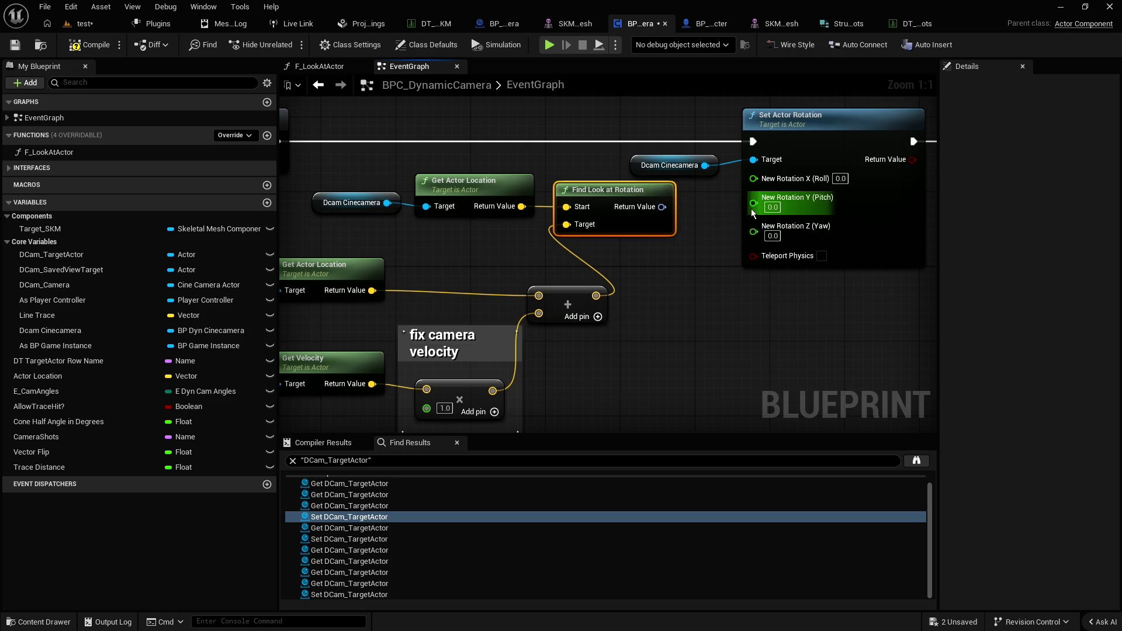
pyautogui.rightClick(752, 204)
pyautogui.press('Escape')
pyautogui.moveTo(662, 207); pyautogui.dragTo(753, 202)
pyautogui.moveTo(636, 195); pyautogui.dragTo(684, 205)
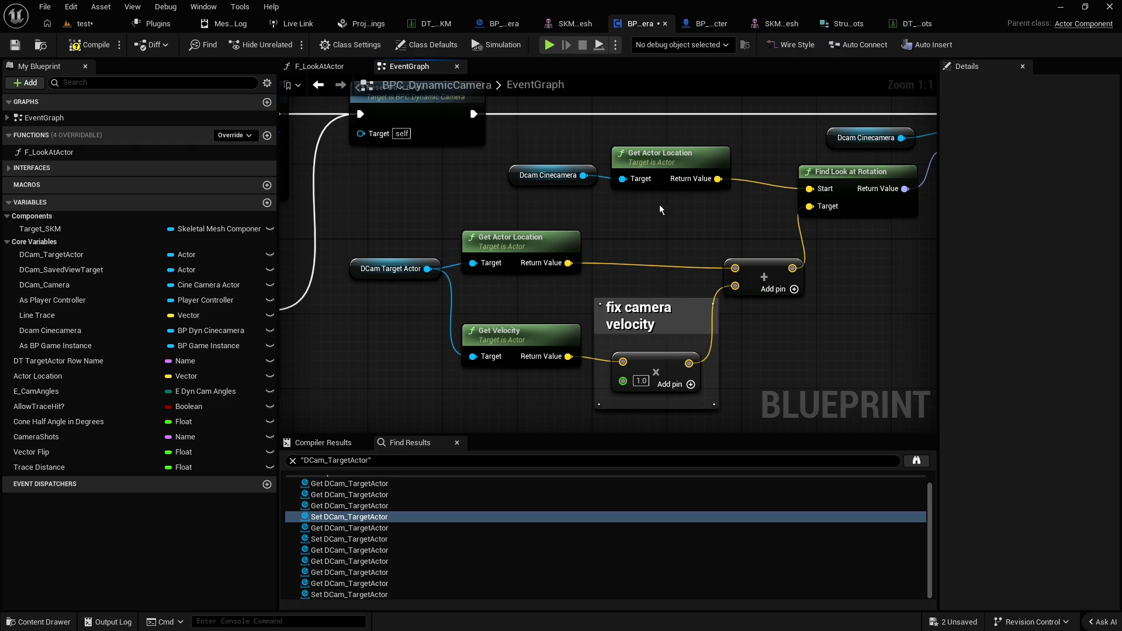
# Align the Dcam Cinecamera and Get Actor Location nodes
pyautogui.moveTo(665, 206); pyautogui.dragTo(569, 175)
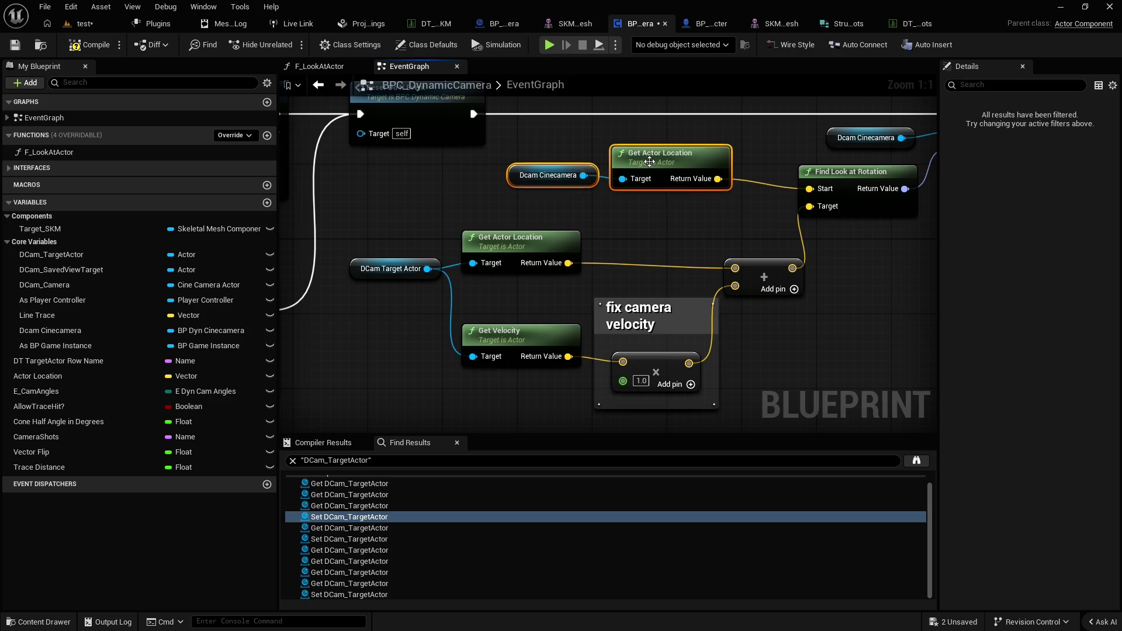
pyautogui.moveTo(662, 160); pyautogui.dragTo(661, 168)
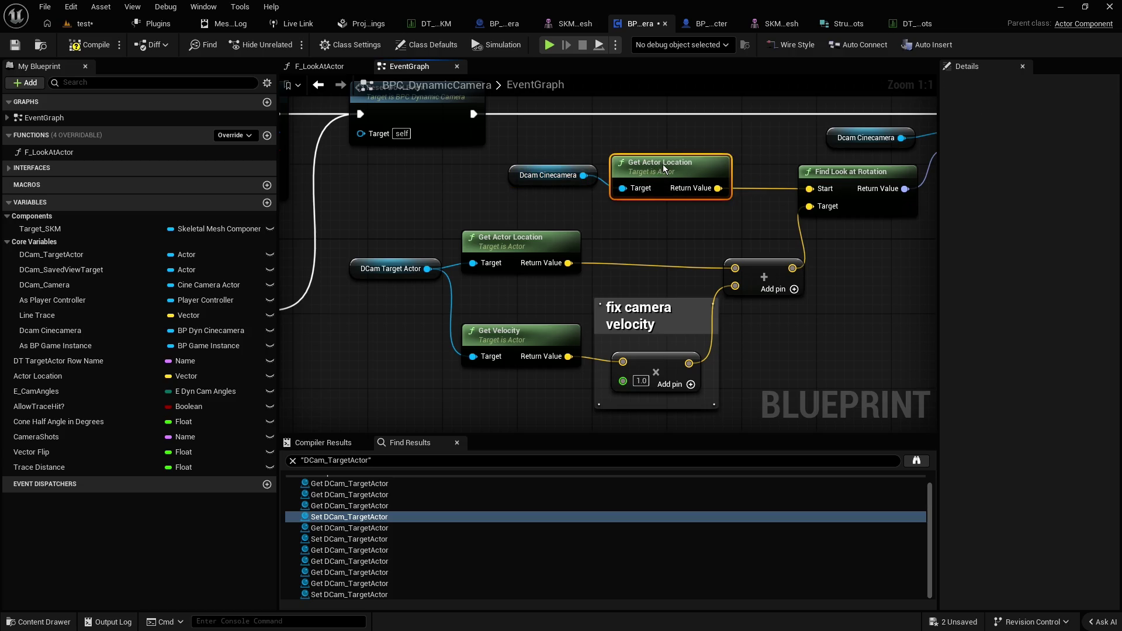
pyautogui.moveTo(518, 168); pyautogui.dragTo(515, 185)
pyautogui.click(633, 216)
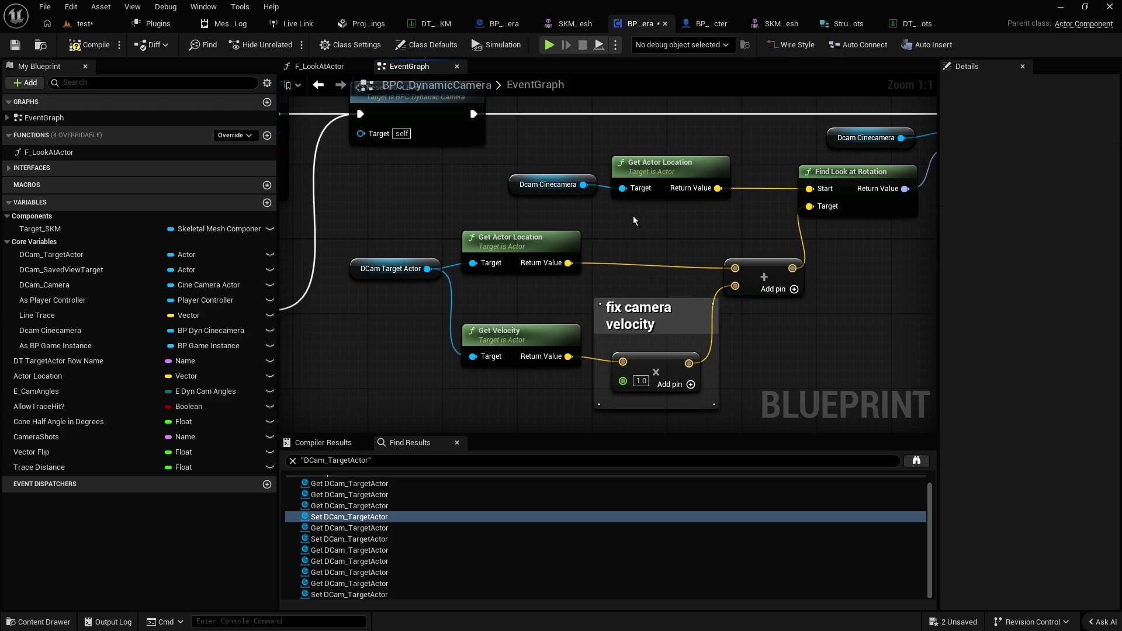
# Insert a Vector Add after the target's Get Actor Location with a Z offset of 100
pyautogui.moveTo(572, 263); pyautogui.dragTo(639, 241)
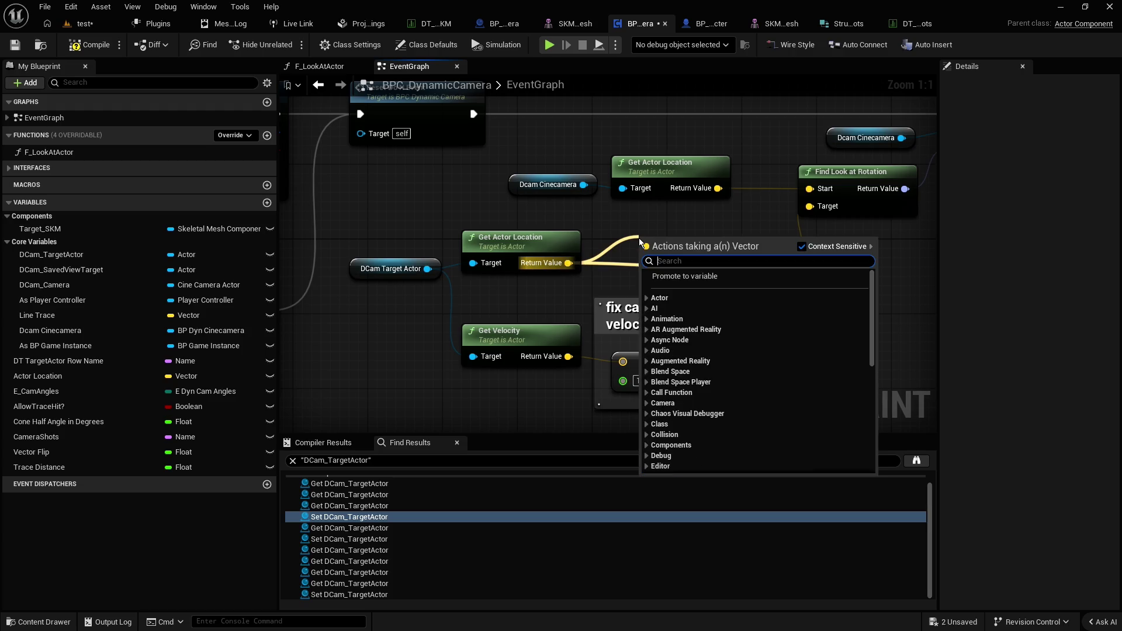
pyautogui.write('add')
pyautogui.press('Return')
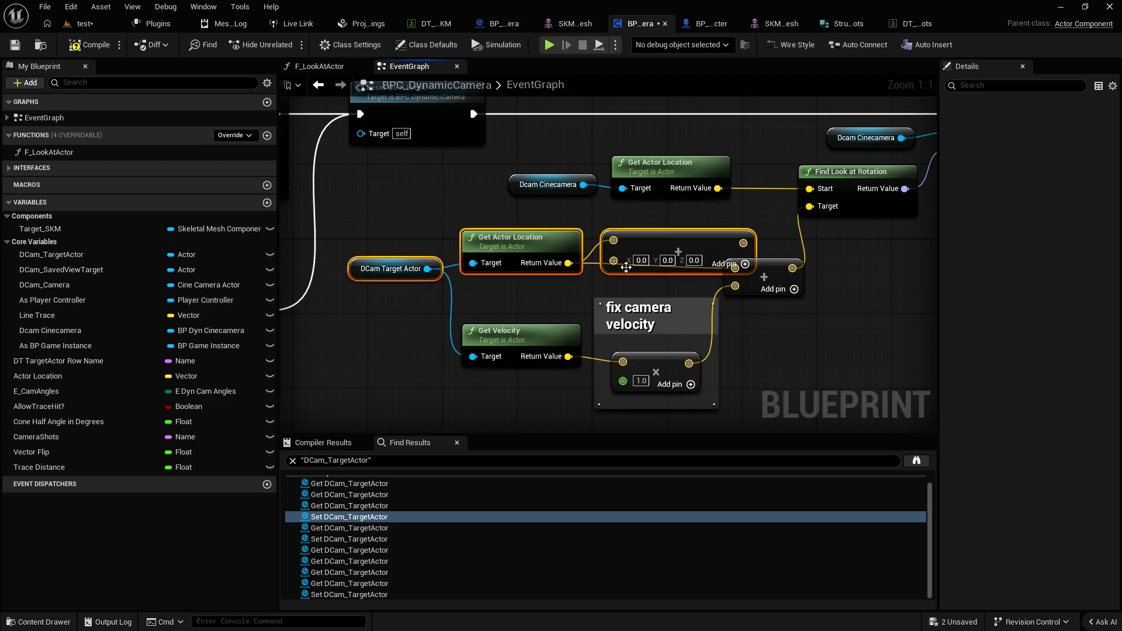
pyautogui.moveTo(658, 242)
pyautogui.mouseDown()
pyautogui.moveTo(611, 242)
pyautogui.moveTo(622, 243)
pyautogui.mouseUp()
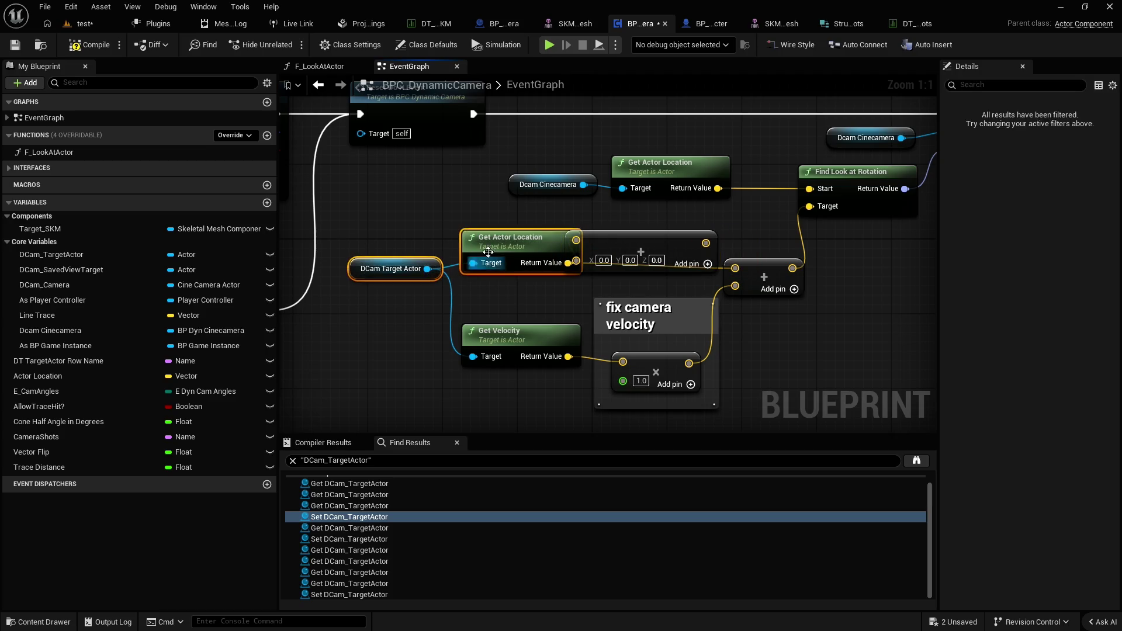
pyautogui.moveTo(495, 251); pyautogui.dragTo(438, 250)
pyautogui.moveTo(357, 263); pyautogui.dragTo(328, 291)
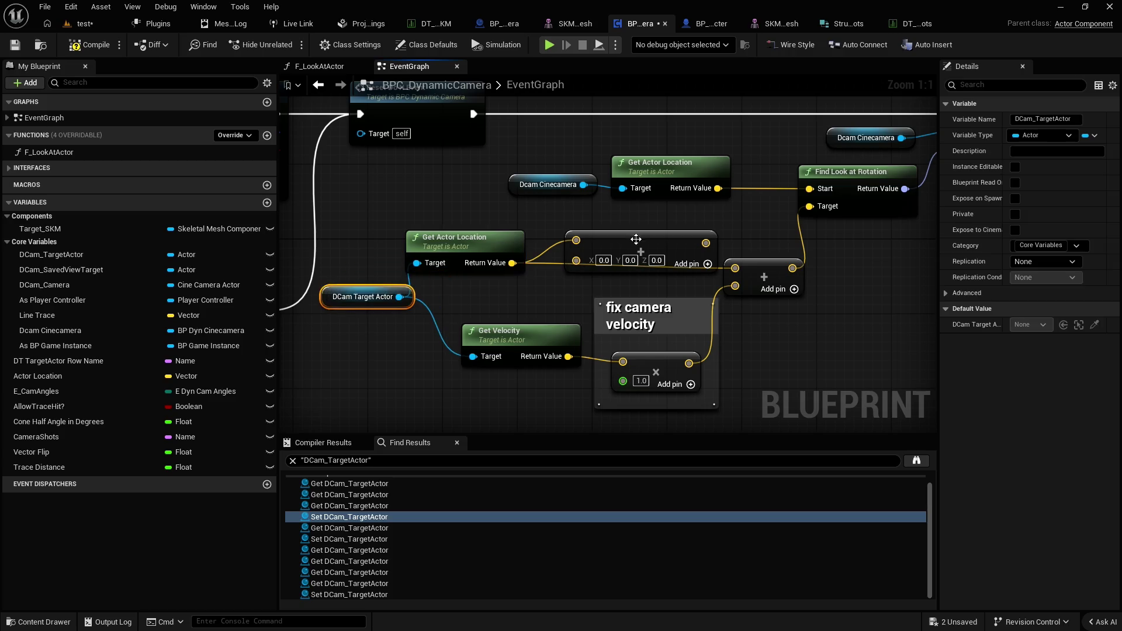
pyautogui.moveTo(636, 239); pyautogui.dragTo(617, 239)
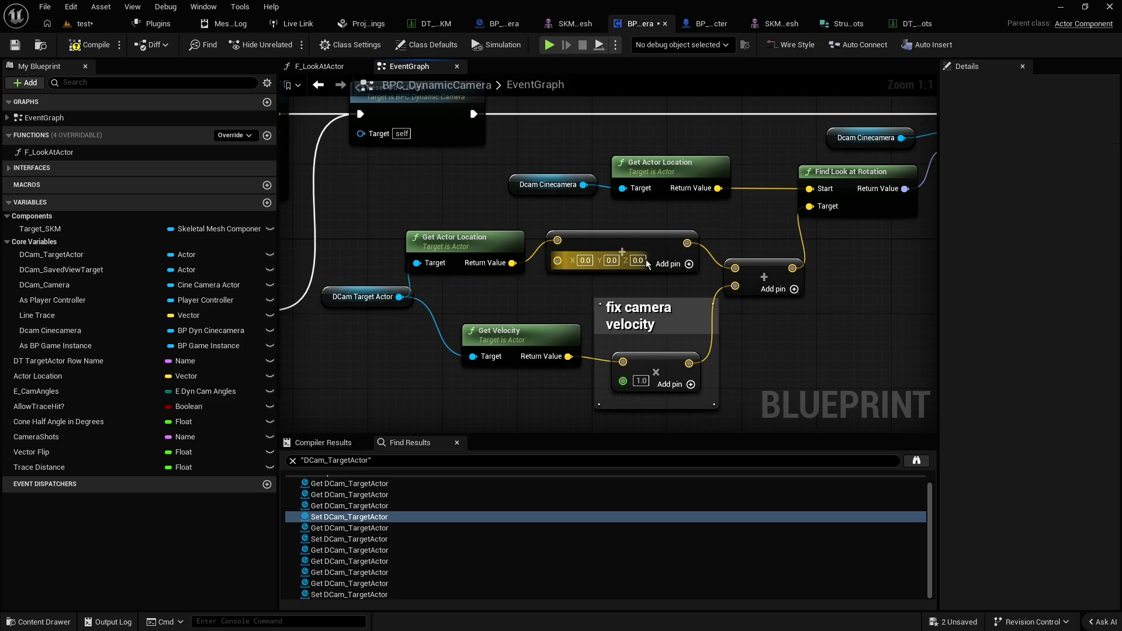
pyautogui.write('100')
pyautogui.press('Return')
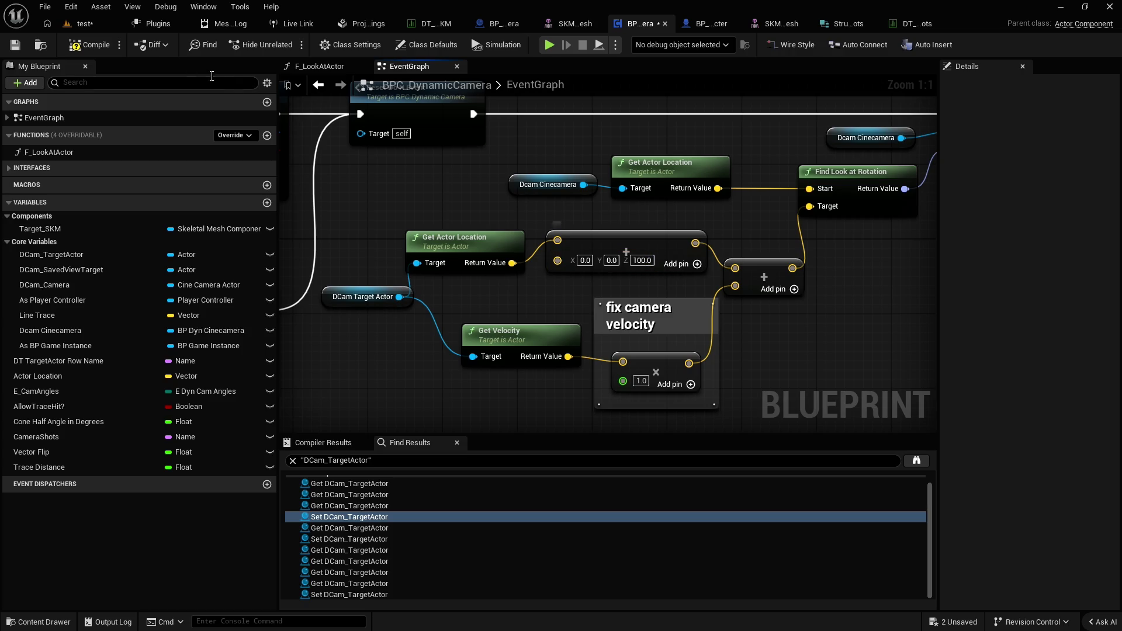
pyautogui.click(84, 23)
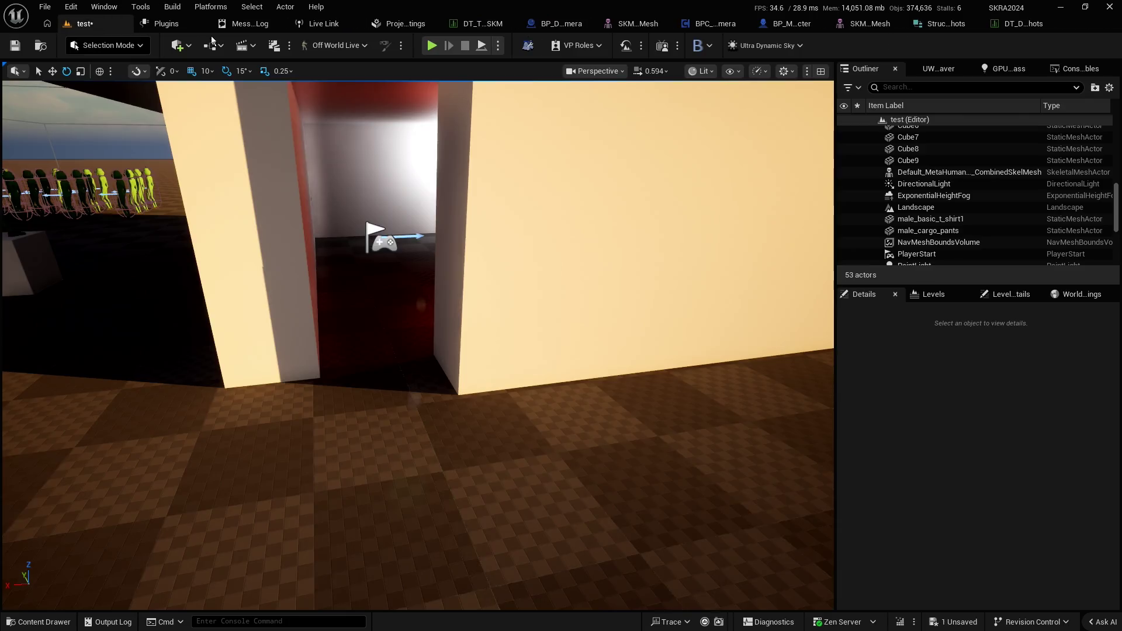
# Play-test the camera with the +100 Z look-at target, then return to the BPC_DynamicCamera graph
pyautogui.click(433, 46)
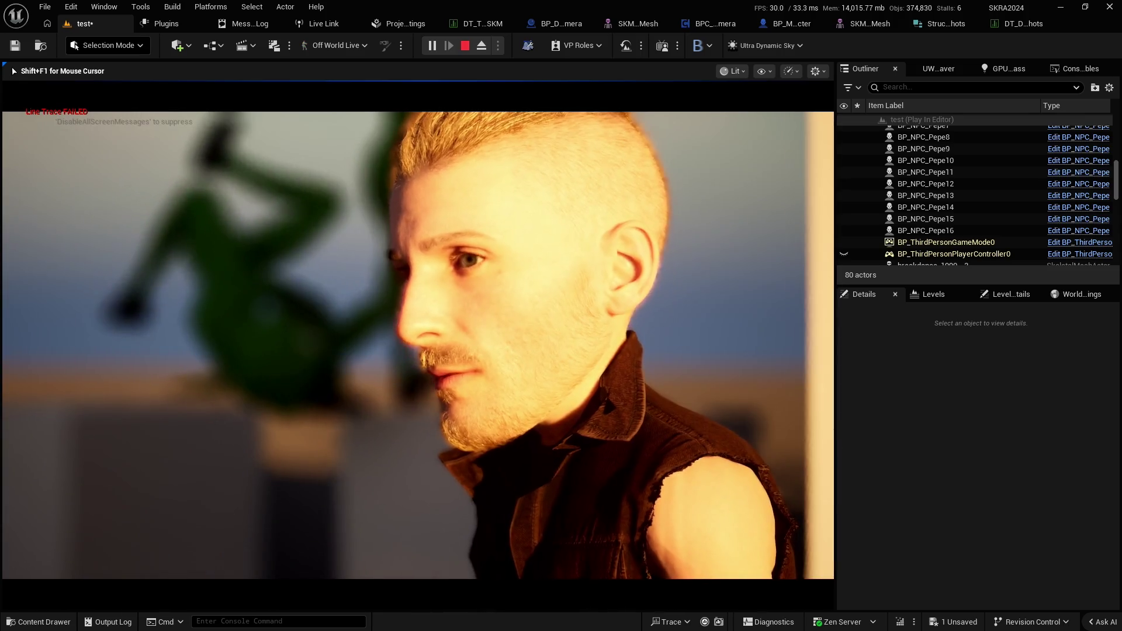
pyautogui.press('Escape')
pyautogui.click(717, 24)
pyautogui.scroll(-3, 659, 254)
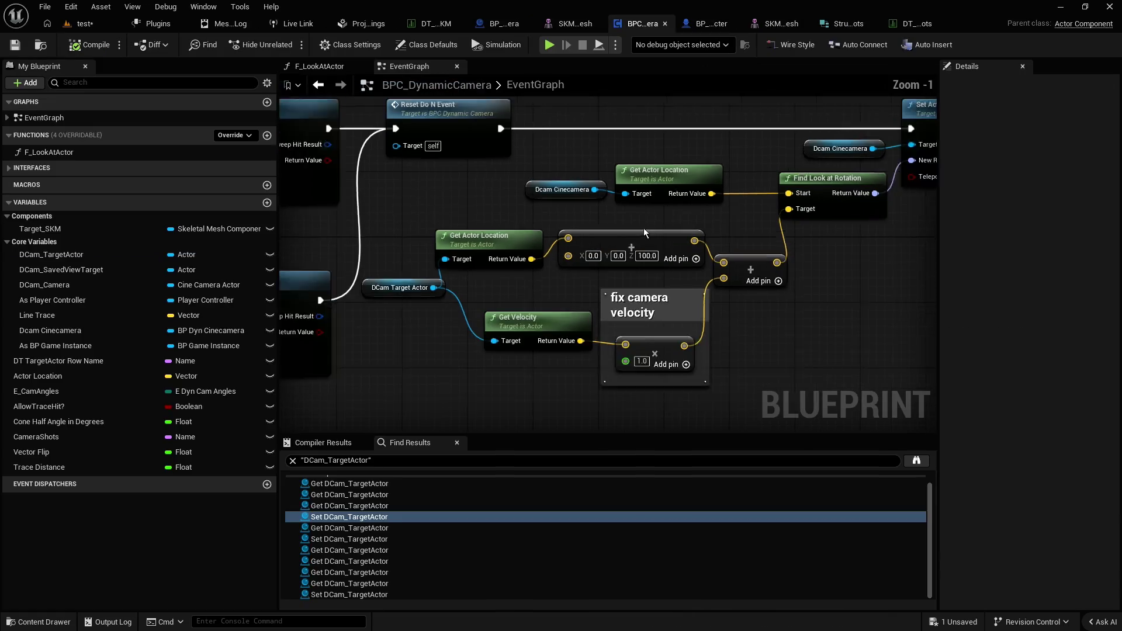